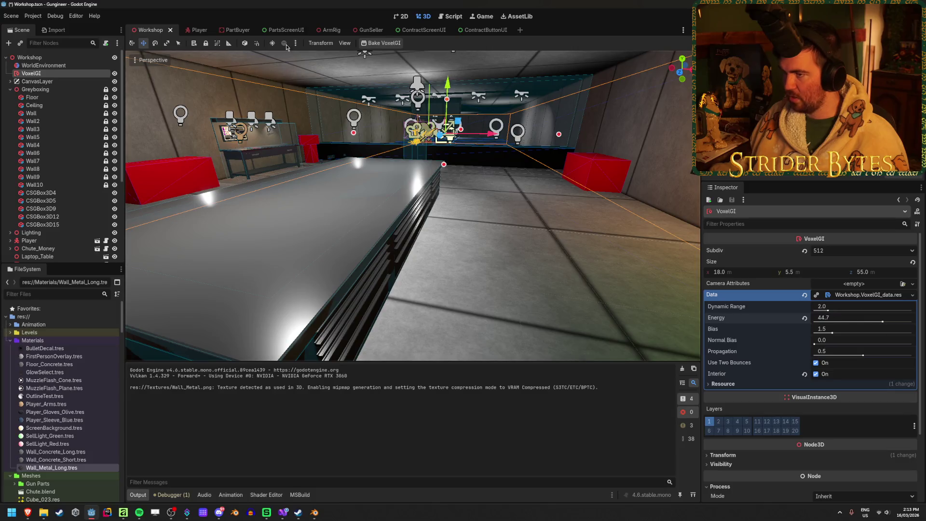
- Rebake the VoxelGI and orbit the view to look down the room's centre
{"action": "left_click", "coordinate": [381, 44]}
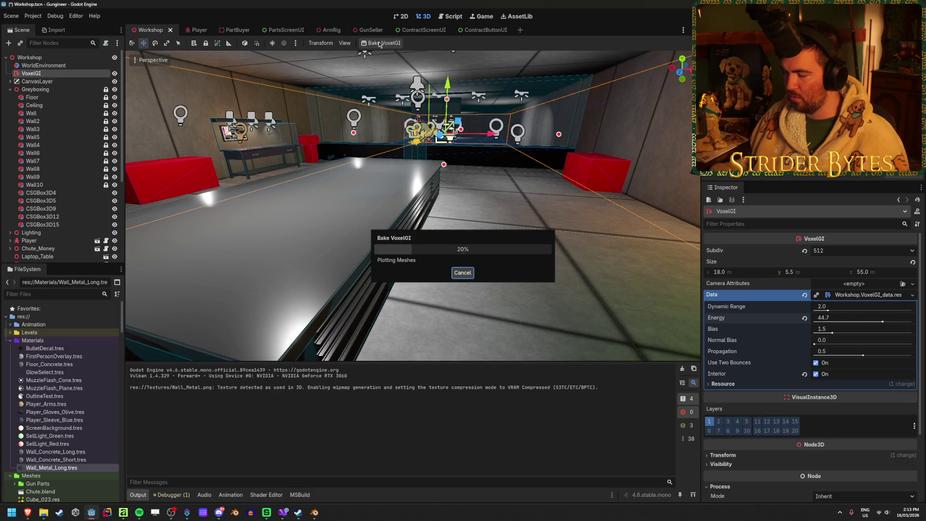
{"action": "scroll", "coordinate": [412, 206], "scroll_direction": "down", "scroll_amount": 2}
{"action": "left_click_drag", "start_coordinate": [412, 206], "coordinate": [464, 255]}
- Reset VoxelGI Energy to 1.0, save the Workshop scene, and switch to the VoxelGI docs
{"action": "left_click", "coordinate": [804, 318]}
{"action": "key", "text": "ctrl+s"}
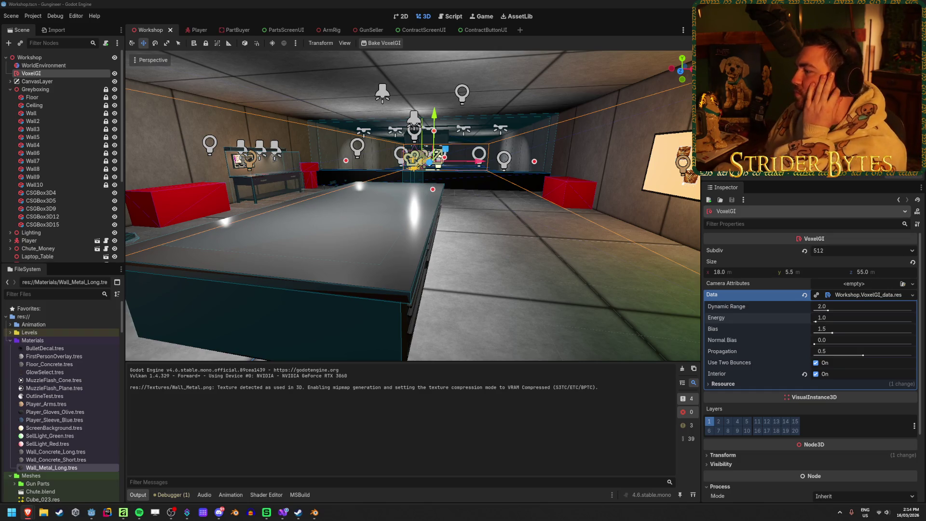
{"action": "key", "text": "alt+Tab"}
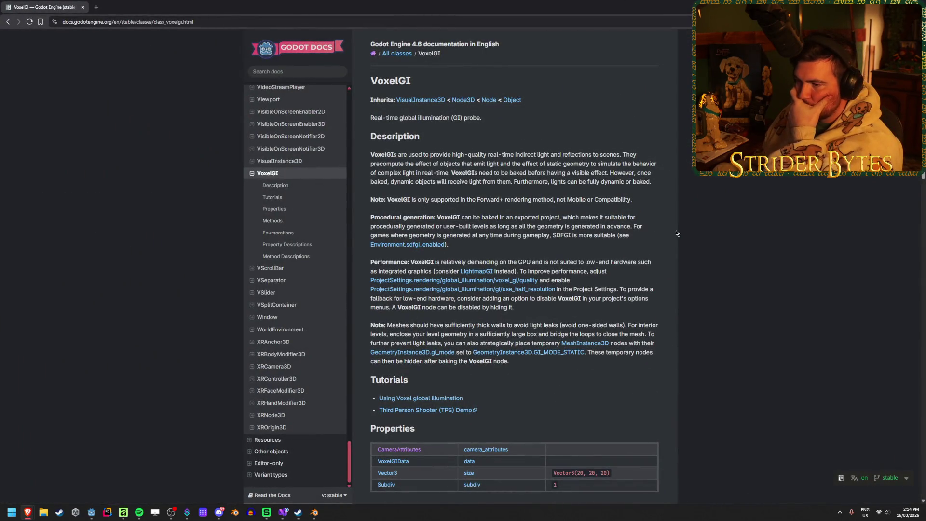
- Read the VoxelGI description about geometry generated during gameplay or procedurally
{"action": "left_click_drag", "start_coordinate": [428, 235], "coordinate": [543, 235]}
{"action": "left_click_drag", "start_coordinate": [437, 235], "coordinate": [589, 236]}
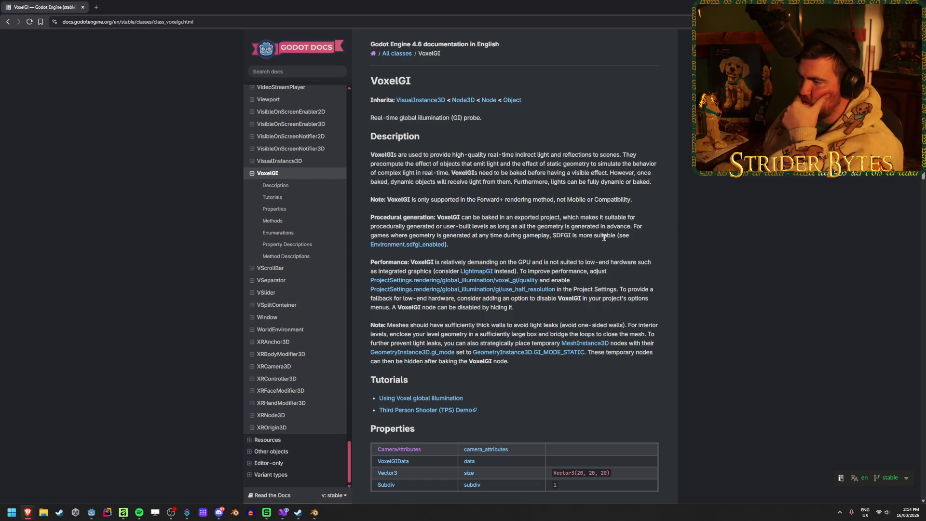
{"action": "left_click", "coordinate": [602, 232]}
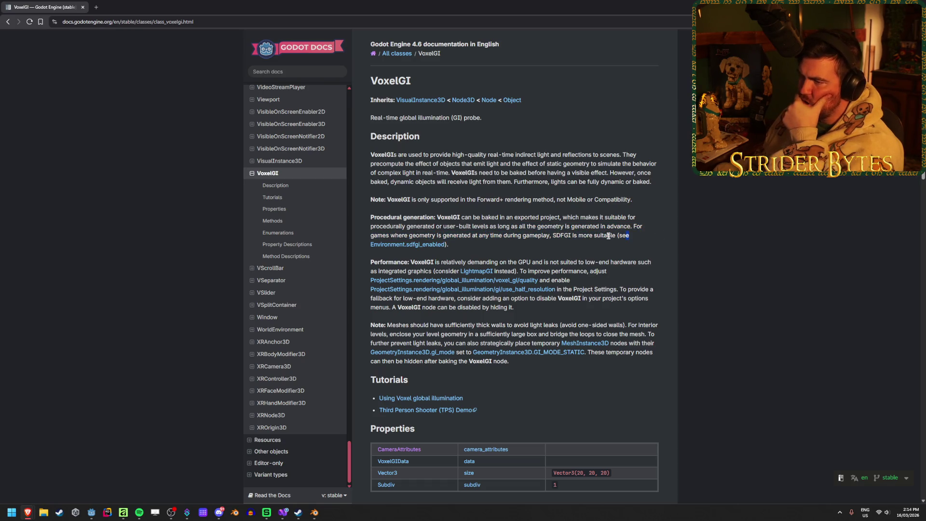
{"action": "left_click_drag", "start_coordinate": [642, 226], "coordinate": [438, 226]}
{"action": "left_click", "coordinate": [563, 226]}
{"action": "left_click_drag", "start_coordinate": [600, 226], "coordinate": [470, 235]}
{"action": "left_click", "coordinate": [575, 237]}
- Read the SDFGI recommendation for runtime geometry, skim the properties, and return to the search results
{"action": "left_click_drag", "start_coordinate": [575, 237], "coordinate": [446, 245]}
{"action": "left_click_drag", "start_coordinate": [371, 235], "coordinate": [520, 244]}
{"action": "left_click", "coordinate": [633, 235]}
{"action": "mouse_move", "coordinate": [633, 235]}
{"action": "left_mouse_down"}
{"action": "mouse_move", "coordinate": [448, 236]}
{"action": "mouse_move", "coordinate": [455, 226]}
{"action": "mouse_move", "coordinate": [492, 227]}
{"action": "left_mouse_up"}
{"action": "left_click", "coordinate": [492, 227]}
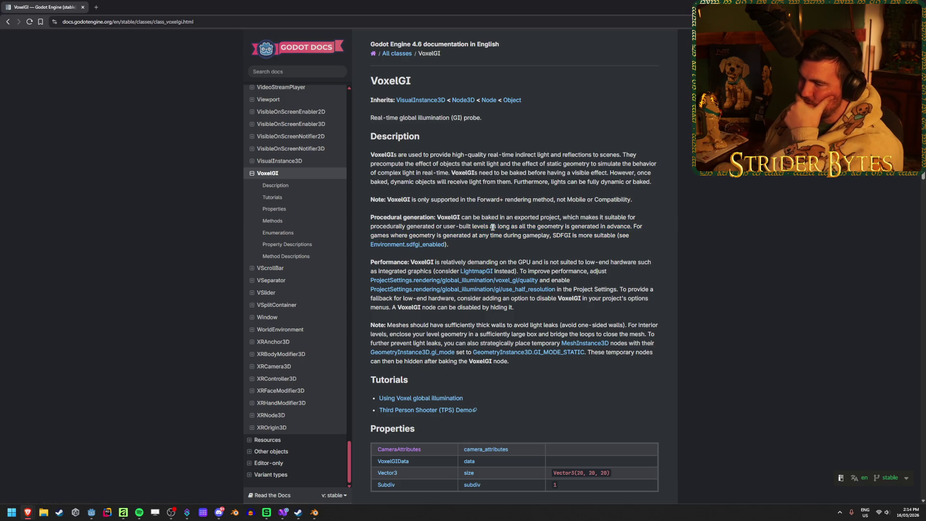
{"action": "left_click_drag", "start_coordinate": [551, 234], "coordinate": [553, 227]}
{"action": "left_click", "coordinate": [553, 227]}
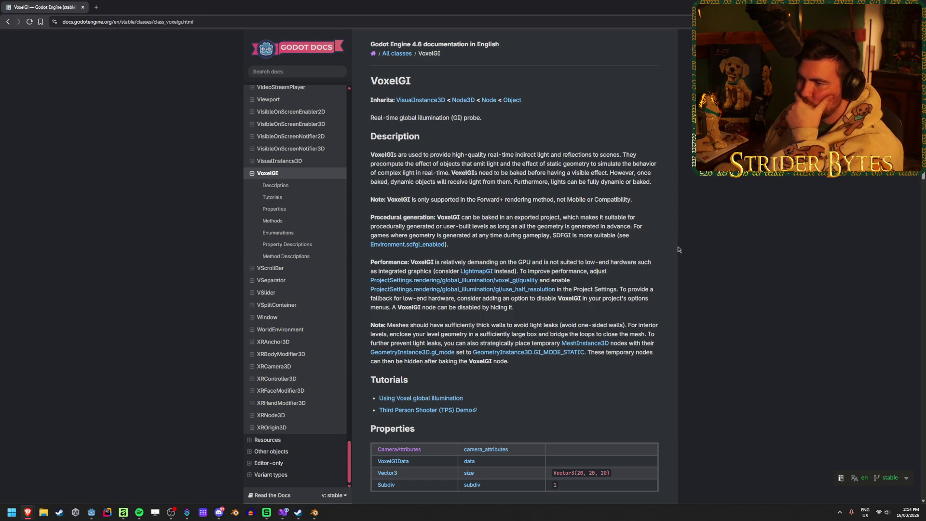
{"action": "scroll", "coordinate": [678, 246], "scroll_direction": "down", "scroll_amount": 5}
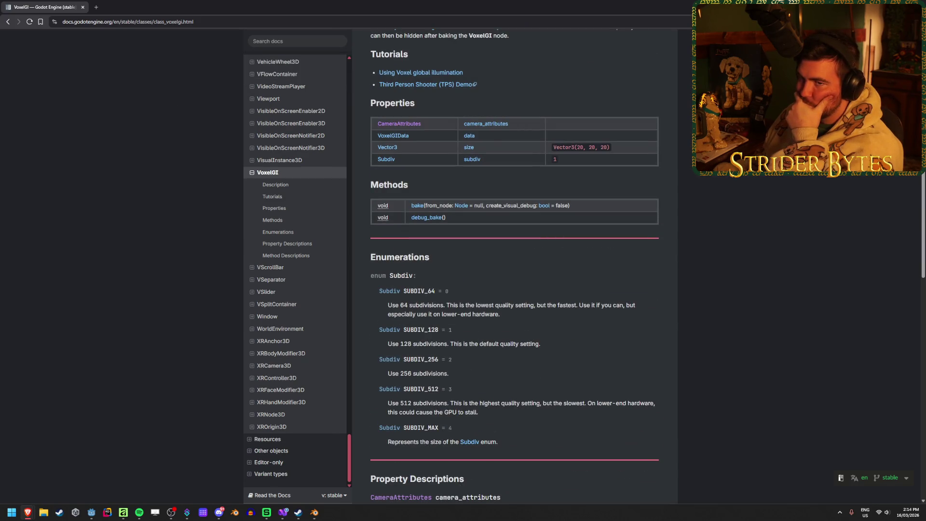
{"action": "left_click", "coordinate": [7, 22]}
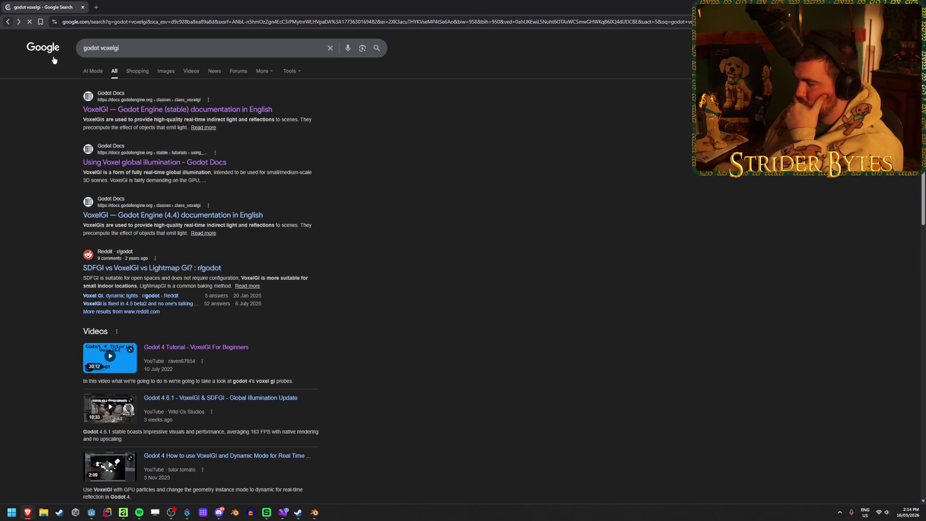
- Glance at the Godot 4.4 VoxelGI class reference, then open the 'Using Voxel global illumination' guide
{"action": "left_click", "coordinate": [218, 214]}
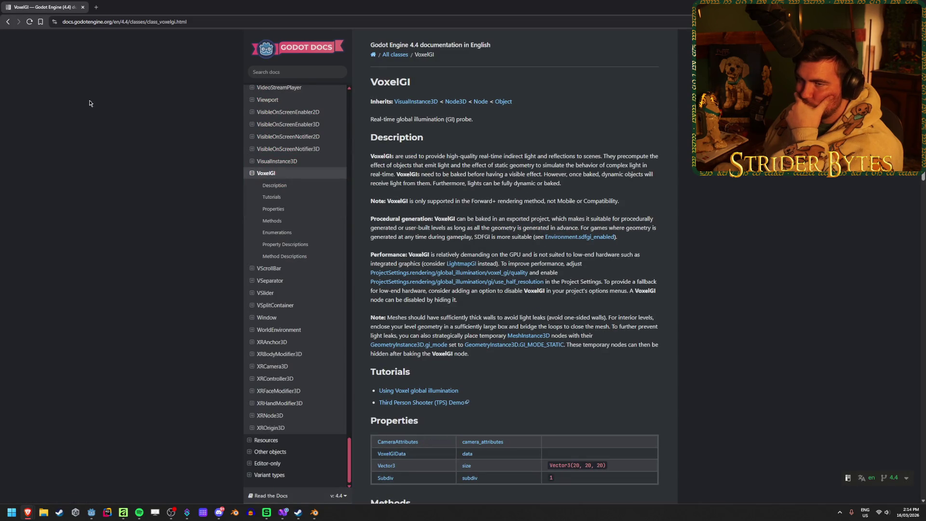
{"action": "key", "text": "alt+Left"}
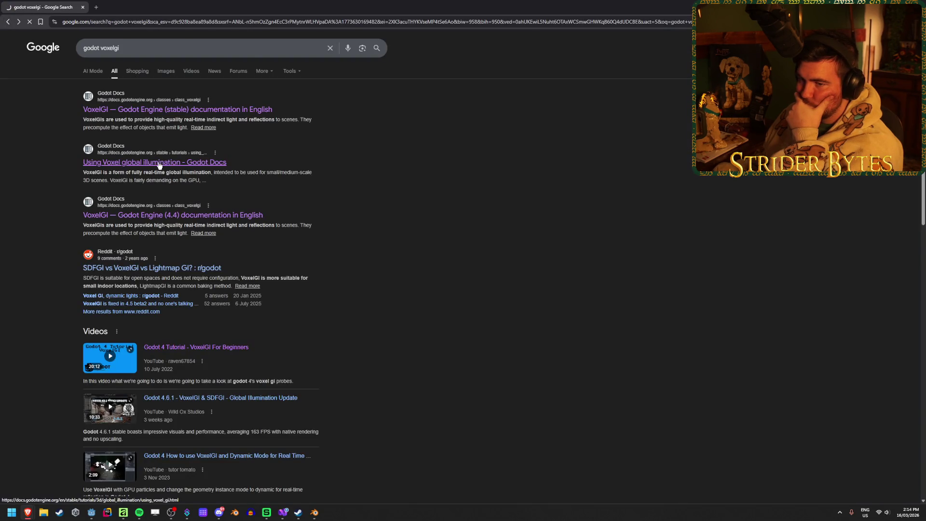
{"action": "left_click", "coordinate": [159, 166]}
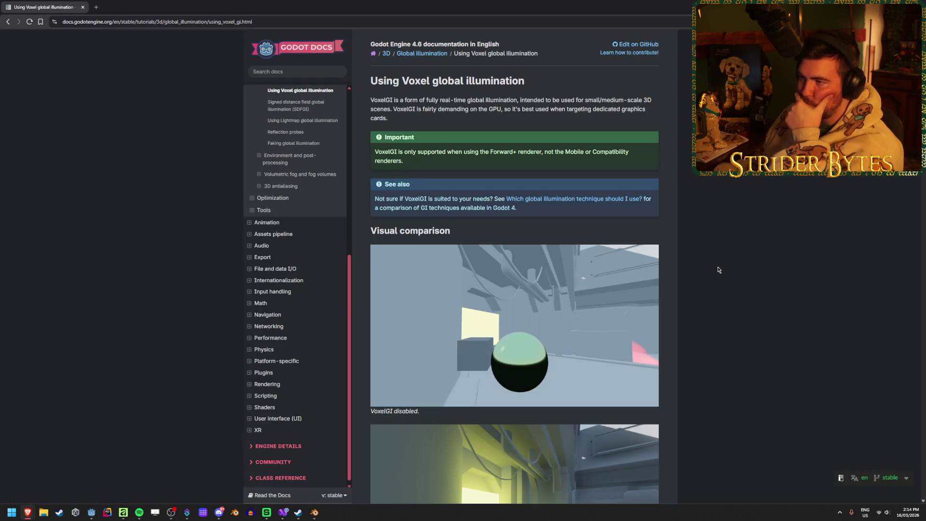
- Scroll to Setting up VoxelGI and read step 1's static geometry import instructions
{"action": "scroll", "coordinate": [717, 264], "scroll_direction": "down", "scroll_amount": 9}
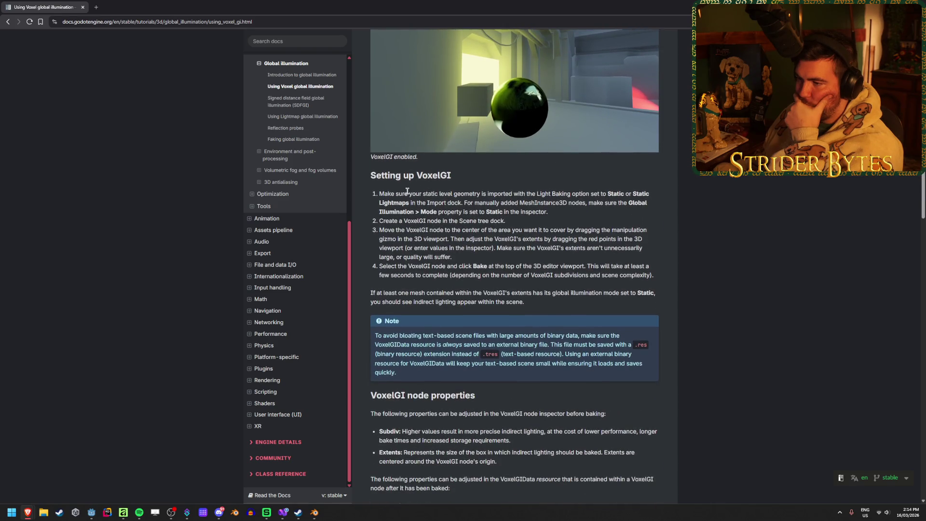
{"action": "mouse_move", "coordinate": [379, 193]}
{"action": "left_mouse_down"}
{"action": "mouse_move", "coordinate": [505, 193]}
{"action": "mouse_move", "coordinate": [378, 194]}
{"action": "left_mouse_up"}
{"action": "left_click", "coordinate": [505, 193]}
{"action": "left_click", "coordinate": [534, 192]}
{"action": "mouse_move", "coordinate": [533, 193]}
{"action": "left_mouse_down"}
{"action": "mouse_move", "coordinate": [639, 193]}
{"action": "mouse_move", "coordinate": [451, 211]}
{"action": "left_mouse_up"}
{"action": "left_click_drag", "start_coordinate": [583, 202], "coordinate": [402, 202]}
{"action": "left_click", "coordinate": [585, 200]}
- Read step 1's Static Global Illumination Mode note, then return to Godot and select Floor
{"action": "left_click_drag", "start_coordinate": [628, 202], "coordinate": [432, 203]}
{"action": "mouse_move", "coordinate": [595, 203]}
{"action": "left_mouse_down"}
{"action": "mouse_move", "coordinate": [428, 202]}
{"action": "mouse_move", "coordinate": [533, 212]}
{"action": "left_mouse_up"}
{"action": "left_click", "coordinate": [408, 202]}
{"action": "mouse_move", "coordinate": [408, 203]}
{"action": "left_mouse_down"}
{"action": "mouse_move", "coordinate": [474, 203]}
{"action": "mouse_move", "coordinate": [419, 212]}
{"action": "left_mouse_up"}
{"action": "left_click", "coordinate": [419, 212]}
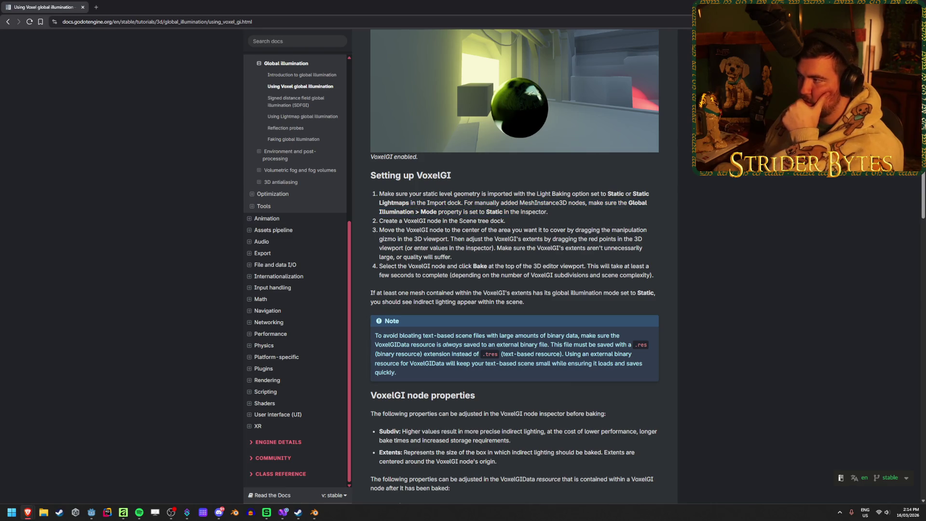
{"action": "key", "text": "alt+Tab"}
{"action": "left_click", "coordinate": [31, 97]}
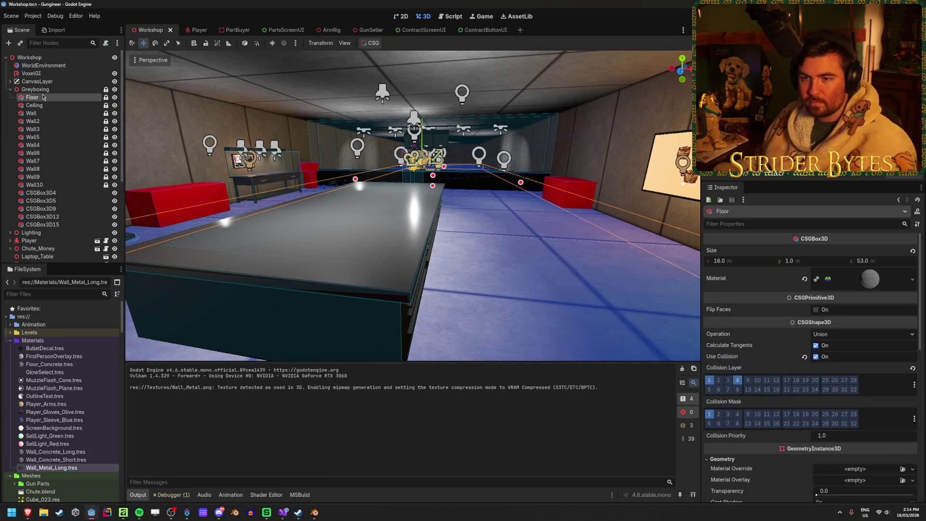
- Check that Floor and Wall4 use Static Global Illumination mode
{"action": "scroll", "coordinate": [767, 352], "scroll_direction": "down", "scroll_amount": 4}
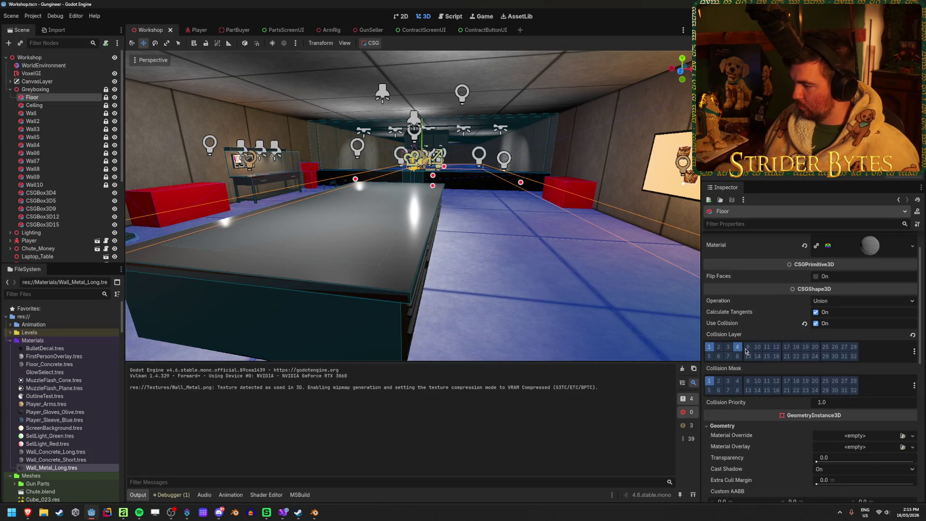
{"action": "scroll", "coordinate": [756, 339], "scroll_direction": "down", "scroll_amount": 1}
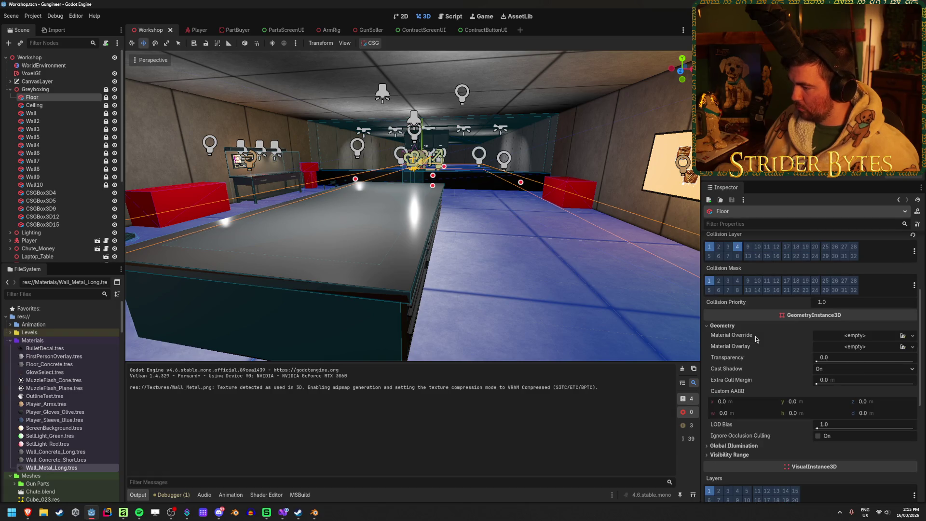
{"action": "left_click", "coordinate": [733, 445]}
{"action": "scroll", "coordinate": [733, 445], "scroll_direction": "down", "scroll_amount": 2}
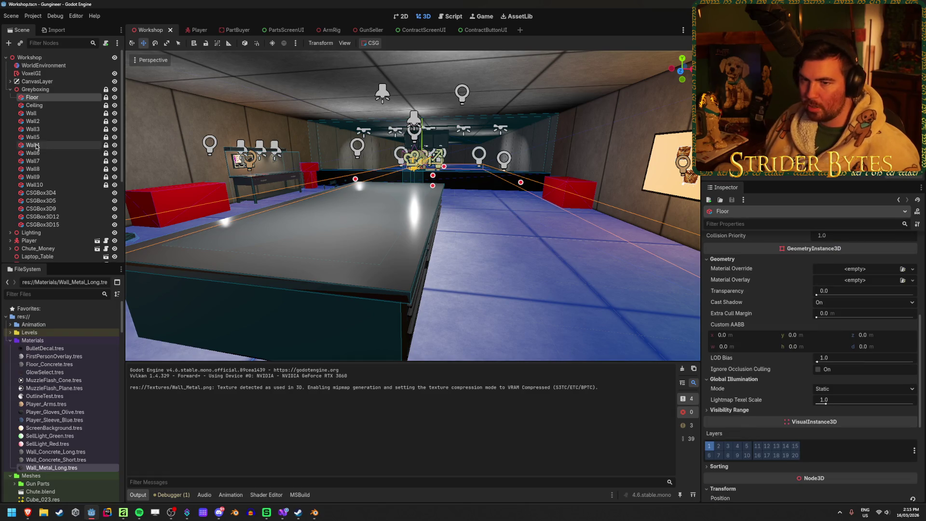
{"action": "left_click", "coordinate": [32, 146]}
{"action": "left_click", "coordinate": [755, 455]}
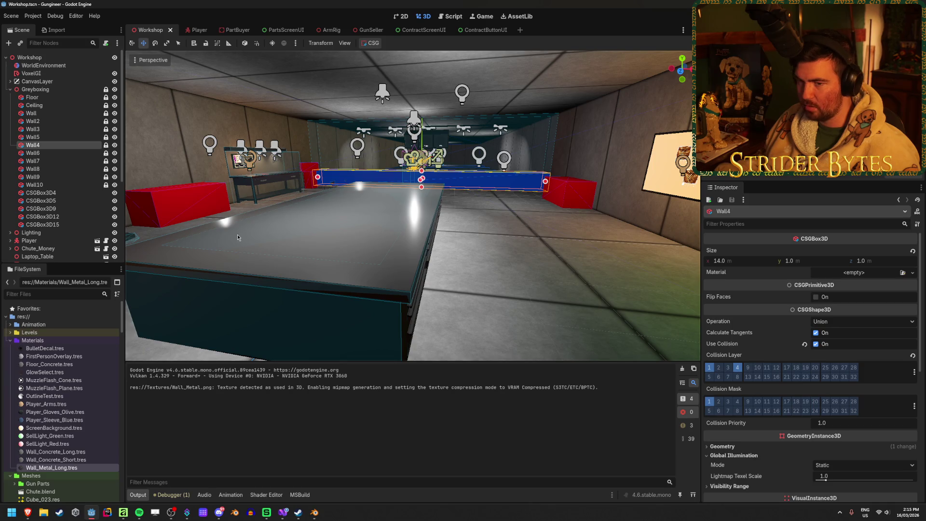
- Collapse Greyboxing and confirm the centre table's Cube mesh uses Static global illumination
{"action": "left_click", "coordinate": [11, 89]}
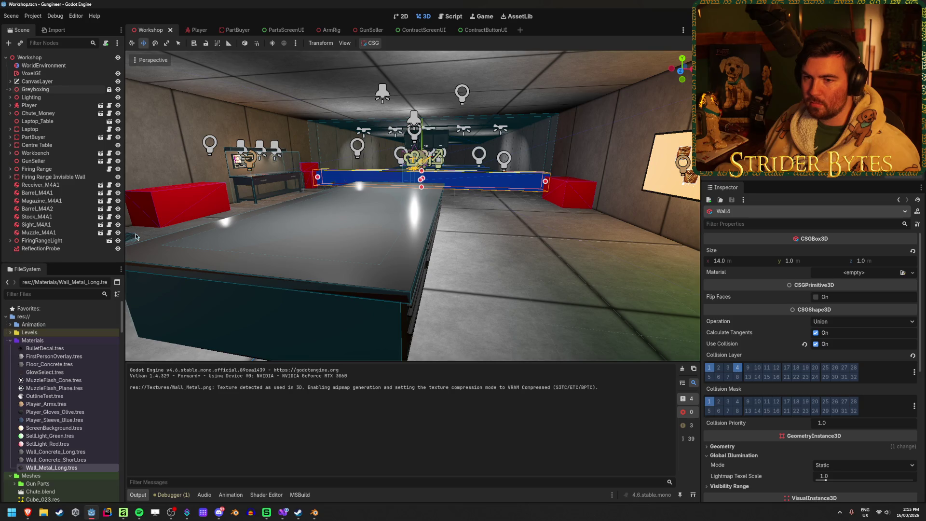
{"action": "left_click", "coordinate": [338, 250]}
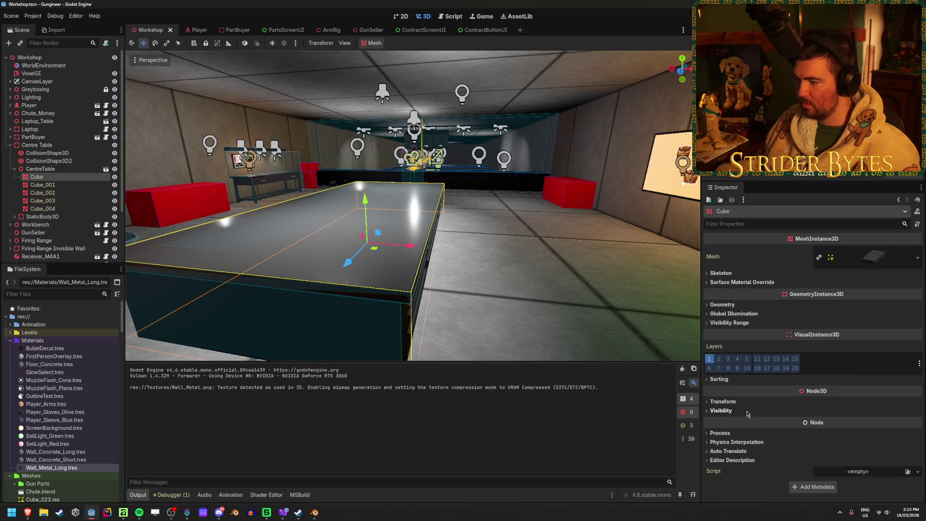
{"action": "left_click", "coordinate": [722, 304]}
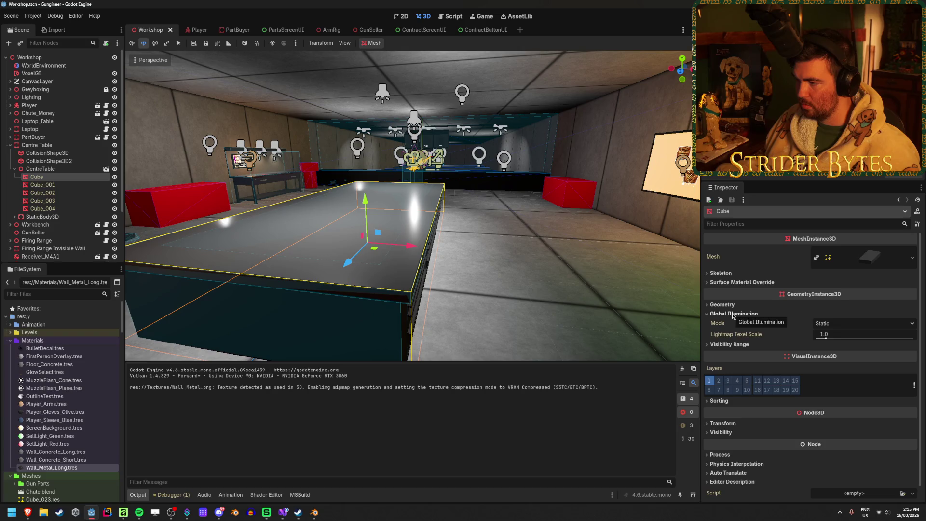
{"action": "left_click", "coordinate": [722, 304]}
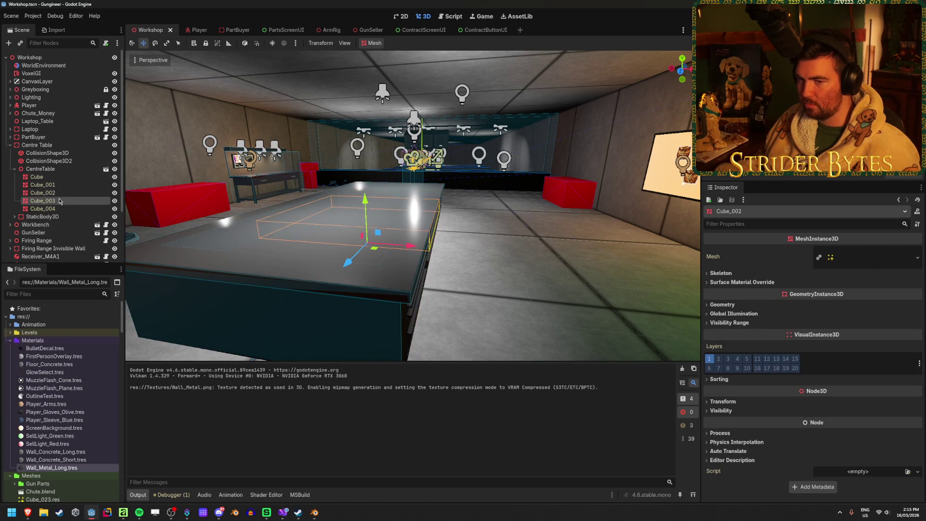
- Collapse the CentreTable branch, select VoxelGI, and bake it again
{"action": "left_click", "coordinate": [18, 170]}
{"action": "left_click", "coordinate": [16, 169]}
{"action": "left_click", "coordinate": [31, 74]}
{"action": "left_click", "coordinate": [395, 43]}
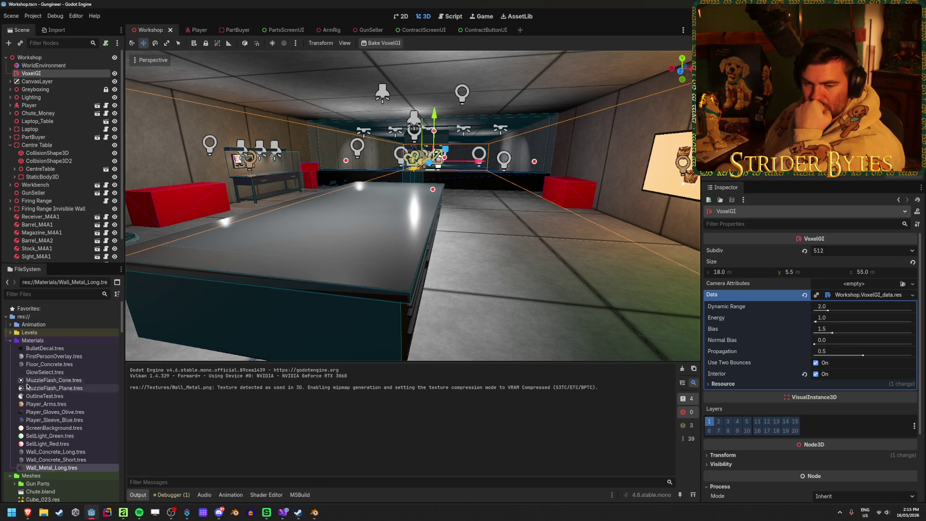
- Bring the VoxelGI guide forward and read the Extents property description
{"action": "mouse_move", "coordinate": [27, 512]}
{"action": "left_click", "coordinate": [187, 467]}
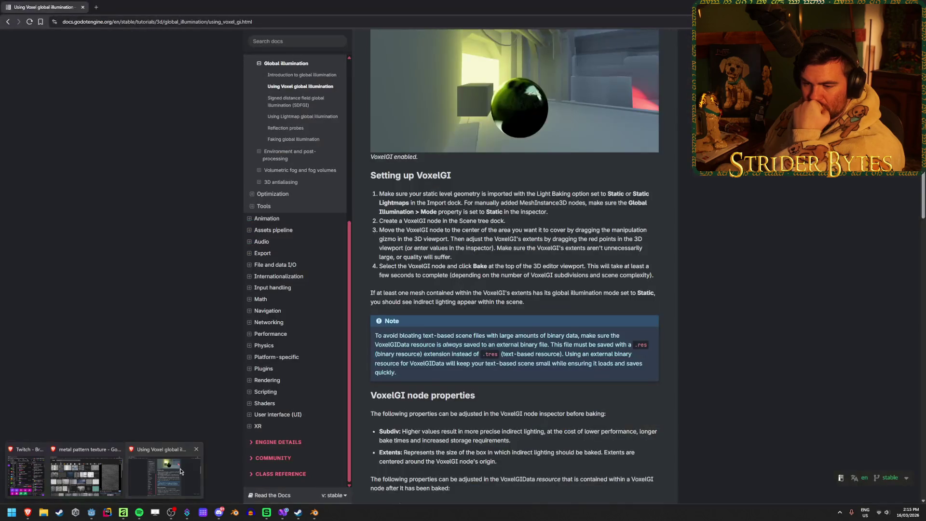
{"action": "scroll", "coordinate": [689, 303], "scroll_direction": "down", "scroll_amount": 3}
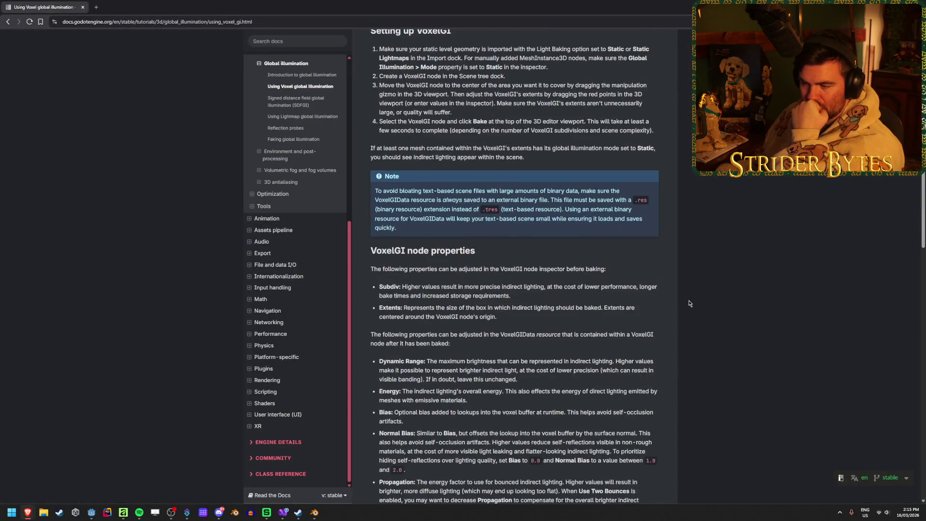
{"action": "triple_click", "coordinate": [533, 320]}
{"action": "left_click", "coordinate": [527, 322]}
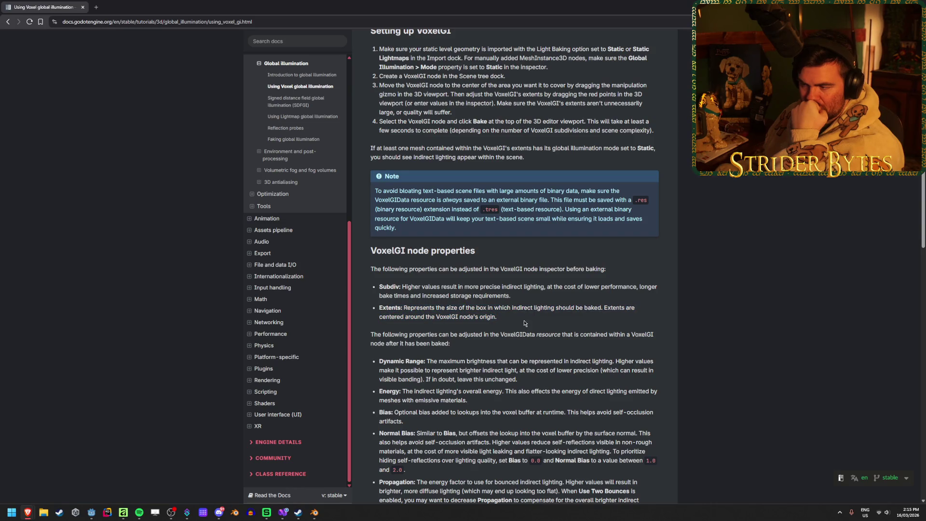
{"action": "left_click_drag", "start_coordinate": [497, 318], "coordinate": [359, 315]}
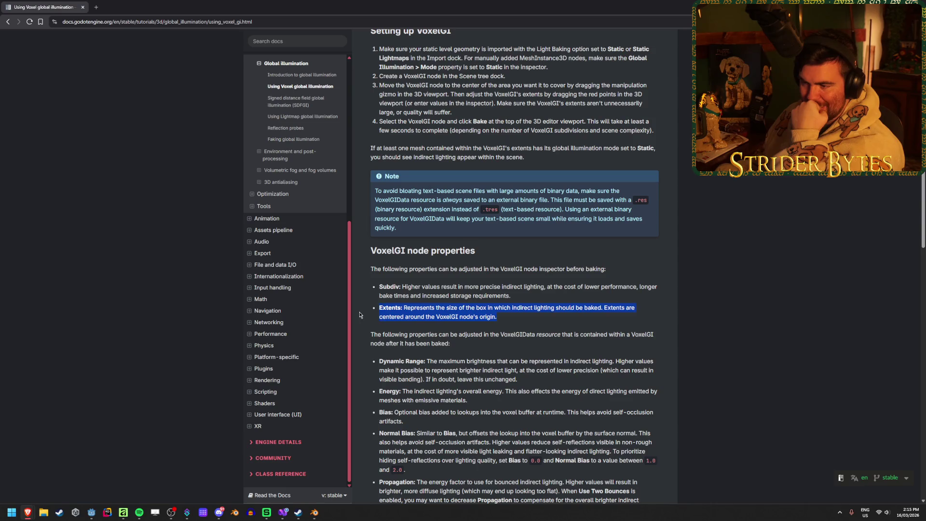
{"action": "left_click_drag", "start_coordinate": [496, 317], "coordinate": [414, 318]}
{"action": "left_click_drag", "start_coordinate": [497, 317], "coordinate": [394, 317]}
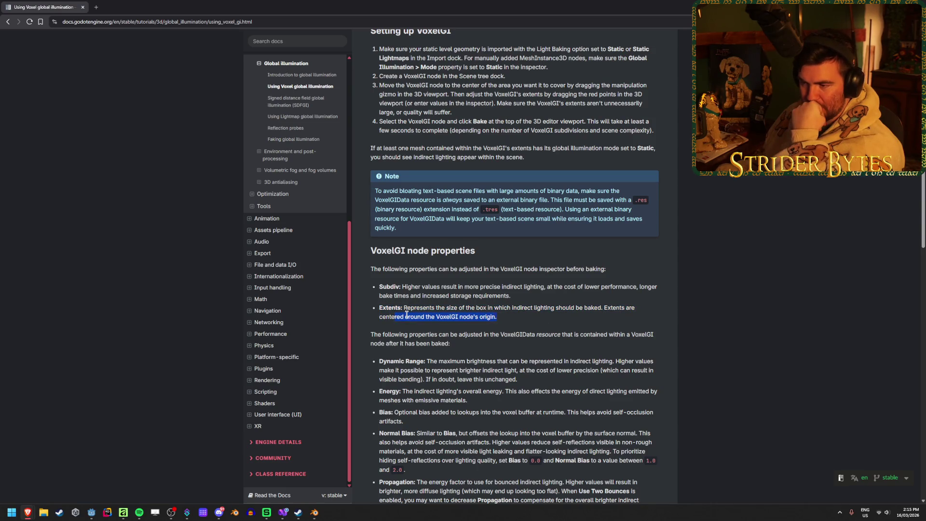
{"action": "mouse_move", "coordinate": [497, 317]}
{"action": "left_mouse_down"}
{"action": "mouse_move", "coordinate": [379, 317]}
{"action": "mouse_move", "coordinate": [392, 318]}
{"action": "left_mouse_up"}
{"action": "left_click", "coordinate": [443, 315]}
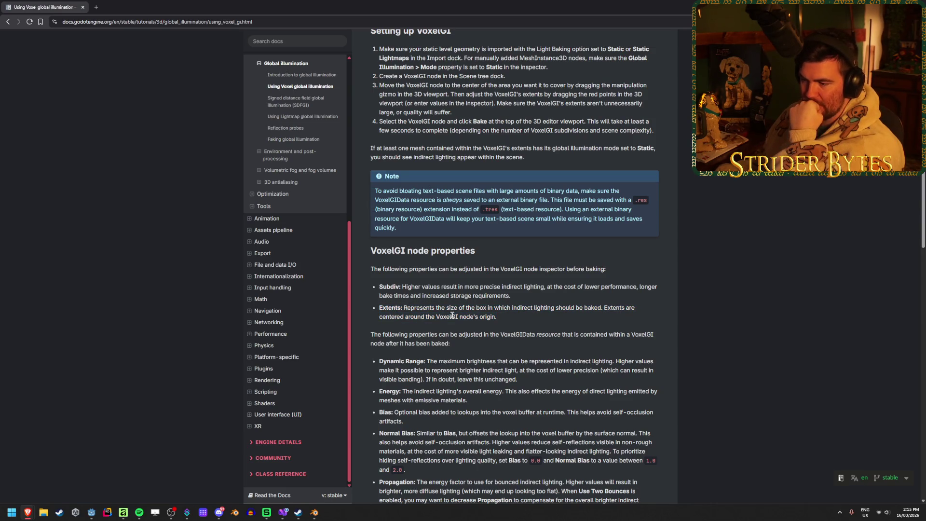
- Read the sentence about meshes needing to be inside the extents
{"action": "scroll", "coordinate": [443, 315], "scroll_direction": "down", "scroll_amount": 4}
{"action": "scroll", "coordinate": [493, 246], "scroll_direction": "up", "scroll_amount": 2}
{"action": "scroll", "coordinate": [493, 246], "scroll_direction": "up", "scroll_amount": 4}
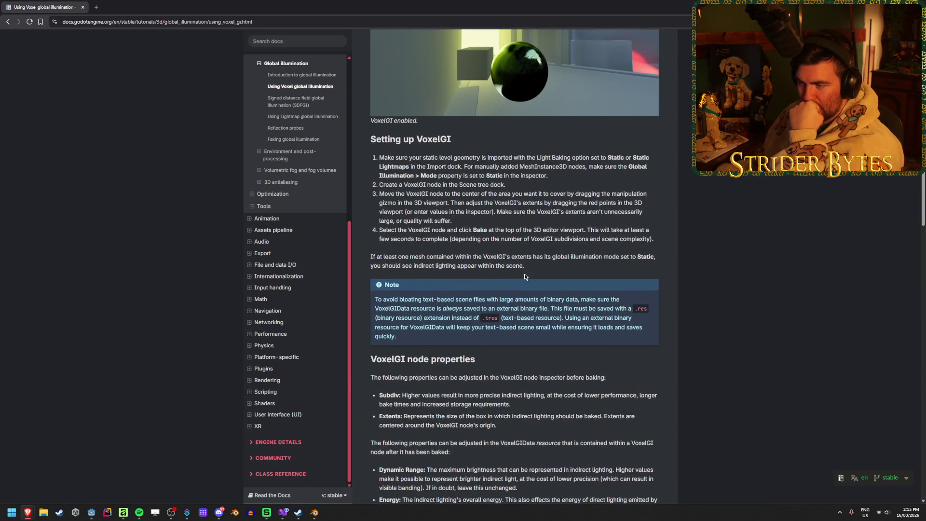
{"action": "mouse_move", "coordinate": [543, 261]}
{"action": "left_mouse_down"}
{"action": "mouse_move", "coordinate": [431, 257]}
{"action": "mouse_move", "coordinate": [559, 269]}
{"action": "mouse_move", "coordinate": [391, 264]}
{"action": "mouse_move", "coordinate": [457, 266]}
{"action": "left_mouse_up"}
{"action": "left_click", "coordinate": [417, 261]}
{"action": "left_click", "coordinate": [392, 264]}
{"action": "left_click", "coordinate": [464, 268]}
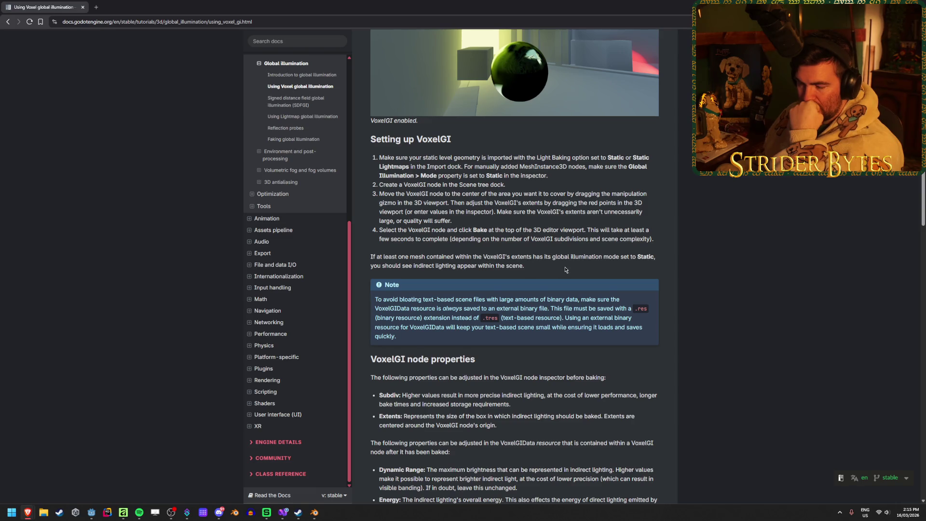
- Scroll on and read the Static and Dynamic mode descriptions
{"action": "scroll", "coordinate": [566, 270], "scroll_direction": "down", "scroll_amount": 3}
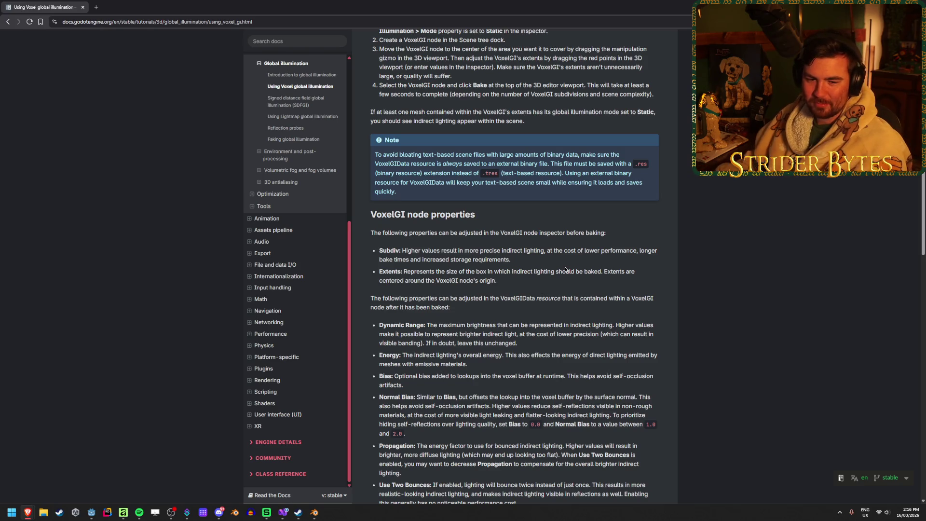
{"action": "scroll", "coordinate": [520, 334], "scroll_direction": "down", "scroll_amount": 1}
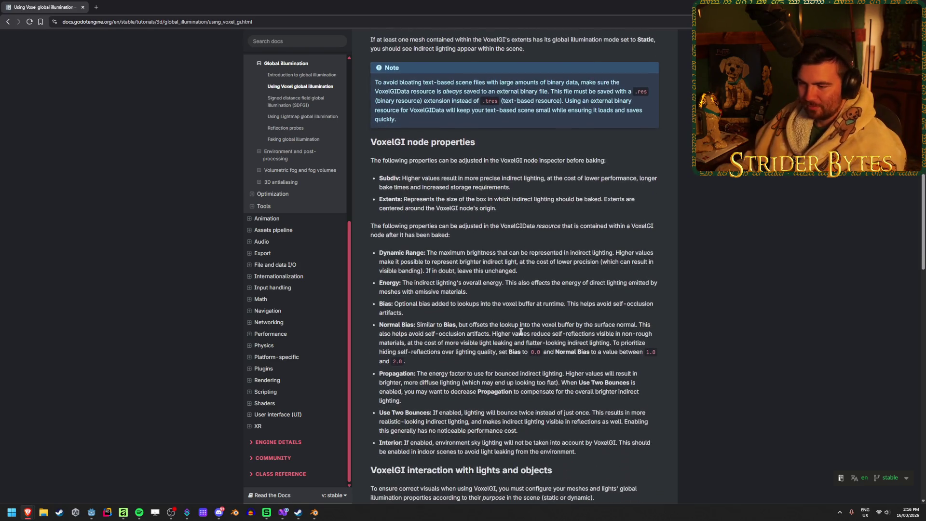
{"action": "scroll", "coordinate": [522, 331], "scroll_direction": "down", "scroll_amount": 1}
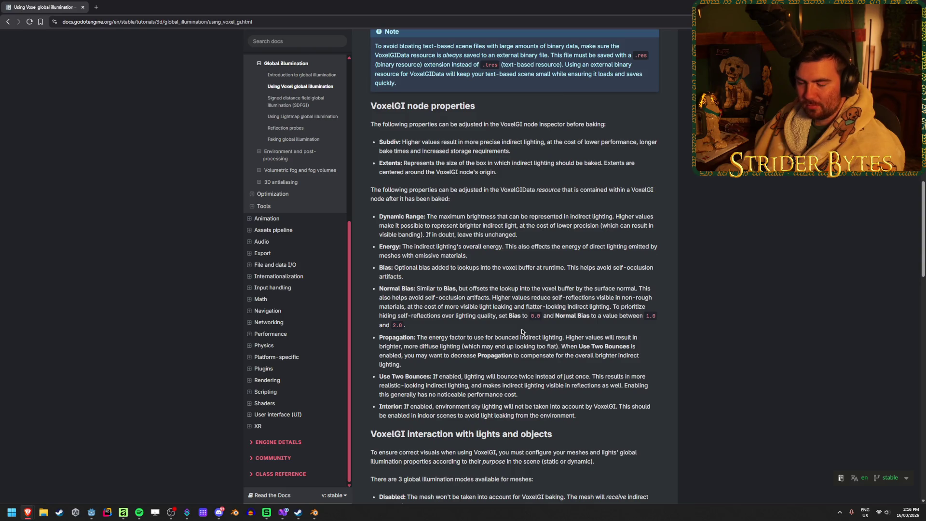
{"action": "scroll", "coordinate": [521, 332], "scroll_direction": "down", "scroll_amount": 3}
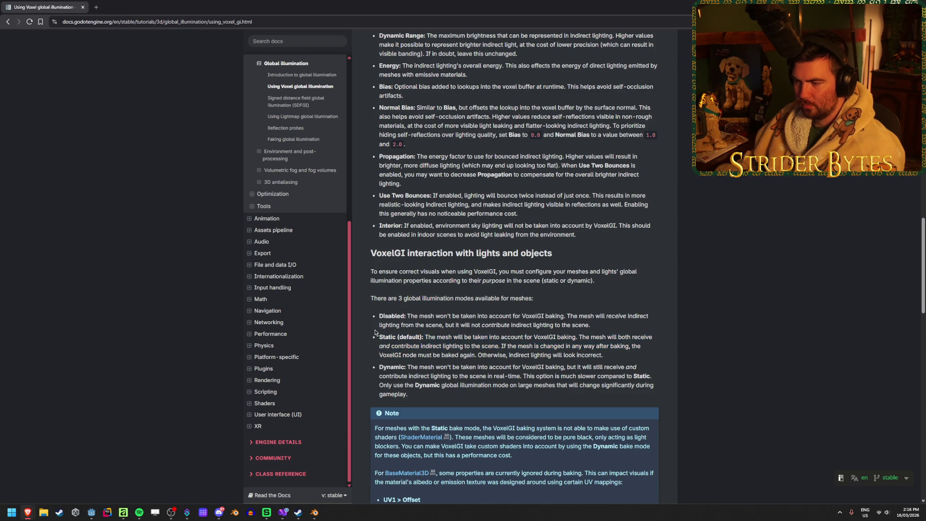
{"action": "left_click_drag", "start_coordinate": [454, 403], "coordinate": [442, 352]}
{"action": "left_click", "coordinate": [442, 351]}
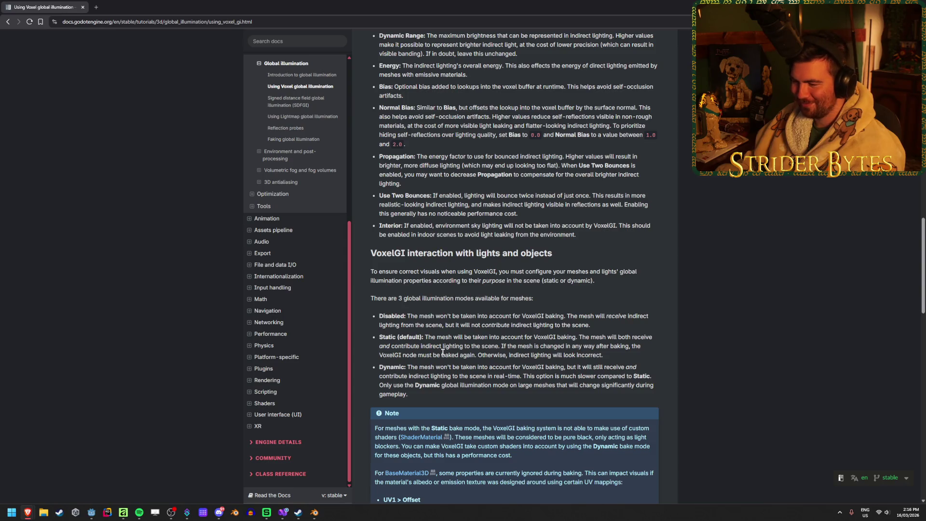
- Read the remaining sections, including light leaks, then switch back to the Godot editor
{"action": "scroll", "coordinate": [456, 348], "scroll_direction": "down", "scroll_amount": 3}
{"action": "scroll", "coordinate": [504, 336], "scroll_direction": "down", "scroll_amount": 2}
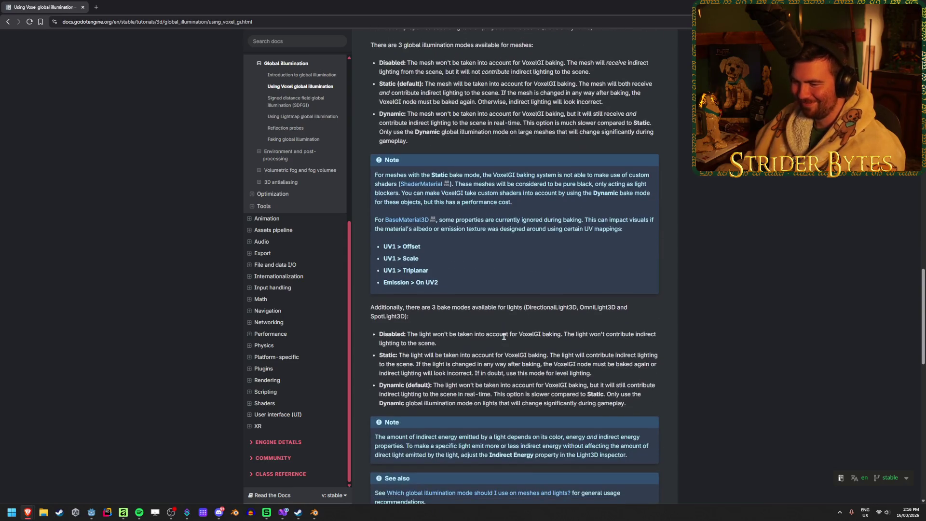
{"action": "scroll", "coordinate": [504, 336], "scroll_direction": "down", "scroll_amount": 7}
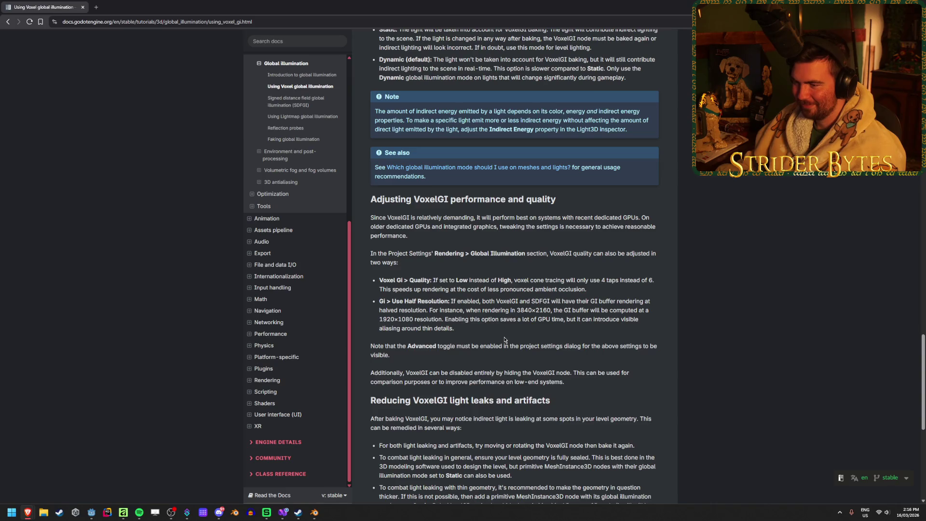
{"action": "scroll", "coordinate": [505, 340], "scroll_direction": "down", "scroll_amount": 2}
{"action": "scroll", "coordinate": [504, 339], "scroll_direction": "down", "scroll_amount": 4}
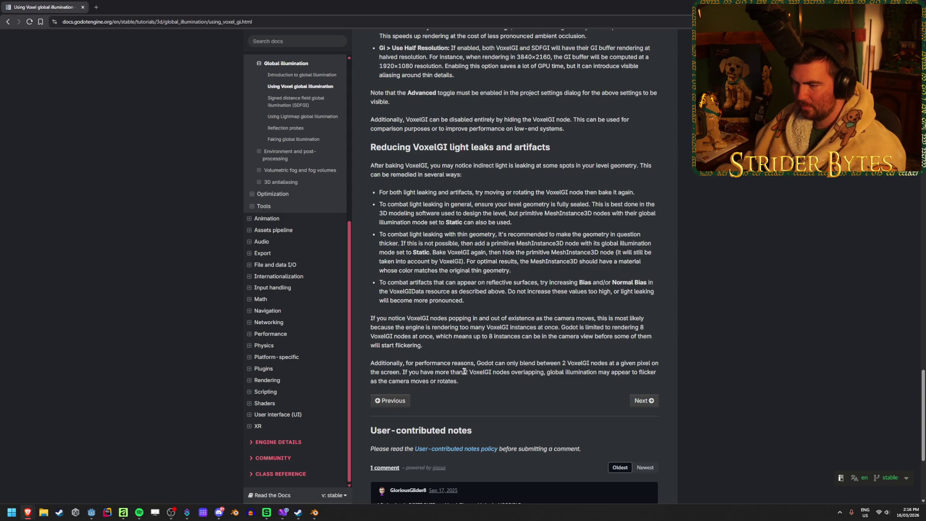
{"action": "scroll", "coordinate": [528, 372], "scroll_direction": "down", "scroll_amount": 4}
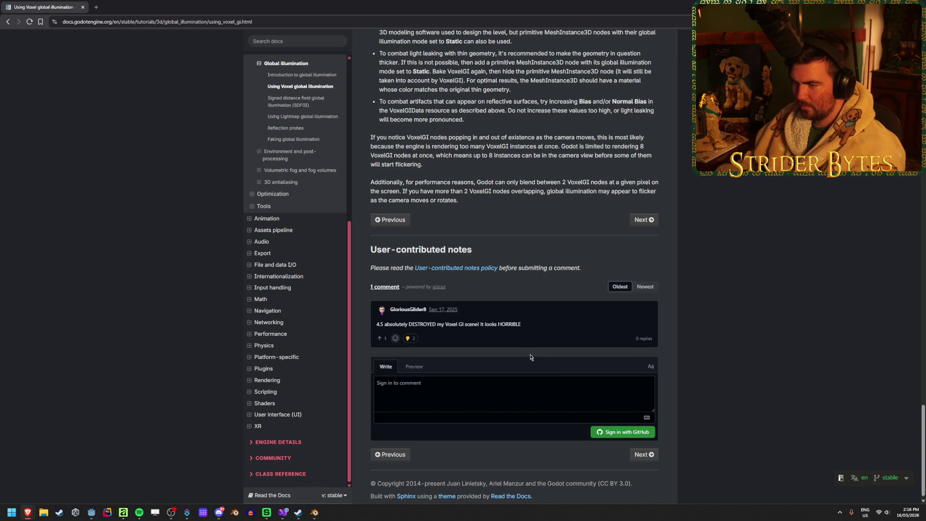
{"action": "scroll", "coordinate": [531, 357], "scroll_direction": "up", "scroll_amount": 15}
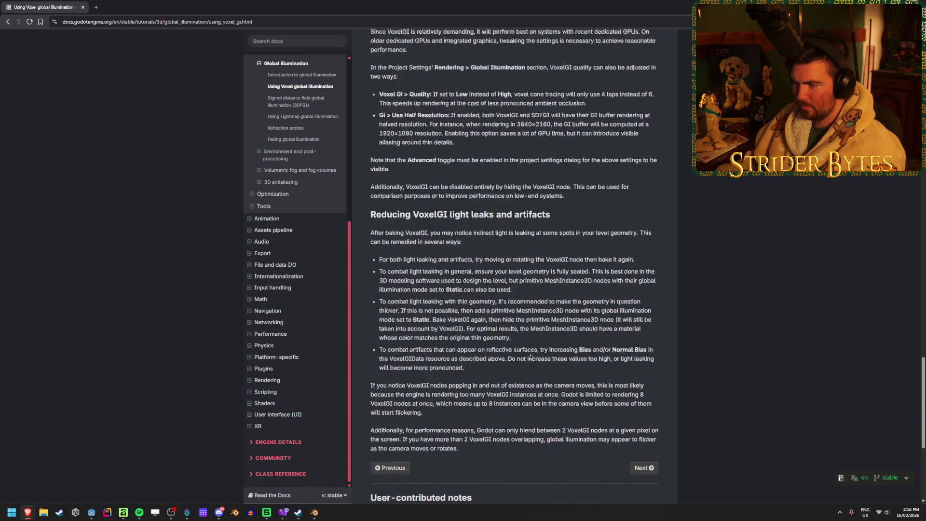
{"action": "scroll", "coordinate": [545, 347], "scroll_direction": "up", "scroll_amount": 1}
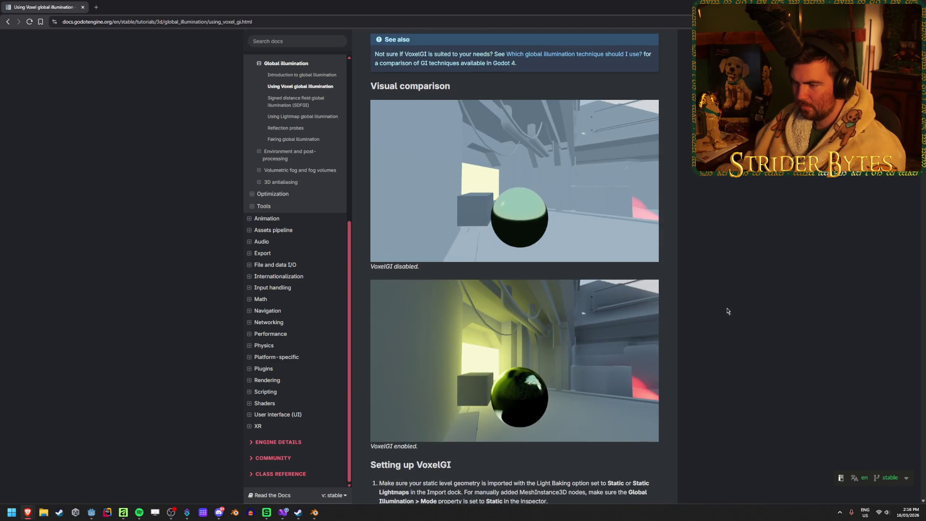
{"action": "scroll", "coordinate": [727, 311], "scroll_direction": "down", "scroll_amount": 4}
{"action": "scroll", "coordinate": [724, 323], "scroll_direction": "up", "scroll_amount": 5}
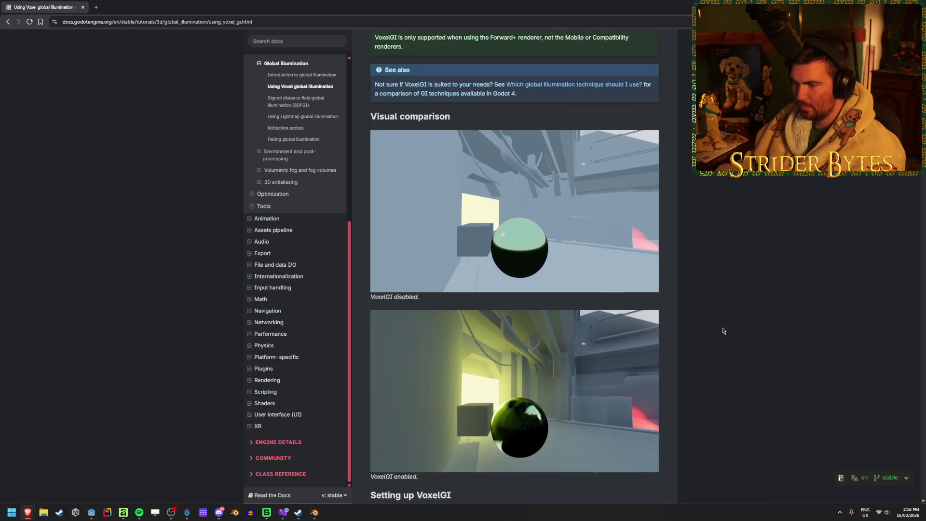
{"action": "scroll", "coordinate": [722, 330], "scroll_direction": "down", "scroll_amount": 10}
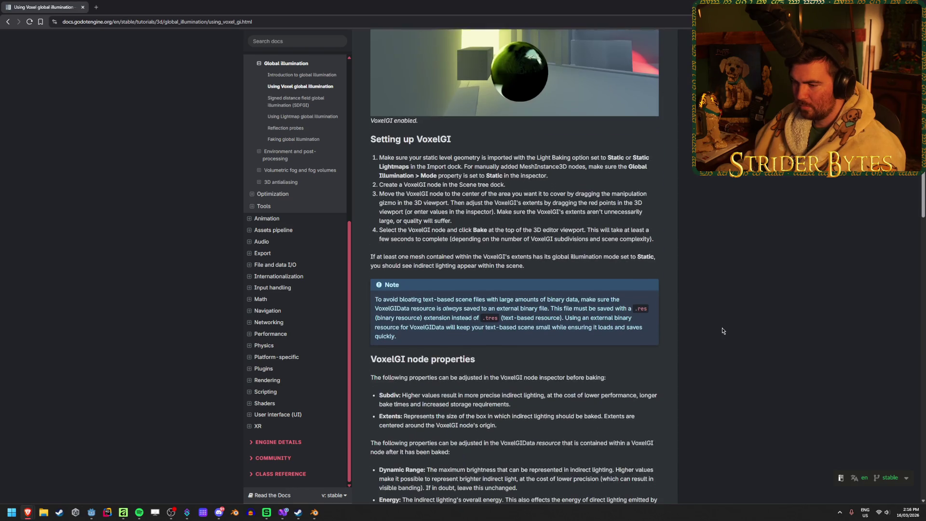
{"action": "scroll", "coordinate": [723, 331], "scroll_direction": "down", "scroll_amount": 5}
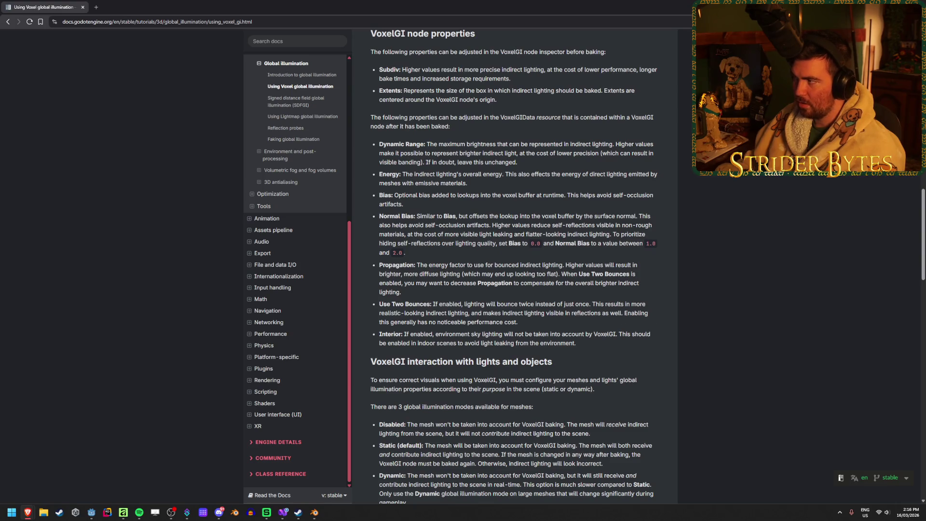
{"action": "key", "text": "alt+Tab"}
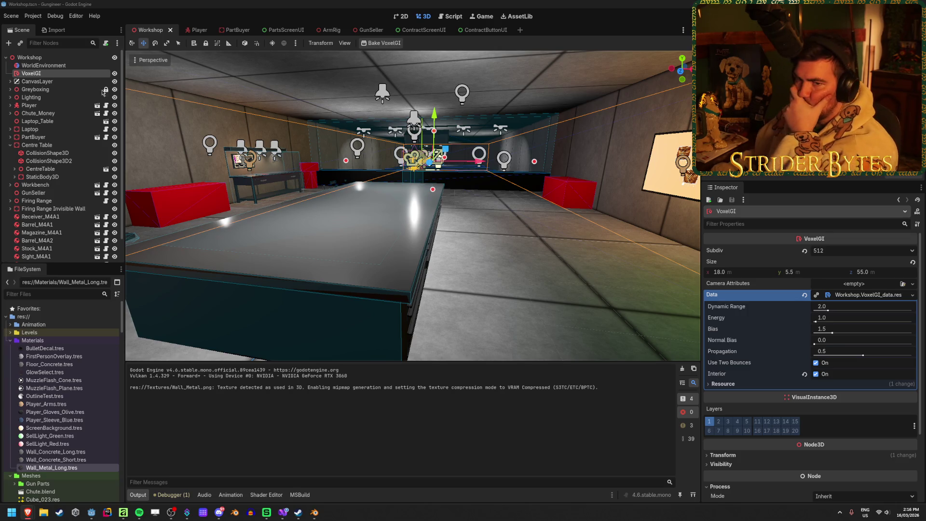
- Toggle VoxelGI visibility to compare the scene with and without it, leaving it visible
{"action": "left_click", "coordinate": [115, 73]}
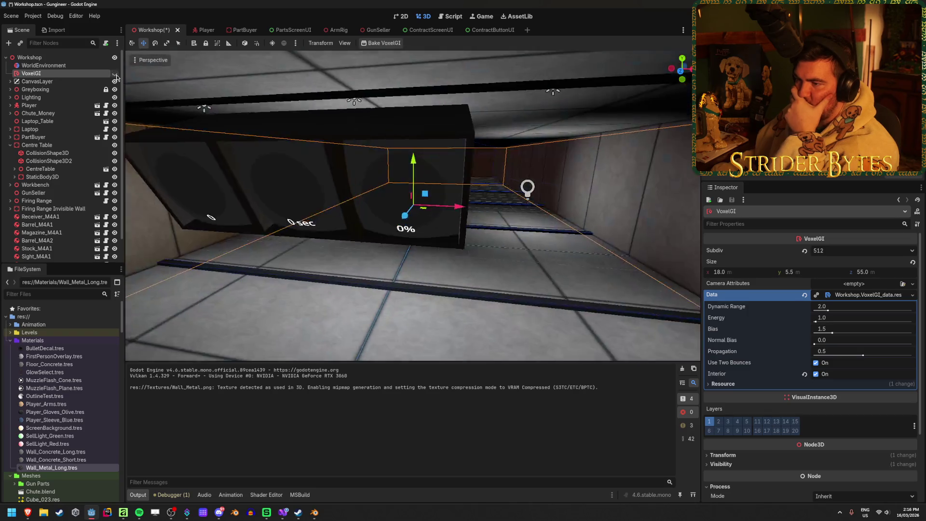
{"action": "double_click", "coordinate": [116, 76]}
{"action": "double_click", "coordinate": [116, 76]}
{"action": "left_click", "coordinate": [116, 76]}
{"action": "left_click", "coordinate": [116, 76]}
{"action": "left_click", "coordinate": [117, 76]}
{"action": "left_click", "coordinate": [116, 76]}
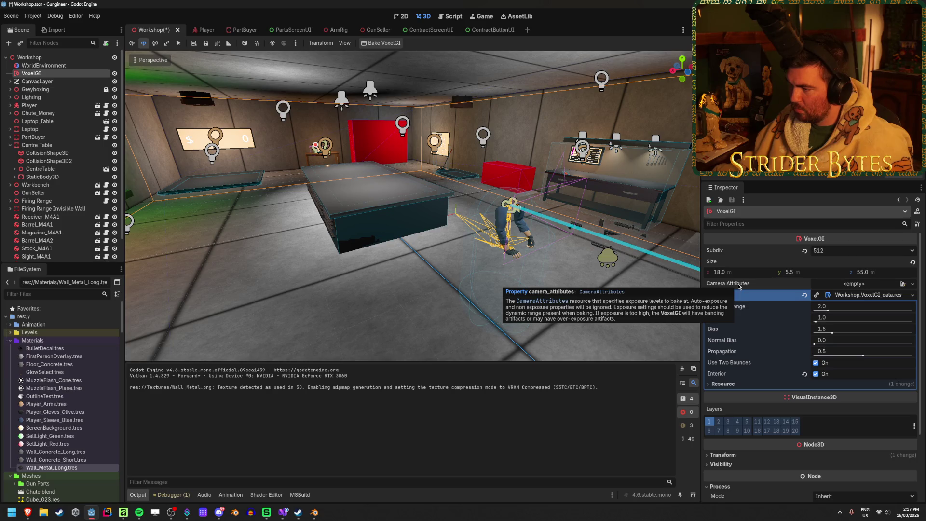
- Set Dynamic Range 4.43, Energy 31.8, Bias 8.1, Normal Bias 6.05, rebake, and hide Lighting
{"action": "mouse_move", "coordinate": [865, 310]}
{"action": "left_mouse_down"}
{"action": "mouse_move", "coordinate": [839, 317]}
{"action": "mouse_move", "coordinate": [888, 333]}
{"action": "left_mouse_up"}
{"action": "left_click_drag", "start_coordinate": [831, 344], "coordinate": [888, 344]}
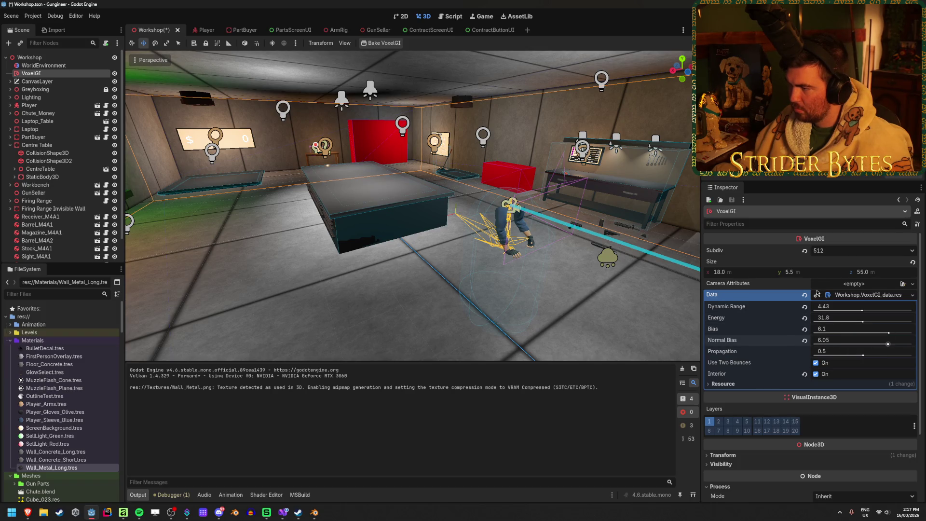
{"action": "left_click", "coordinate": [384, 43]}
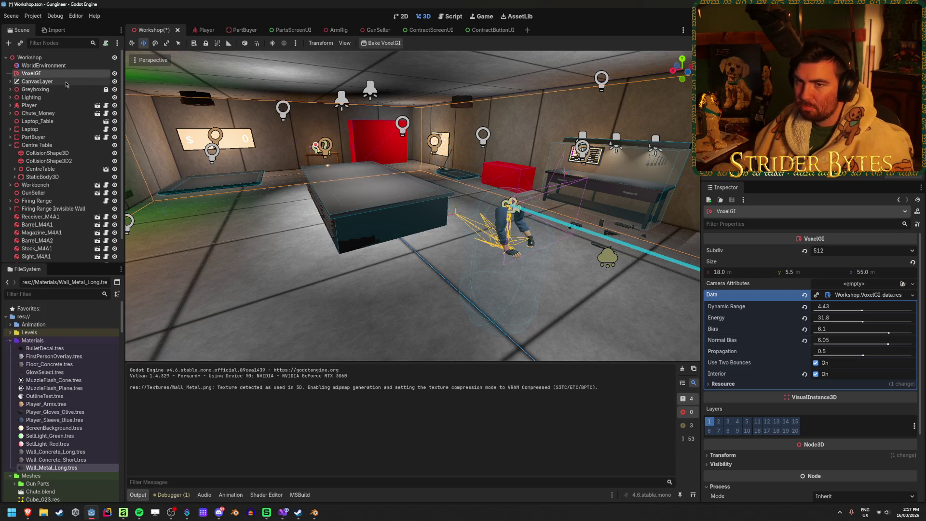
{"action": "left_click", "coordinate": [10, 98]}
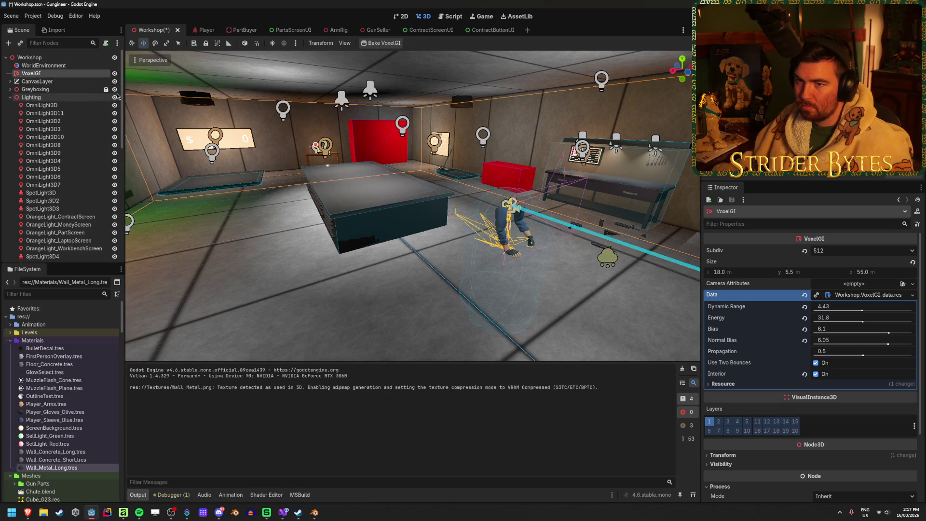
{"action": "left_click", "coordinate": [114, 97]}
- Save the Workshop scene with the Lighting group hidden and switch away from Godot
{"action": "key", "text": "ctrl+s"}
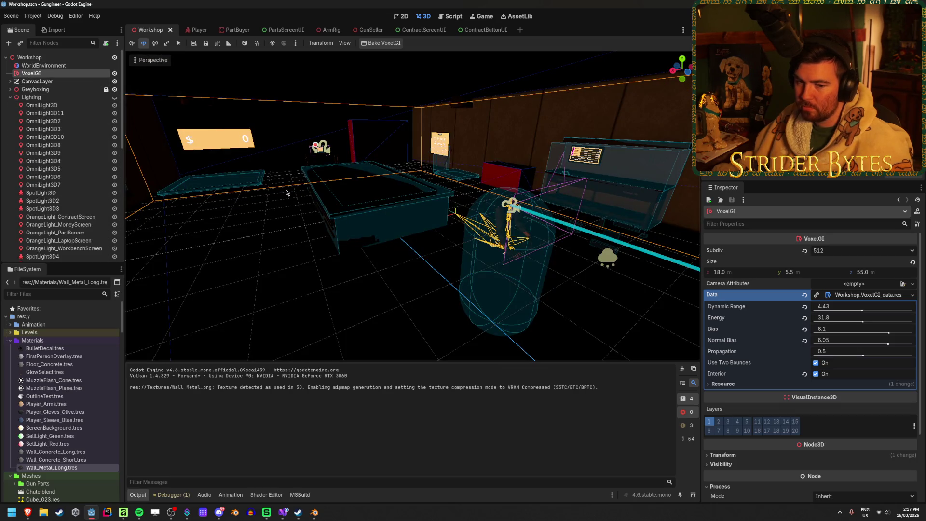
{"action": "key", "text": "alt+Tab"}
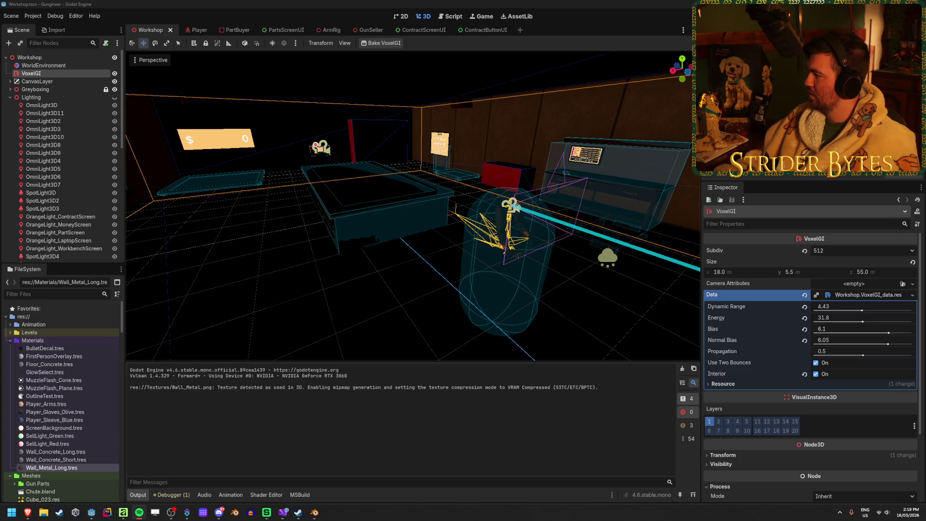
- Back in Godot, select the WorldEnvironment and turn off its SDFGI
{"action": "left_click", "coordinate": [508, 3]}
{"action": "left_click", "coordinate": [282, 271]}
{"action": "key", "text": "w"}
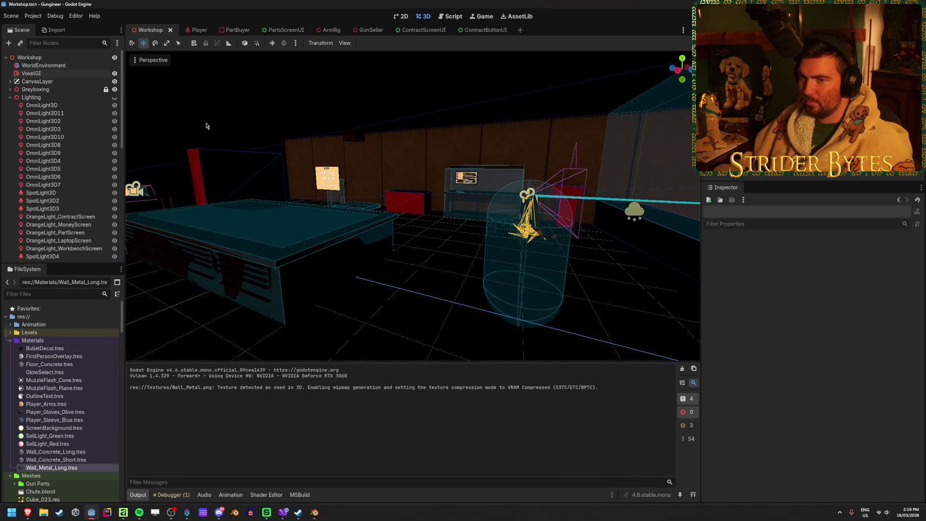
{"action": "left_click", "coordinate": [32, 73]}
{"action": "left_click", "coordinate": [66, 67]}
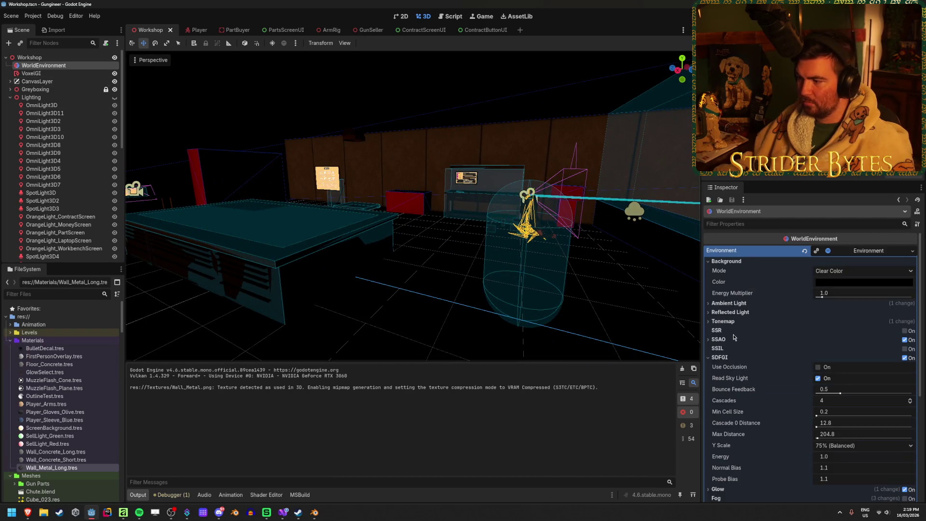
{"action": "left_click", "coordinate": [905, 357]}
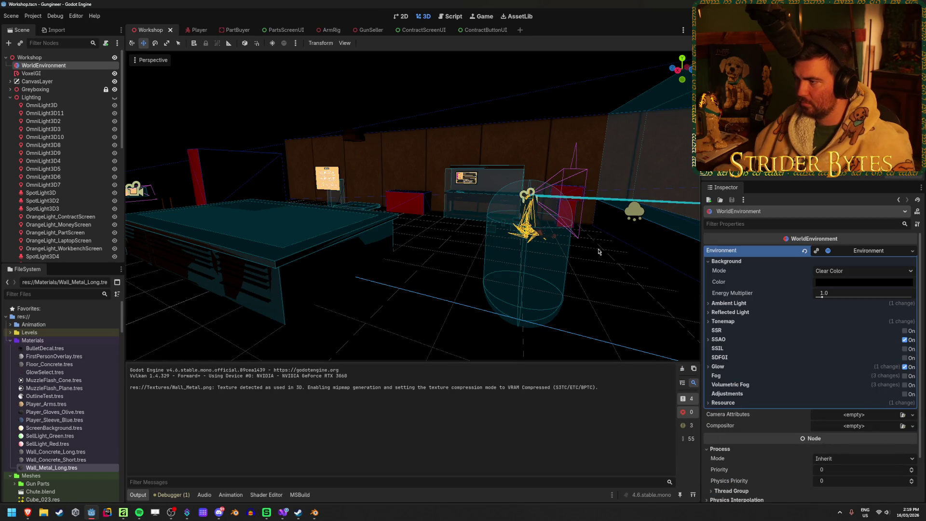
- Turn off the editor's preview sunlight and clear the WorldEnvironment's Environment to empty
{"action": "left_click", "coordinate": [245, 43]}
{"action": "left_click", "coordinate": [272, 43]}
{"action": "left_click", "coordinate": [272, 43]}
{"action": "left_click", "coordinate": [273, 45]}
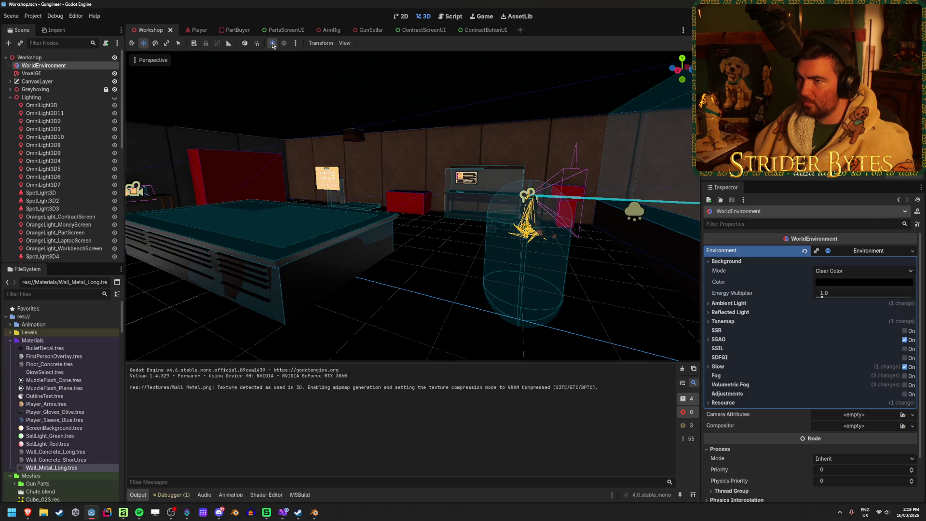
{"action": "left_click", "coordinate": [272, 43]}
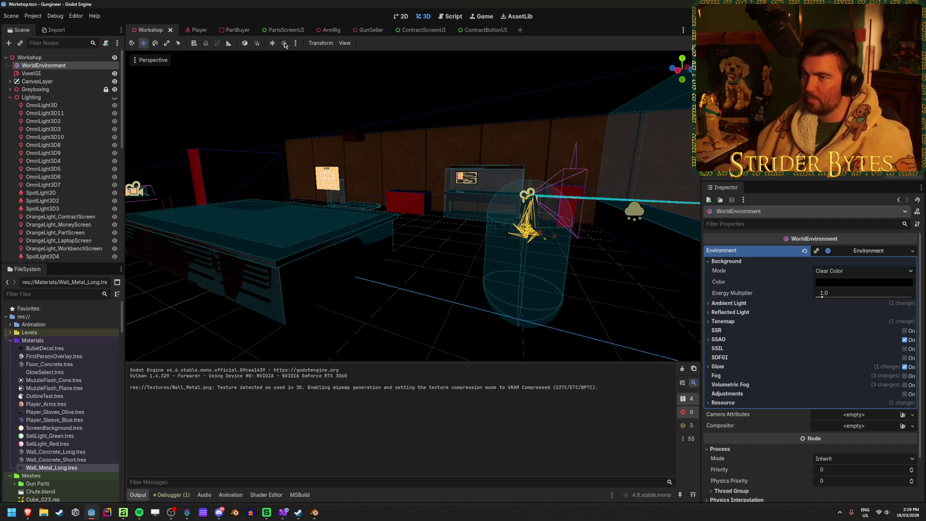
{"action": "left_click", "coordinate": [295, 44]}
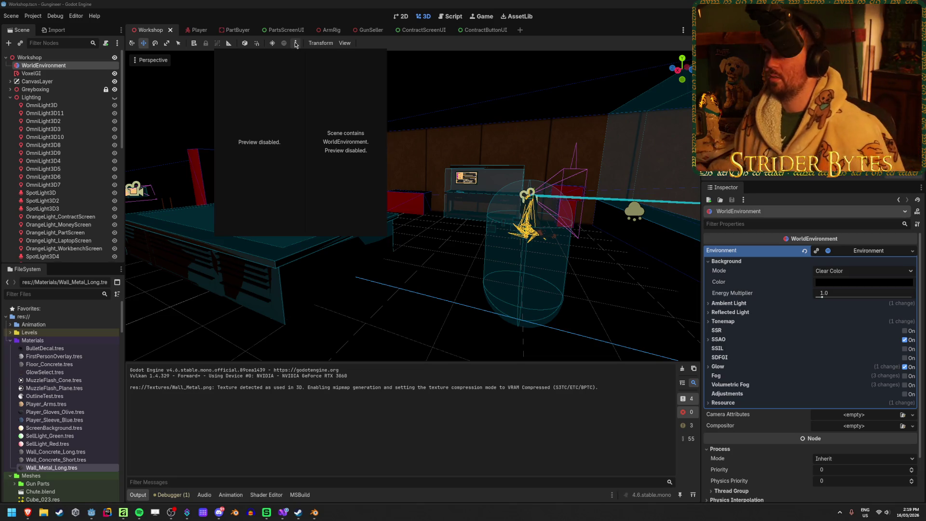
{"action": "left_click", "coordinate": [296, 44]}
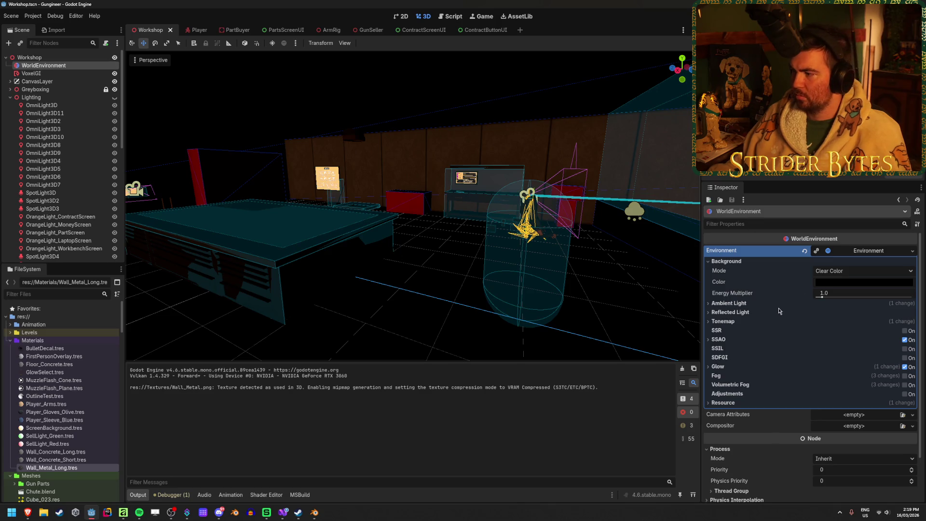
{"action": "left_click", "coordinate": [804, 252]}
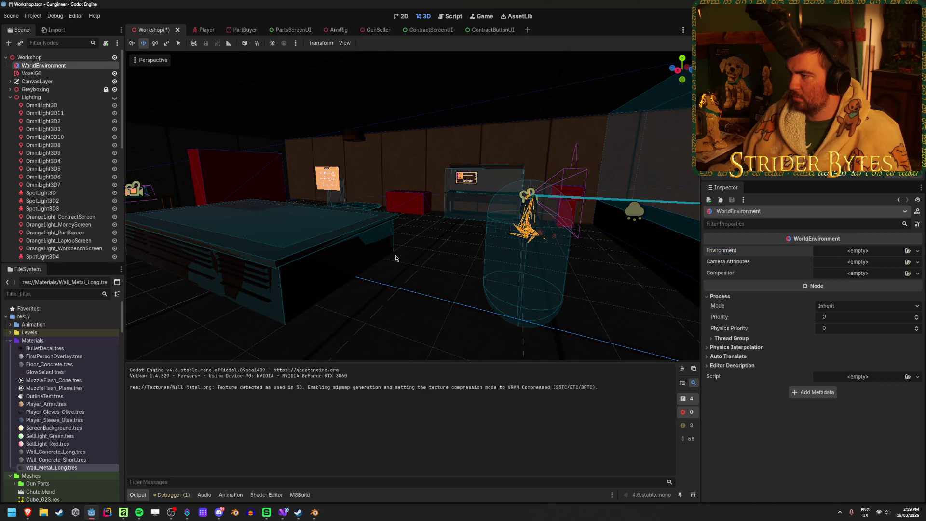
- Undo to restore the Environment resource and assign a new Compositor resource
{"action": "key", "text": "ctrl+z"}
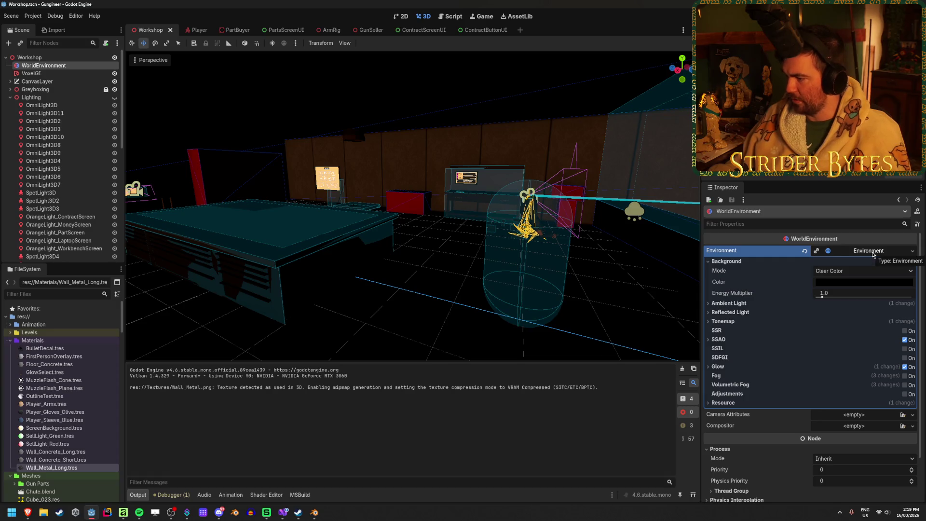
{"action": "scroll", "coordinate": [887, 308], "scroll_direction": "down", "scroll_amount": 2}
{"action": "left_click", "coordinate": [902, 375]}
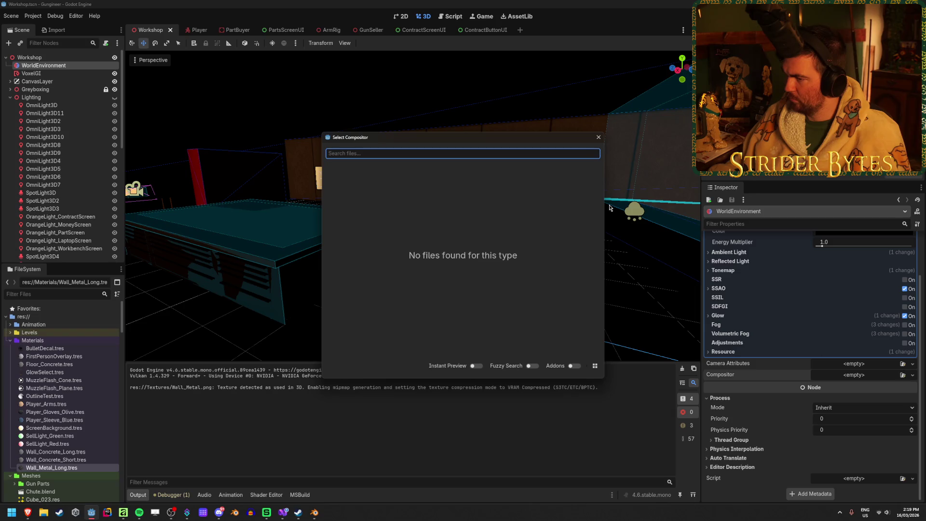
{"action": "left_click", "coordinate": [598, 137]}
{"action": "left_click", "coordinate": [912, 375]}
{"action": "left_click", "coordinate": [870, 386]}
- Add a compositor effect element, then revert the Compositor to empty and save the scene
{"action": "left_click", "coordinate": [883, 387]}
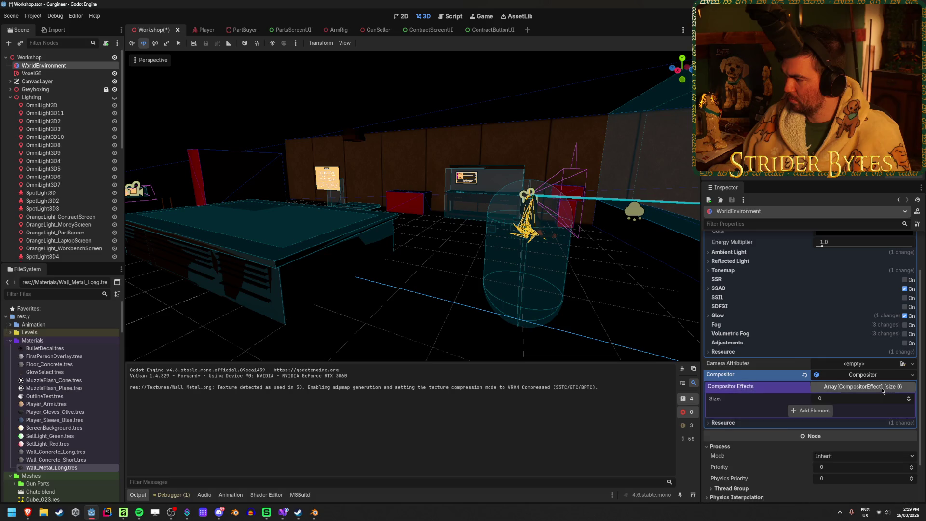
{"action": "left_click", "coordinate": [810, 411]}
{"action": "left_click", "coordinate": [865, 411]}
{"action": "left_click", "coordinate": [889, 410]}
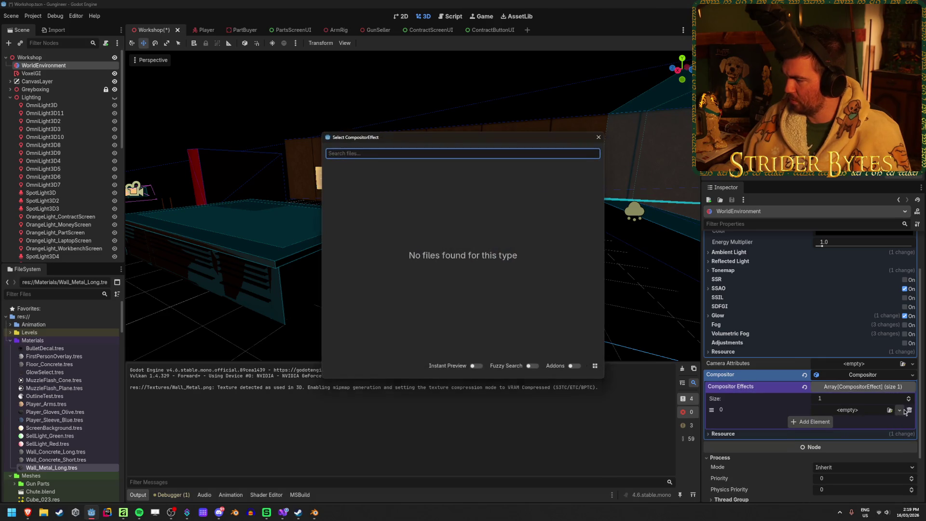
{"action": "left_click", "coordinate": [598, 136]}
{"action": "left_click", "coordinate": [899, 410]}
{"action": "left_click", "coordinate": [856, 415]}
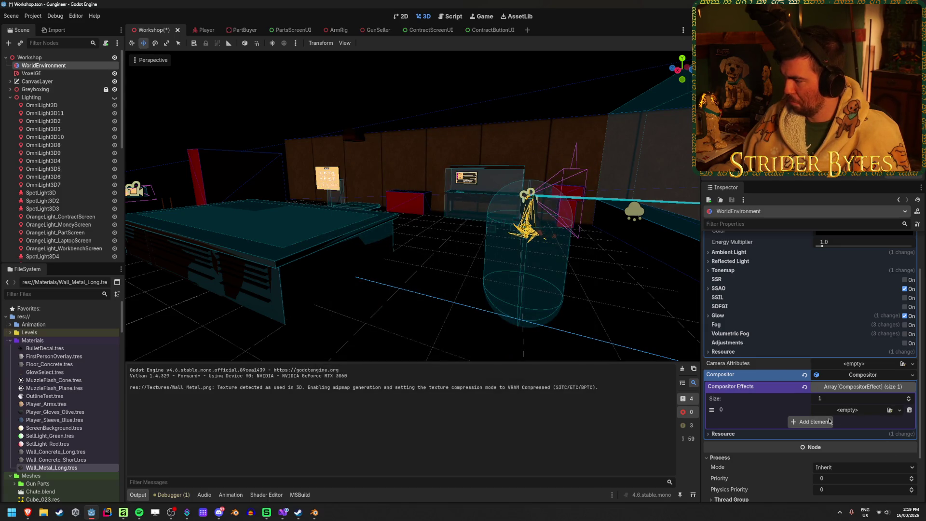
{"action": "left_click", "coordinate": [804, 375]}
{"action": "key", "text": "ctrl+s"}
{"action": "scroll", "coordinate": [776, 391], "scroll_direction": "up", "scroll_amount": 1}
{"action": "scroll", "coordinate": [776, 392], "scroll_direction": "up", "scroll_amount": 1}
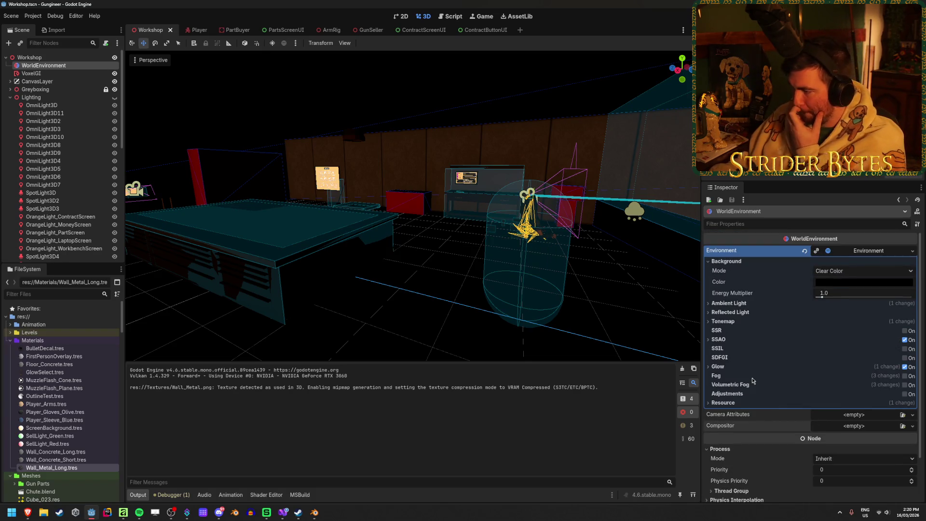
- Try ACES as the WorldEnvironment tonemap mode, then switch it back to Filmic
{"action": "left_click", "coordinate": [722, 321]}
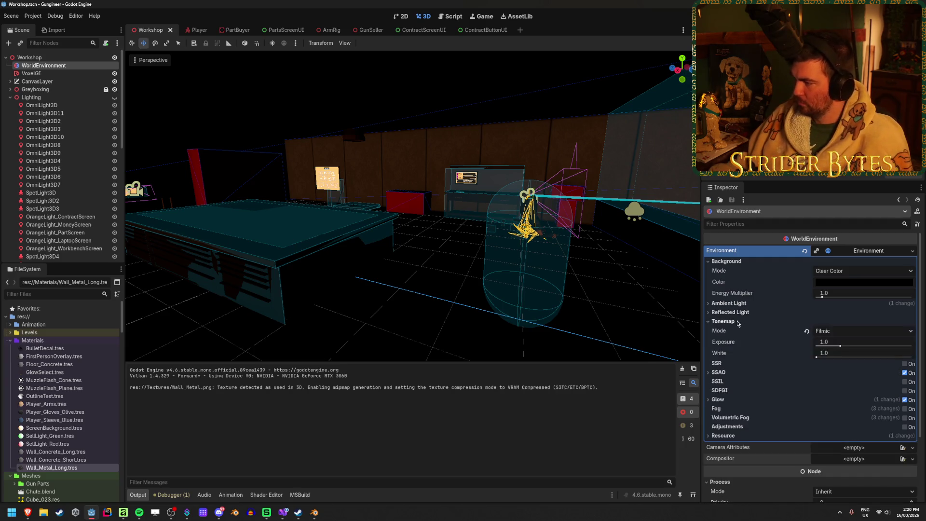
{"action": "left_click", "coordinate": [819, 329]}
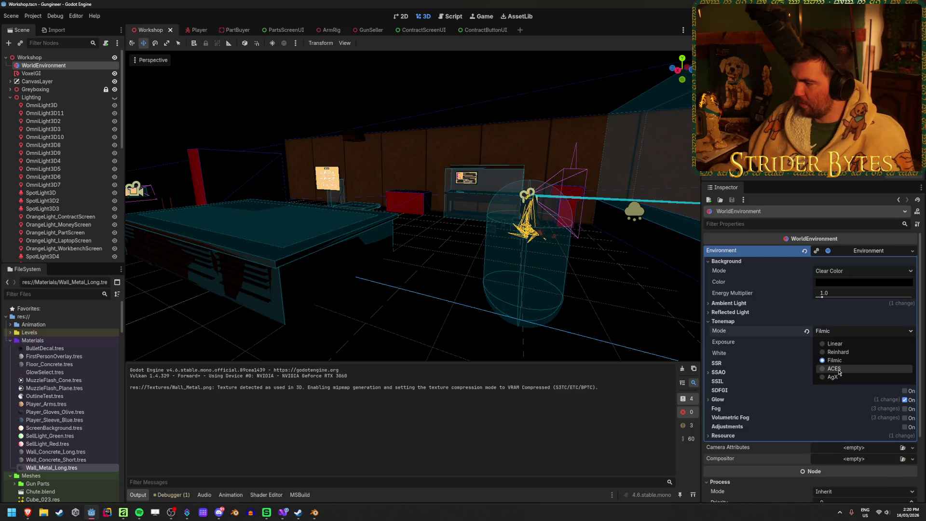
{"action": "left_click", "coordinate": [838, 373]}
{"action": "left_click", "coordinate": [839, 331]}
{"action": "left_click", "coordinate": [838, 364]}
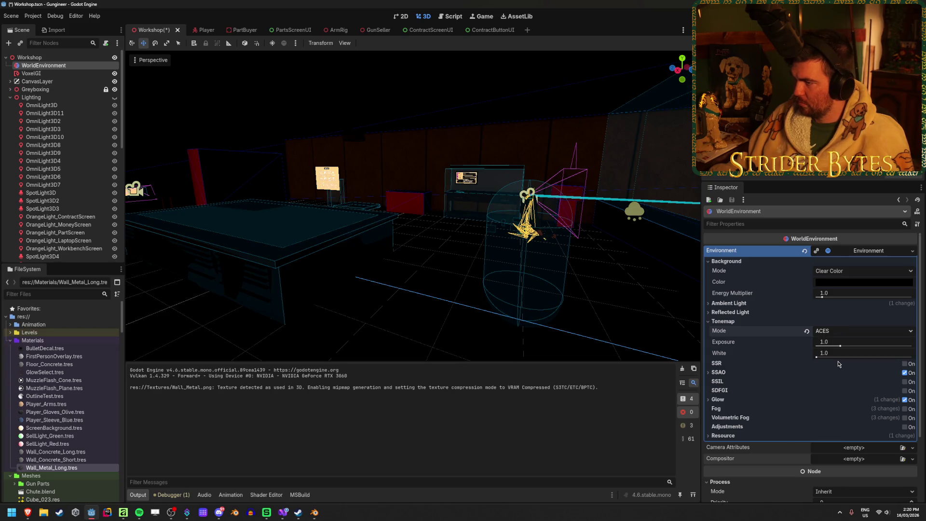
- Save the scene and deselect the WorldEnvironment node
{"action": "key", "text": "ctrl+s"}
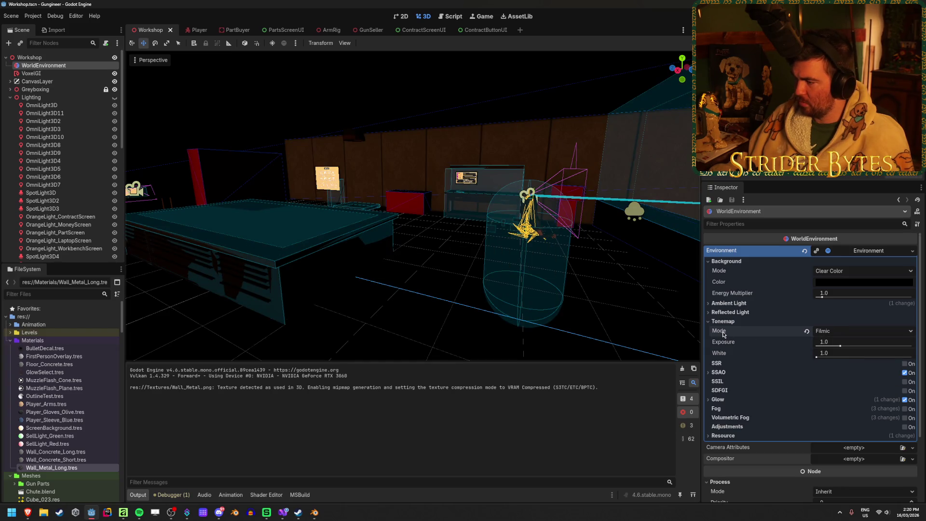
{"action": "mouse_move", "coordinate": [723, 333]}
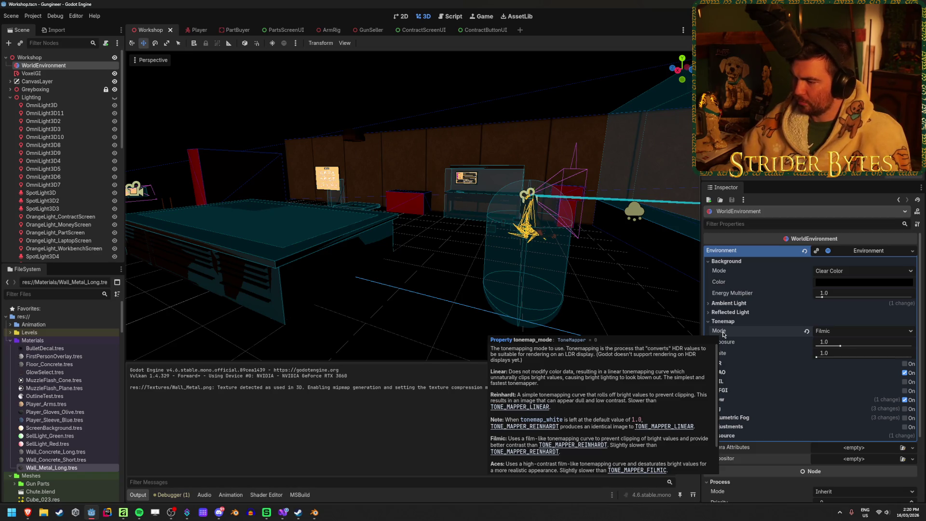
{"action": "left_click", "coordinate": [428, 299]}
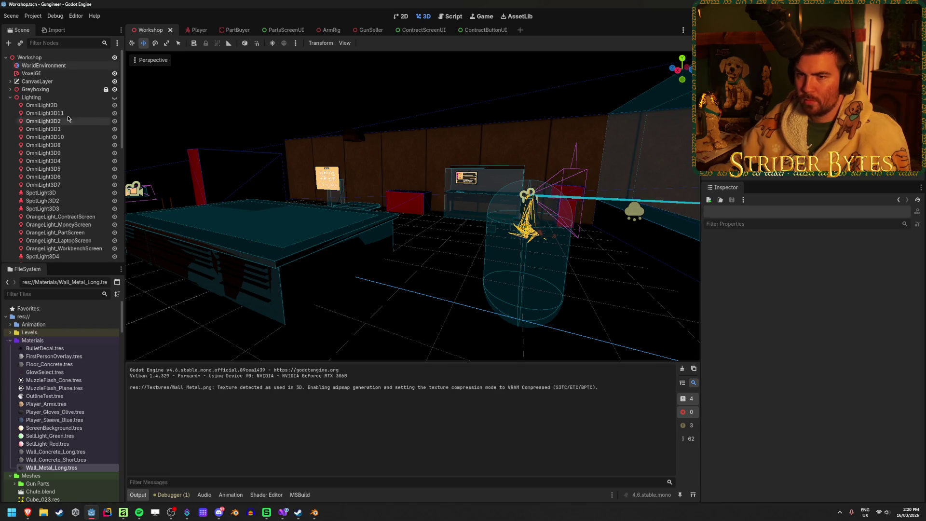
- Toggle the Lighting group's visibility off and back on, then save the scene
{"action": "left_click", "coordinate": [115, 98]}
{"action": "left_click", "coordinate": [115, 98]}
{"action": "left_click", "coordinate": [115, 98]}
{"action": "key", "text": "ctrl+s"}
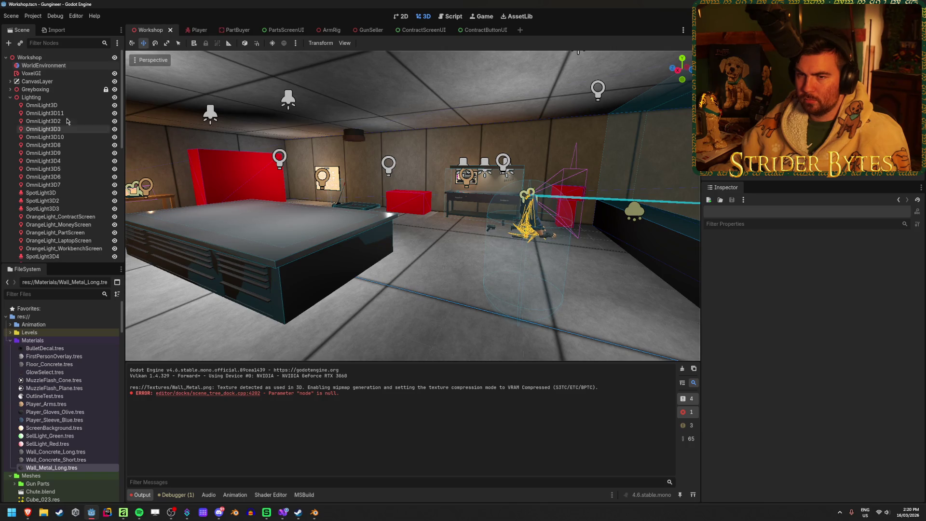
- Move the view to the counter room and frame SpotLight3D above the workbench display
{"action": "left_click", "coordinate": [40, 106]}
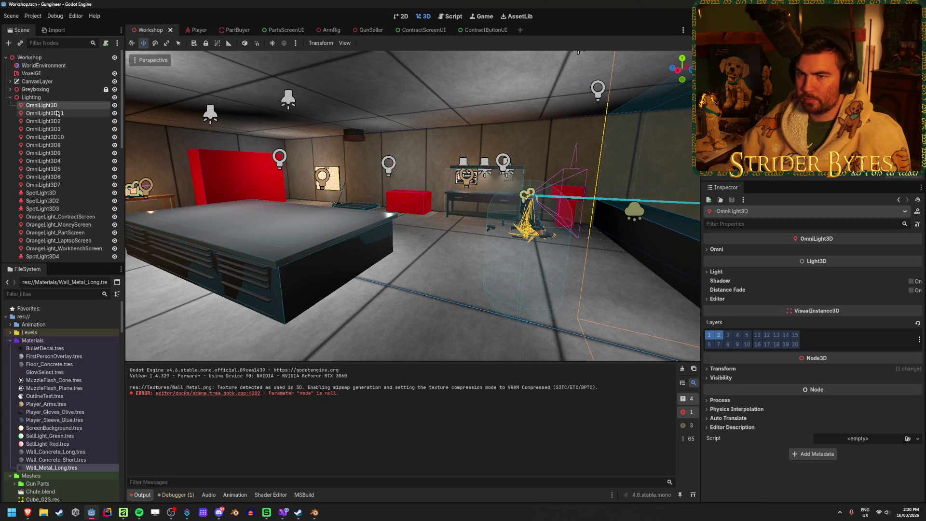
{"action": "left_click_drag", "start_coordinate": [573, 51], "coordinate": [342, 223]}
{"action": "scroll", "coordinate": [68, 221], "scroll_direction": "up", "scroll_amount": 3}
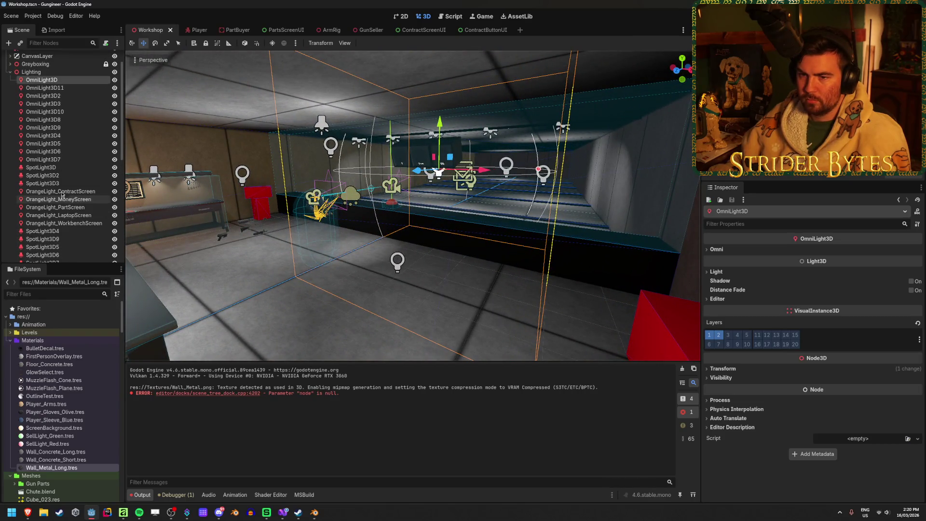
{"action": "left_click", "coordinate": [43, 175]}
{"action": "left_click", "coordinate": [77, 168]}
{"action": "double_click", "coordinate": [78, 168]}
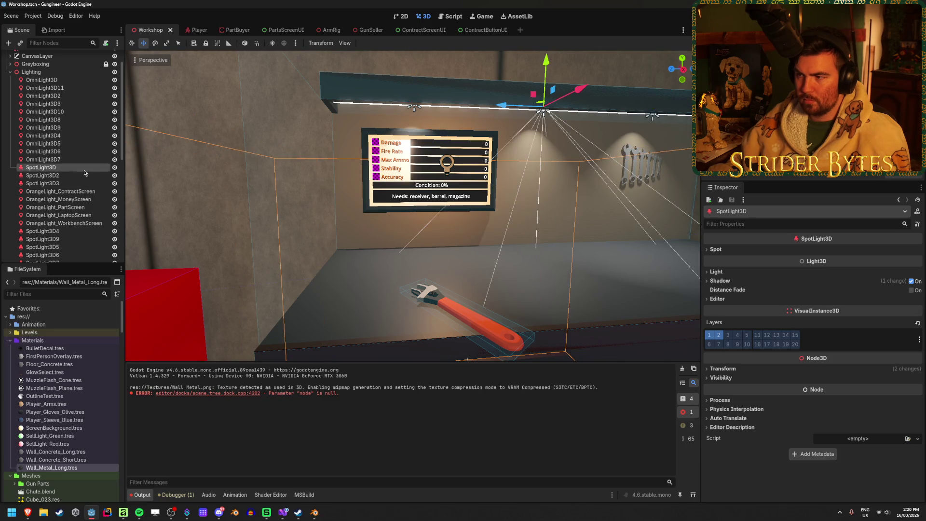
- Delete SpotLight3D2, then undo the deletion to restore it
{"action": "left_click", "coordinate": [84, 176]}
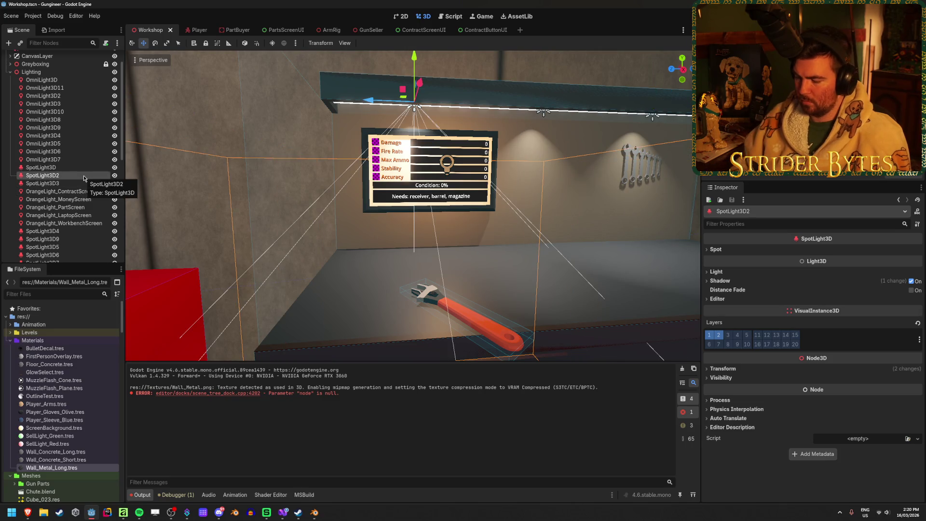
{"action": "key", "text": "Delete"}
{"action": "key", "text": "Return"}
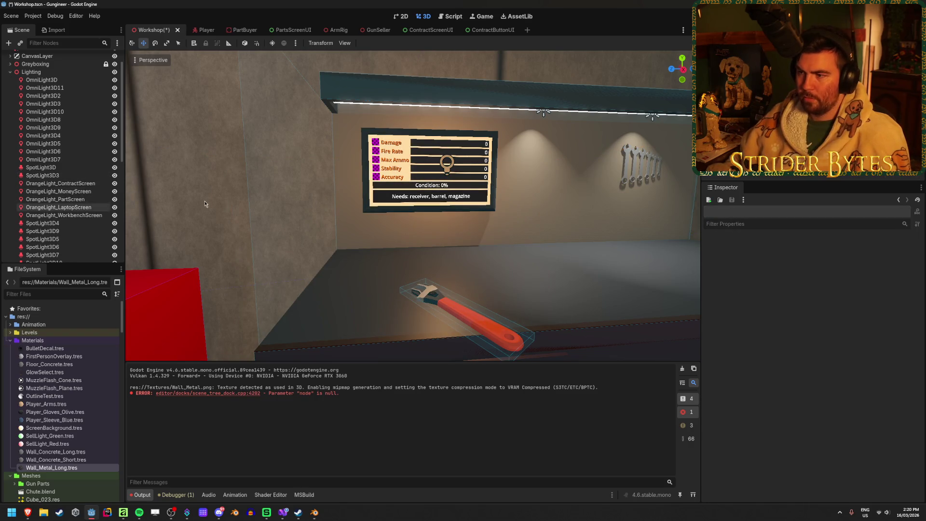
{"action": "key", "text": "ctrl+s"}
{"action": "key", "text": "ctrl+z"}
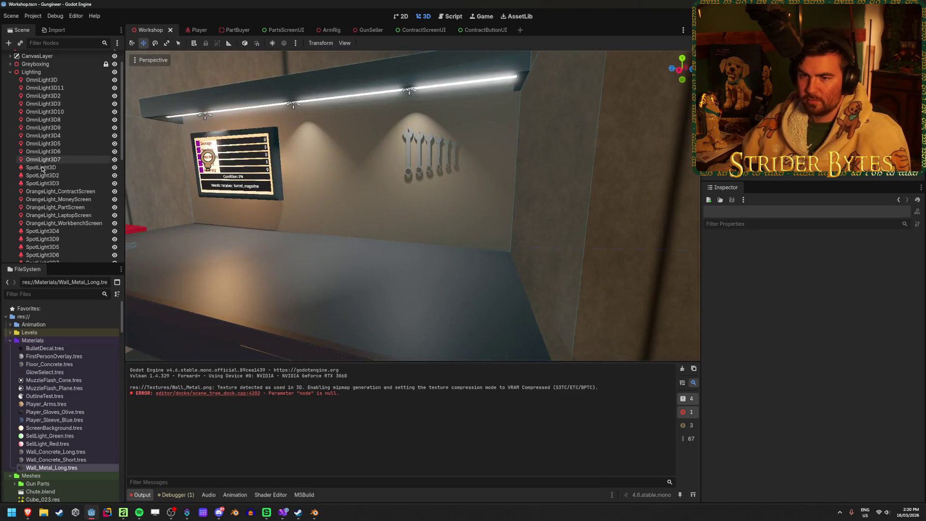
- Select and frame SpotLight3D to SpotLight3D3, nudging them slightly along X and down
{"action": "left_click", "coordinate": [41, 167]}
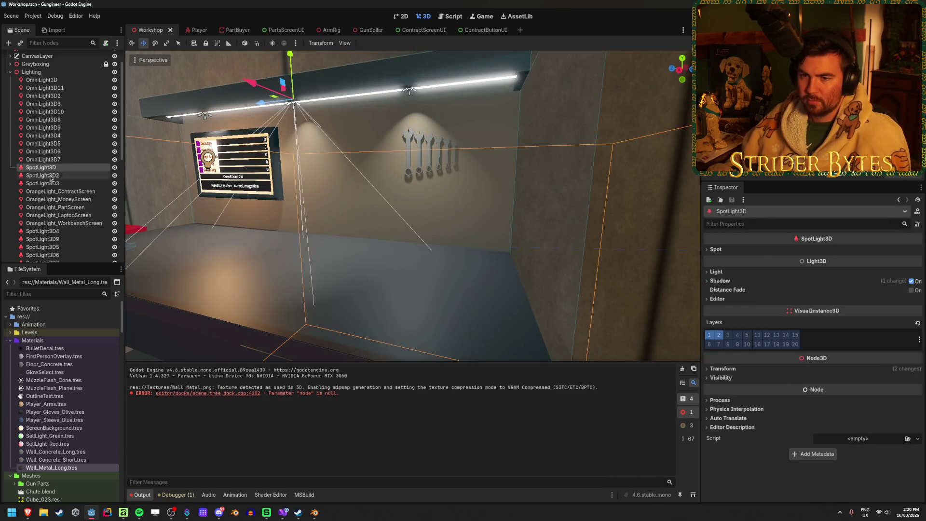
{"action": "left_click", "coordinate": [98, 182], "text": "shift"}
{"action": "left_click", "coordinate": [43, 135]}
{"action": "key", "text": "f"}
{"action": "left_click", "coordinate": [41, 167]}
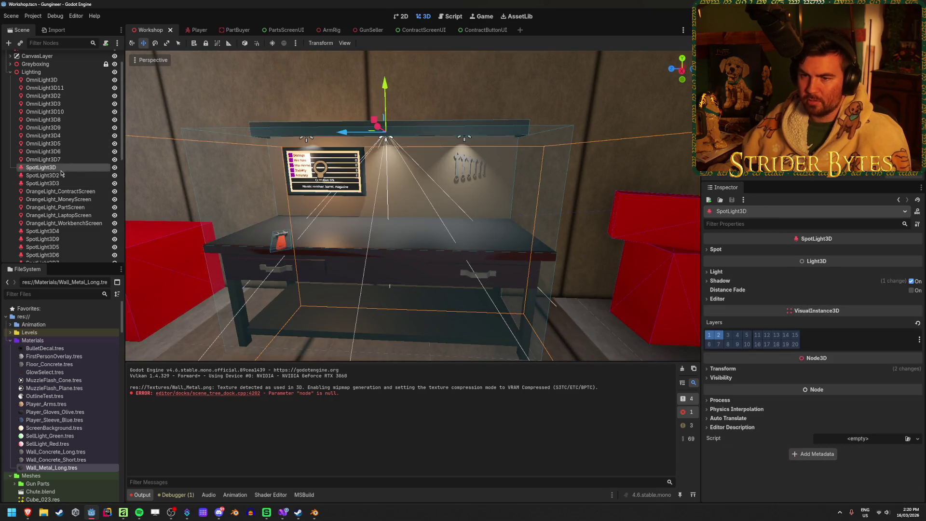
{"action": "left_click", "coordinate": [43, 183], "text": "shift"}
{"action": "key", "text": "f"}
{"action": "left_click_drag", "start_coordinate": [399, 140], "coordinate": [410, 142]}
{"action": "mouse_move", "coordinate": [449, 96]}
{"action": "left_mouse_down"}
{"action": "mouse_move", "coordinate": [438, 185]}
{"action": "mouse_move", "coordinate": [440, 92]}
{"action": "mouse_move", "coordinate": [437, 100]}
{"action": "left_mouse_up"}
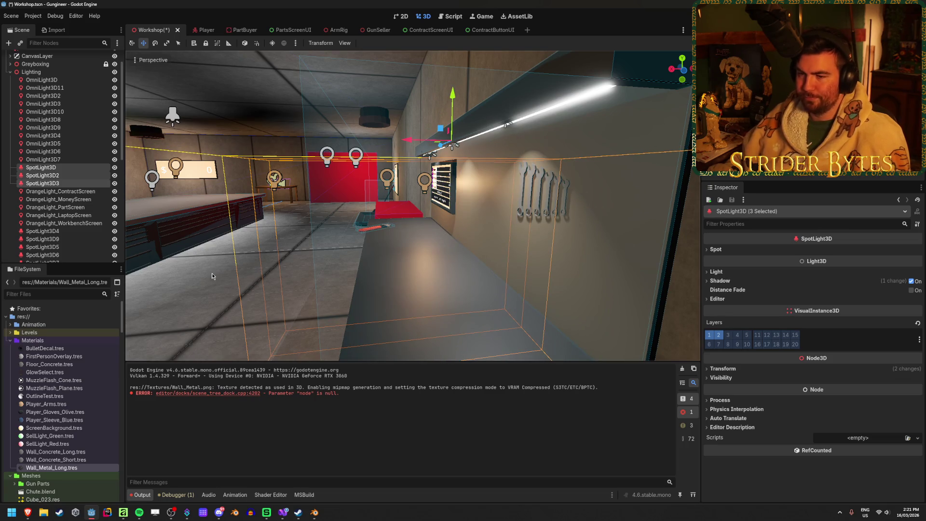
- Select the eleven omni lights through OmniLight3D7 and leave them hidden
{"action": "left_click", "coordinate": [263, 260]}
{"action": "scroll", "coordinate": [254, 160], "scroll_direction": "up", "scroll_amount": 4}
{"action": "left_click", "coordinate": [43, 159]}
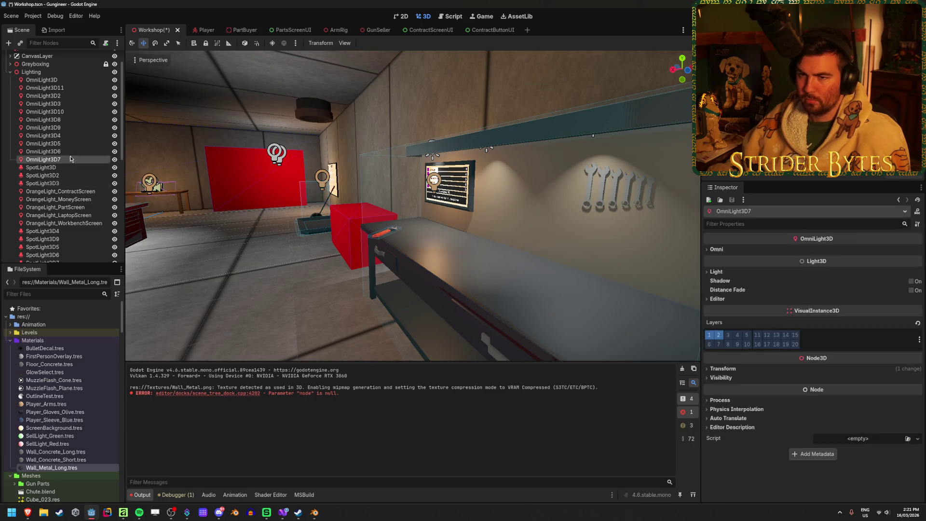
{"action": "left_click", "coordinate": [43, 80], "text": "shift"}
{"action": "left_click", "coordinate": [115, 80]}
{"action": "key", "text": "f"}
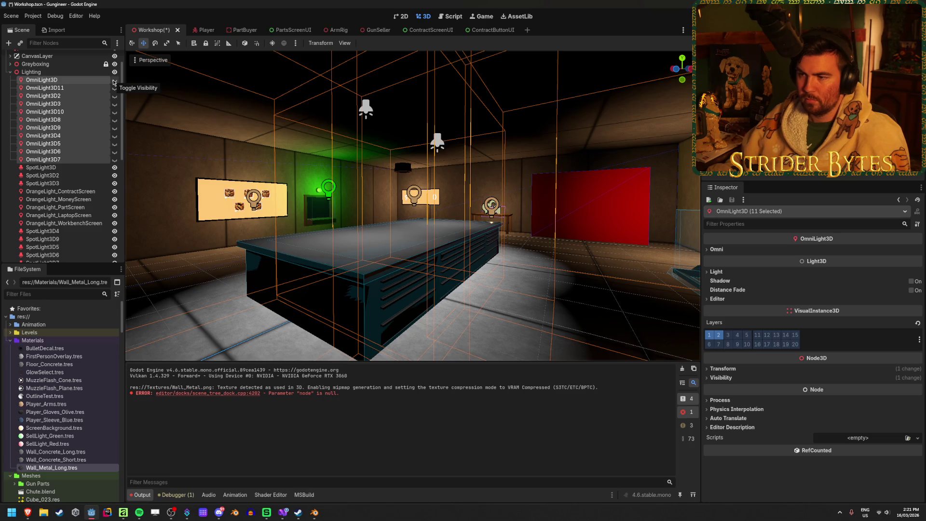
{"action": "left_click", "coordinate": [114, 83]}
{"action": "left_click", "coordinate": [114, 83]}
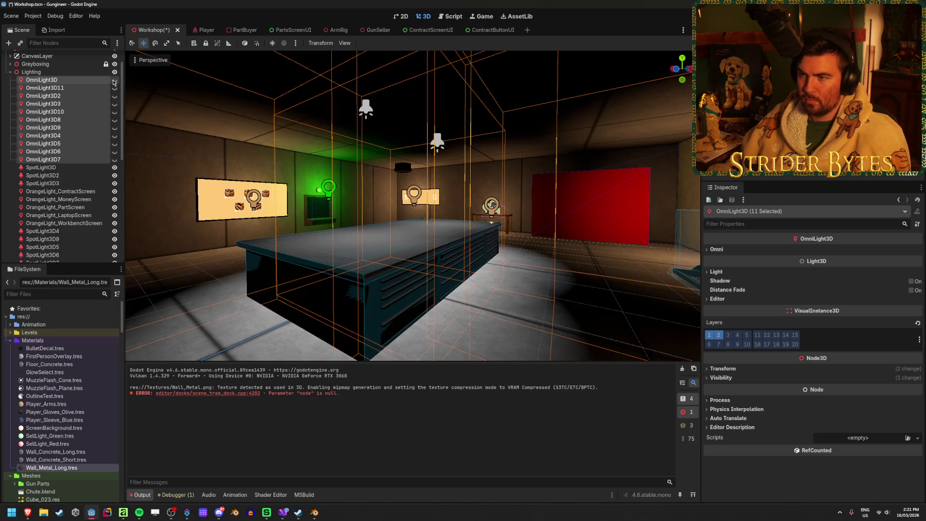
{"action": "left_click", "coordinate": [114, 82]}
{"action": "left_click", "coordinate": [114, 82]}
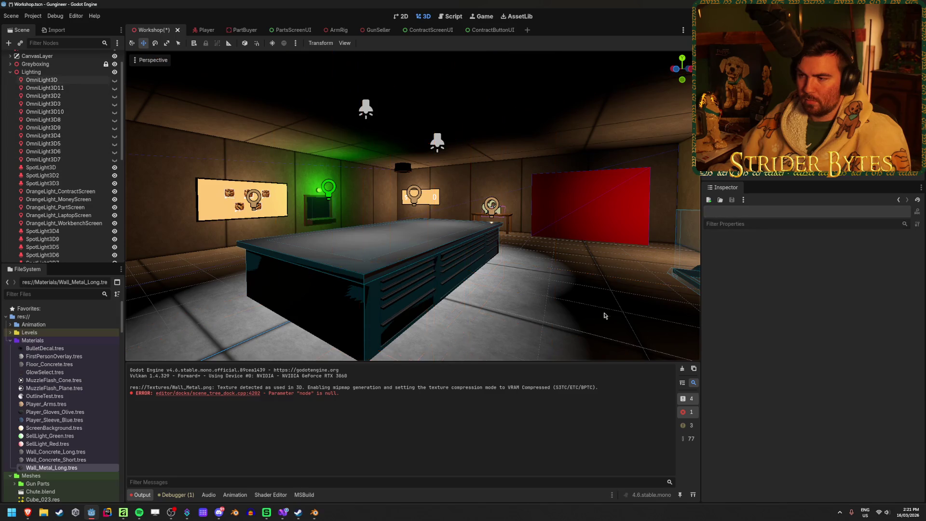
- Frame SpotLight3D4, then frame SpotLight3D9 and hide it
{"action": "double_click", "coordinate": [43, 231]}
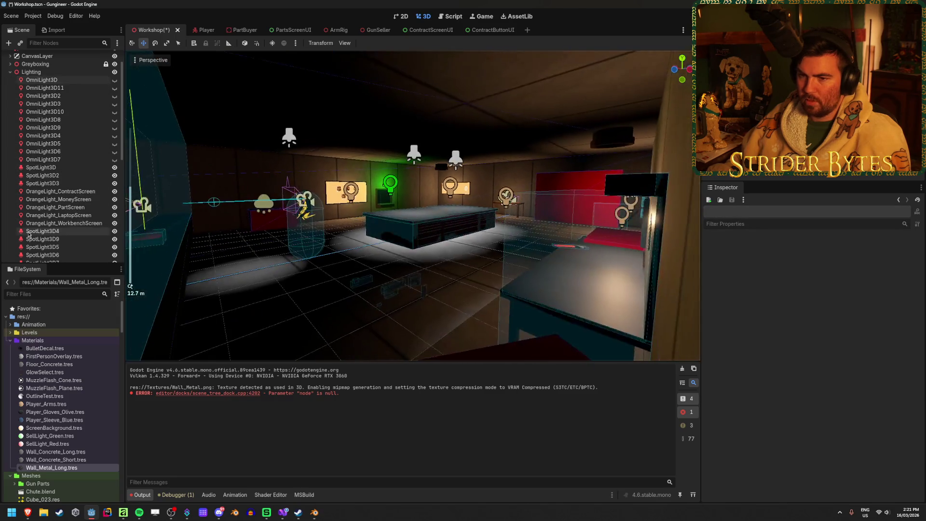
{"action": "scroll", "coordinate": [50, 236], "scroll_direction": "down", "scroll_amount": 2}
{"action": "scroll", "coordinate": [51, 236], "scroll_direction": "up", "scroll_amount": 2}
{"action": "double_click", "coordinate": [43, 136]}
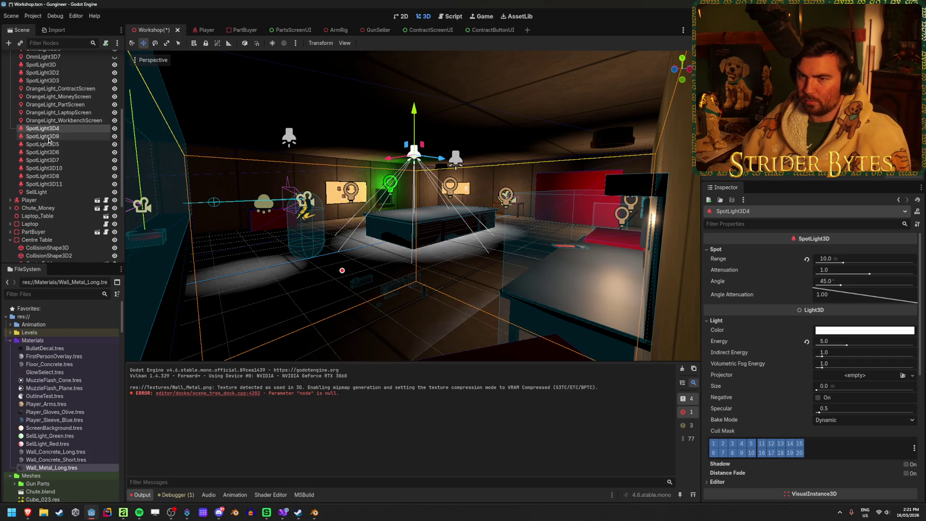
{"action": "left_click", "coordinate": [114, 136]}
- Inspect SpotLight3D6, SpotLight3D10, SpotLight3D11, the SellLight and SpotLight3D5 in turn
{"action": "double_click", "coordinate": [74, 152]}
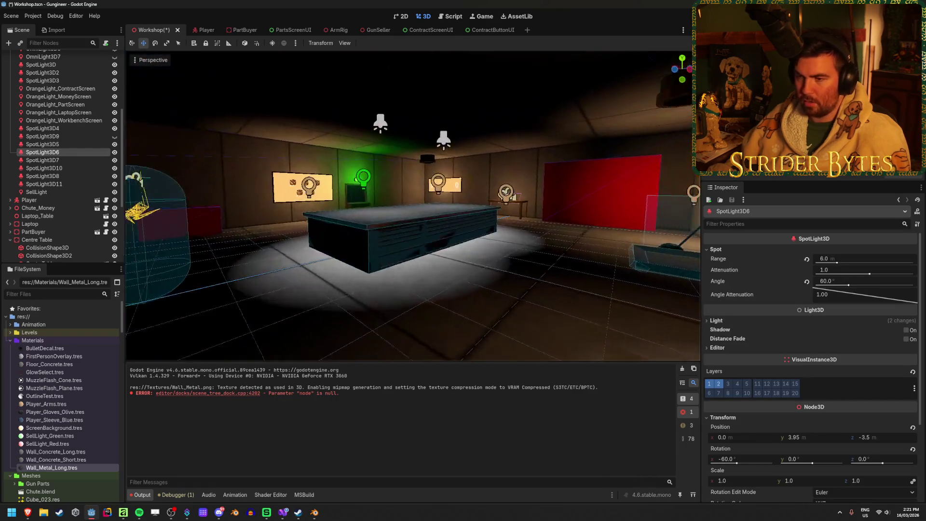
{"action": "left_click", "coordinate": [61, 168]}
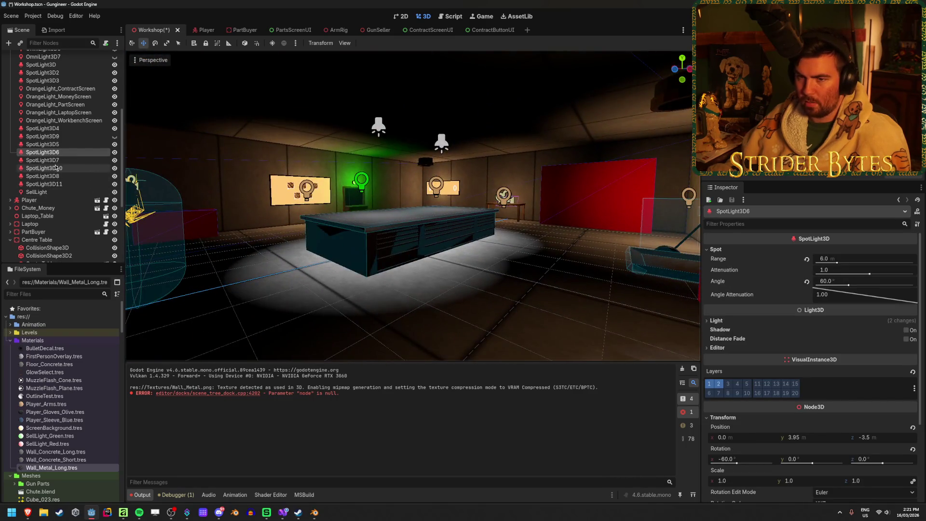
{"action": "double_click", "coordinate": [66, 183]}
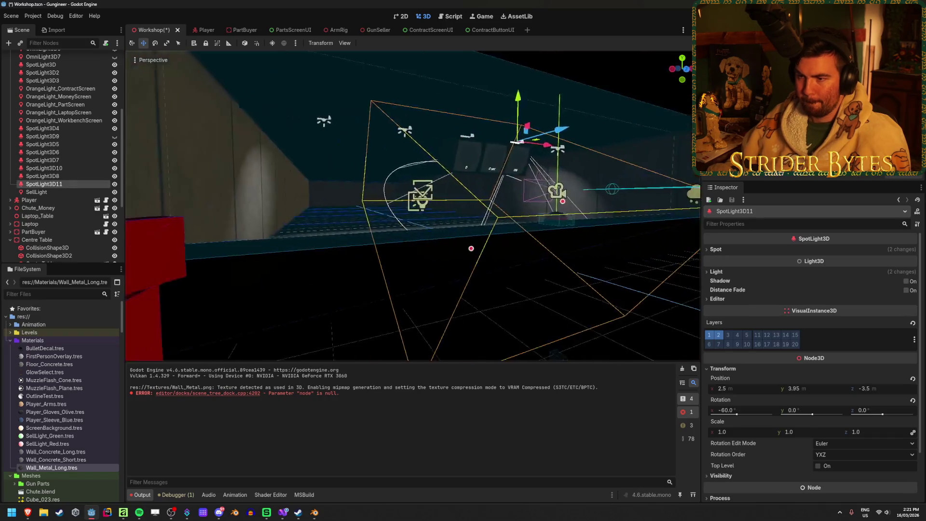
{"action": "left_click", "coordinate": [59, 192]}
{"action": "left_click", "coordinate": [53, 152]}
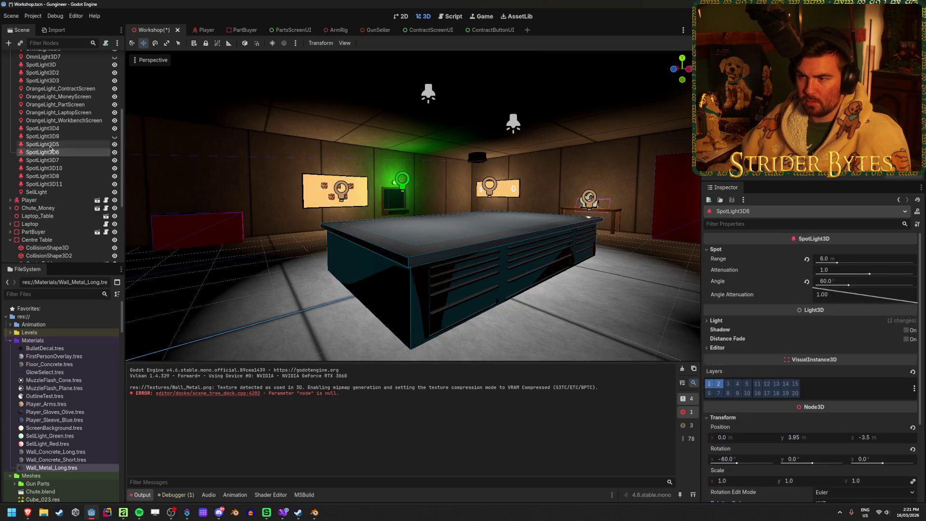
{"action": "left_click", "coordinate": [51, 145]}
{"action": "left_click", "coordinate": [48, 151]}
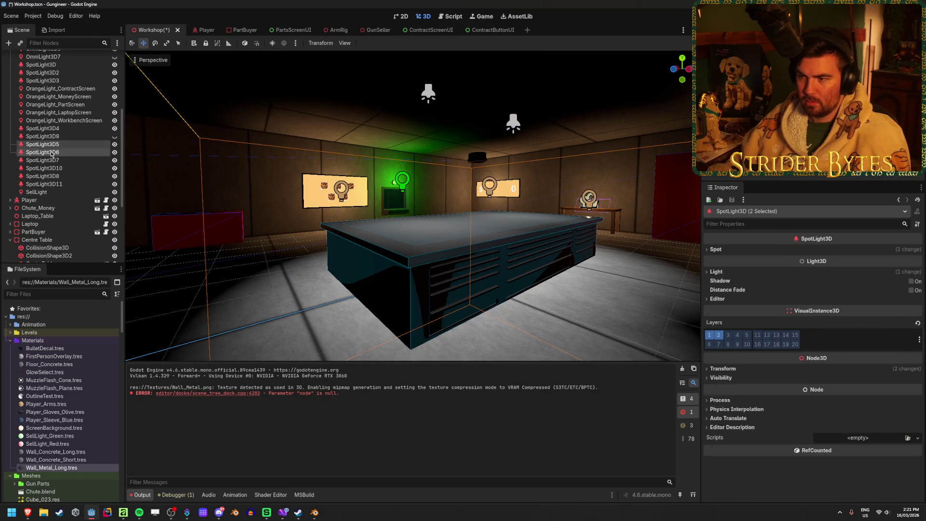
- Lower the Light Energy of SpotLight3D5 and SpotLight3D6 together to about 2
{"action": "left_click", "coordinate": [47, 145]}
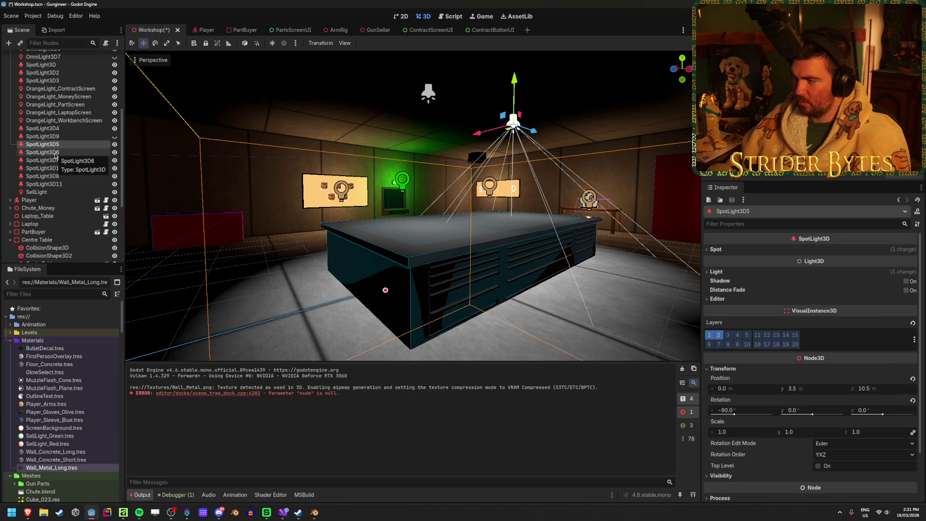
{"action": "left_click", "coordinate": [55, 152], "text": "ctrl"}
{"action": "left_click", "coordinate": [825, 249]}
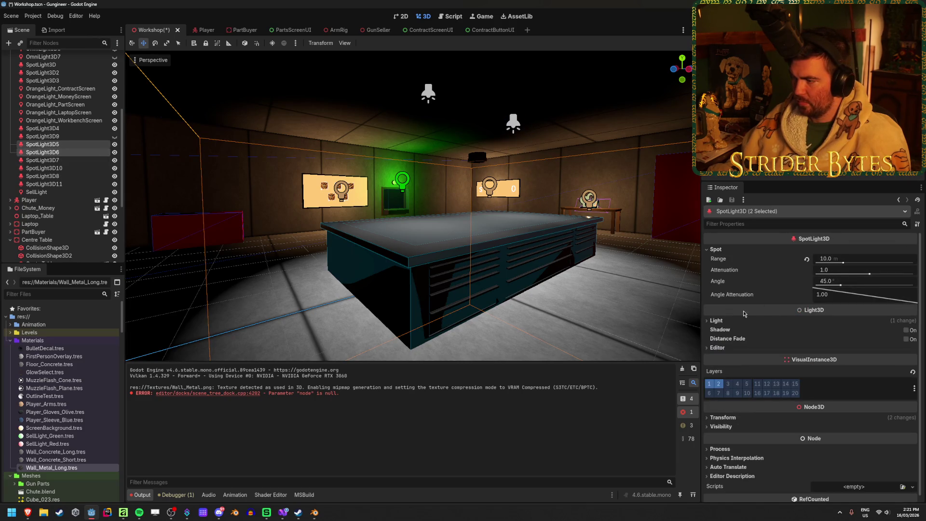
{"action": "left_click", "coordinate": [717, 320]}
{"action": "mouse_move", "coordinate": [843, 345]}
{"action": "left_mouse_down"}
{"action": "mouse_move", "coordinate": [819, 347]}
{"action": "mouse_move", "coordinate": [844, 349]}
{"action": "left_mouse_up"}
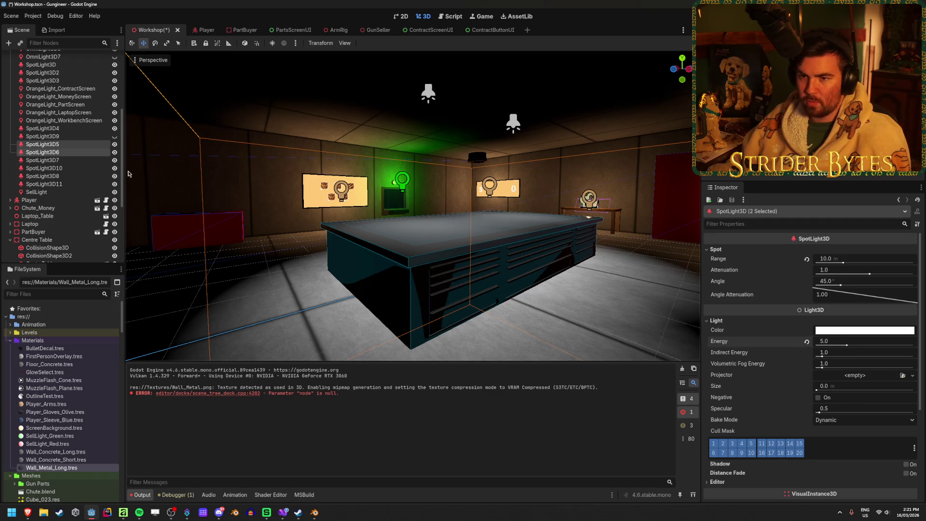
{"action": "left_click", "coordinate": [105, 146]}
{"action": "left_click", "coordinate": [106, 152], "text": "shift"}
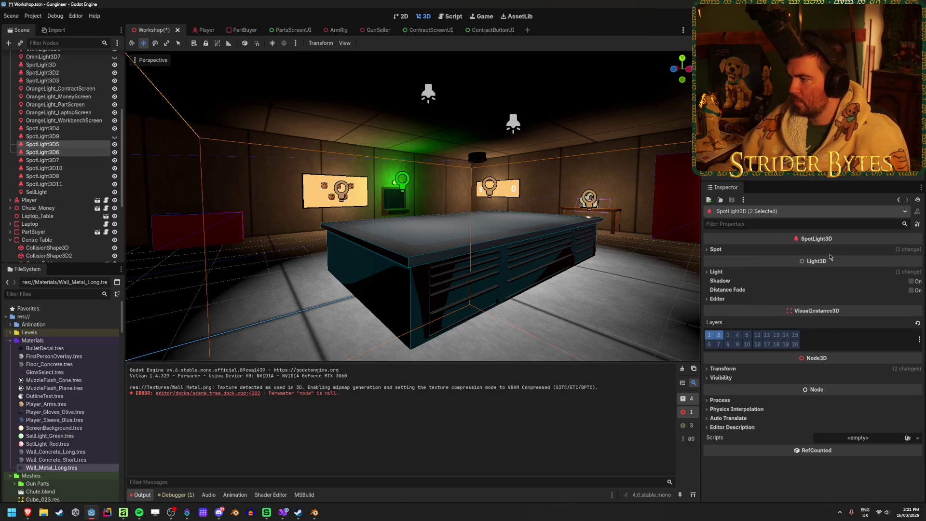
{"action": "left_click", "coordinate": [757, 272]}
{"action": "left_click_drag", "start_coordinate": [849, 292], "coordinate": [831, 292]}
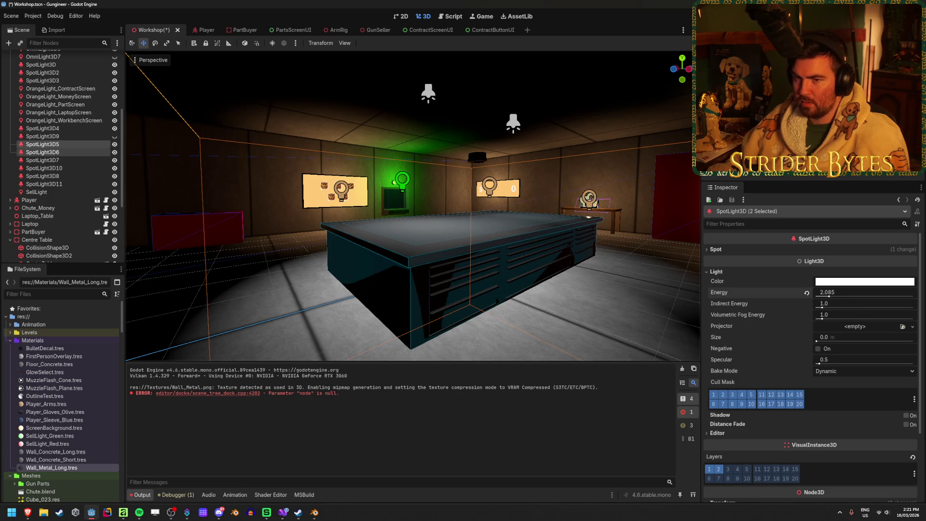
- Frame SpotLight3D6, then move SpotLight3D5 above SpotLight3D9 in the Scene tree
{"action": "left_click", "coordinate": [77, 143]}
{"action": "left_click", "coordinate": [48, 152]}
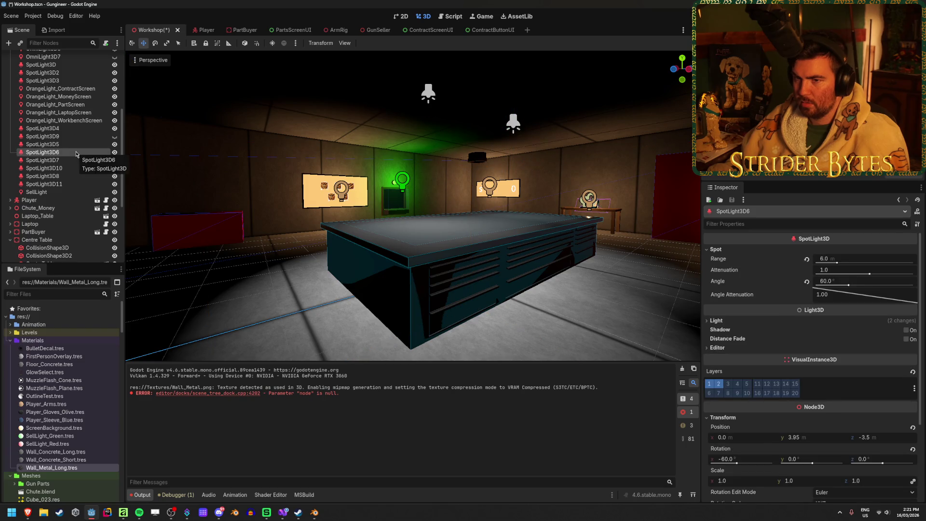
{"action": "key", "text": "f"}
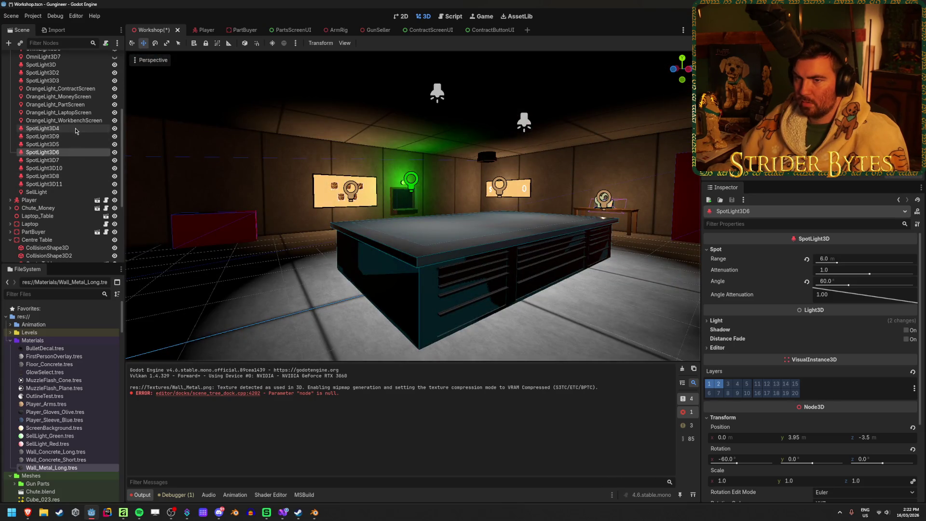
{"action": "left_click", "coordinate": [75, 136]}
{"action": "key", "text": "Down"}
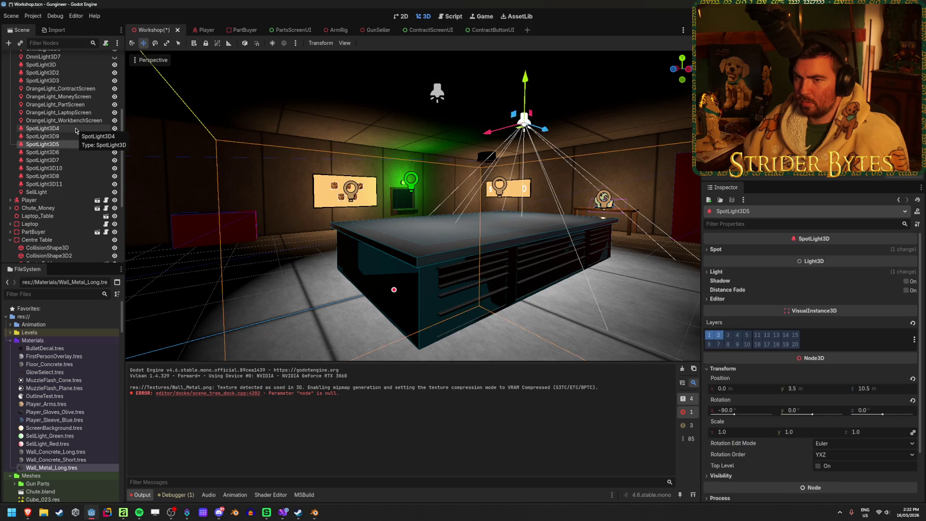
{"action": "left_click_drag", "start_coordinate": [66, 136], "coordinate": [66, 136]}
- Select SpotLight3D4 and SpotLight3D5 together and show their Light settings
{"action": "left_click", "coordinate": [66, 128]}
{"action": "left_click", "coordinate": [67, 136], "text": "shift"}
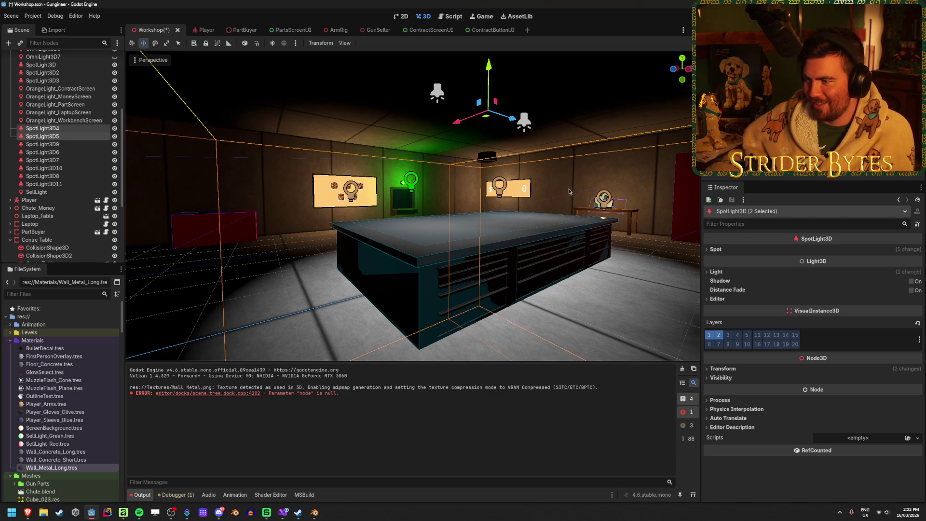
{"action": "left_click", "coordinate": [716, 271]}
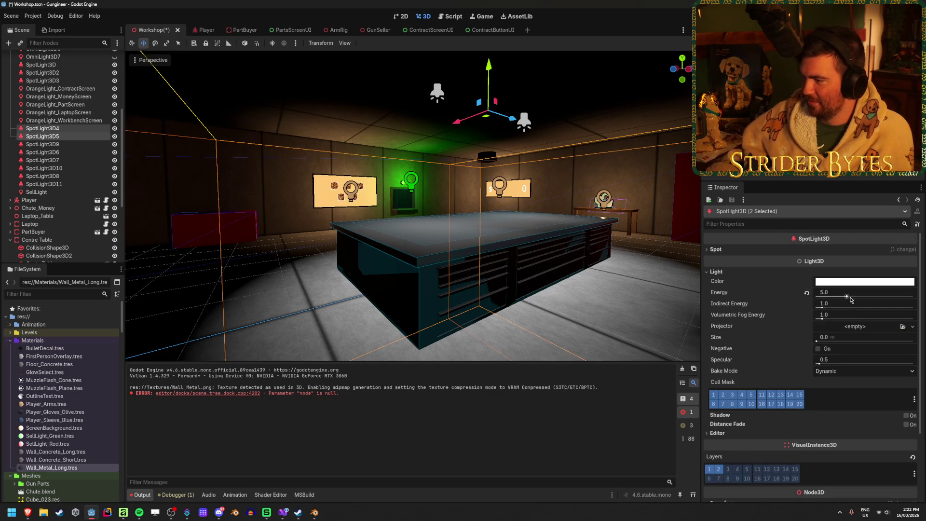
- Drop both spotlights' energy to 3.0 and set their attenuation to 2.0
{"action": "left_click_drag", "start_coordinate": [846, 296], "coordinate": [834, 296]}
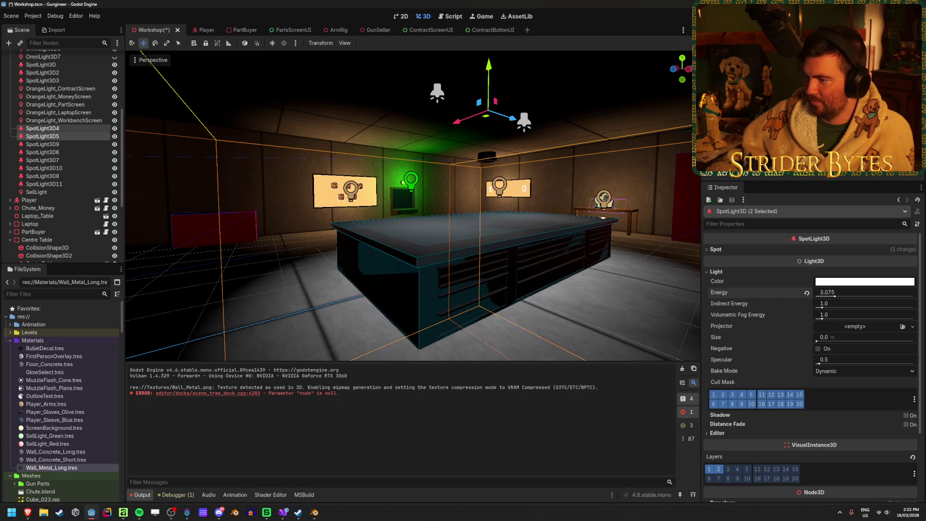
{"action": "key", "text": "Return"}
{"action": "left_click", "coordinate": [732, 250]}
{"action": "mouse_move", "coordinate": [842, 264]}
{"action": "left_mouse_down"}
{"action": "mouse_move", "coordinate": [821, 265]}
{"action": "mouse_move", "coordinate": [824, 273]}
{"action": "mouse_move", "coordinate": [854, 274]}
{"action": "mouse_move", "coordinate": [841, 262]}
{"action": "mouse_move", "coordinate": [887, 275]}
{"action": "mouse_move", "coordinate": [866, 274]}
{"action": "left_mouse_up"}
{"action": "type", "text": "2"}
{"action": "key", "text": "Return"}
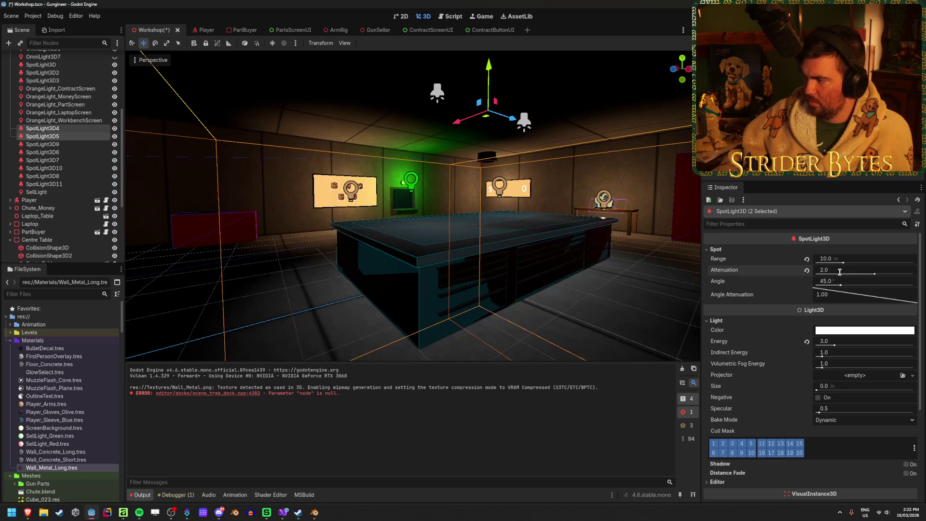
- Move closer to the centre table and compare attenuation, keeping it at 2.0
{"action": "key", "text": "s"}
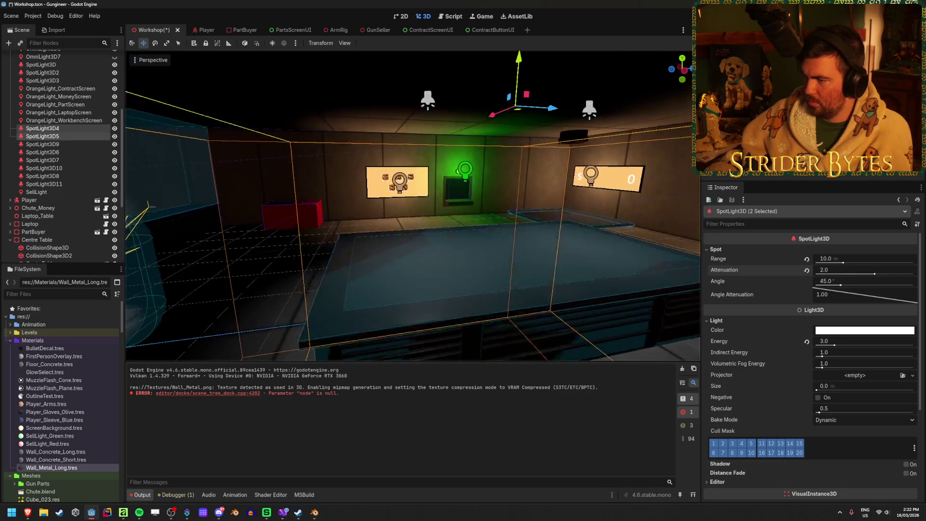
{"action": "key", "text": "w"}
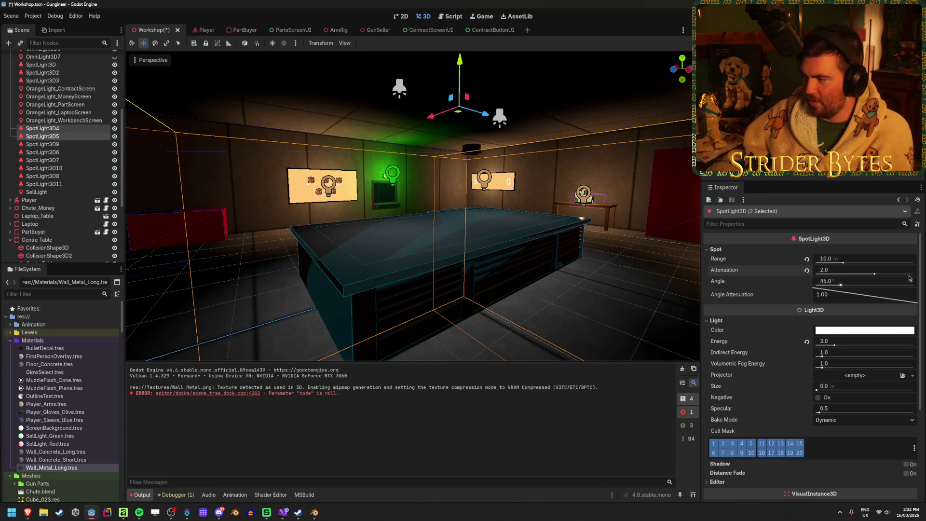
{"action": "mouse_move", "coordinate": [874, 273]}
{"action": "left_mouse_down"}
{"action": "mouse_move", "coordinate": [864, 274]}
{"action": "mouse_move", "coordinate": [873, 275]}
{"action": "left_mouse_up"}
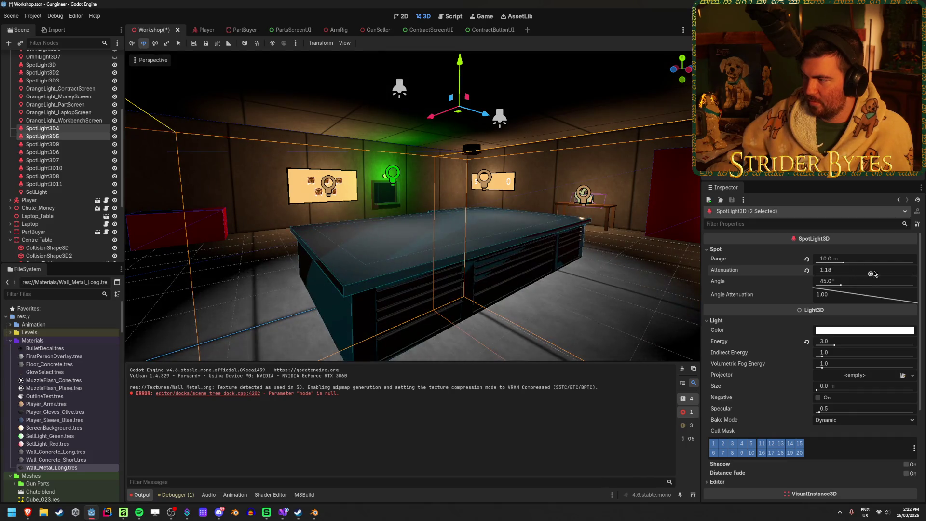
{"action": "type", "text": "2"}
{"action": "key", "text": "Return"}
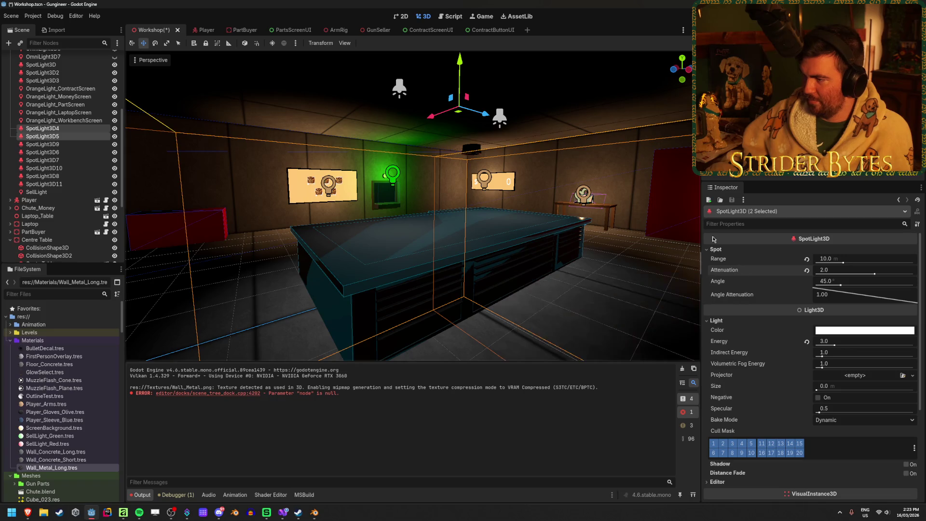
- Raise the spotlights' energy to 5.0, then save and run the game with F5
{"action": "mouse_move", "coordinate": [836, 346]}
{"action": "left_mouse_down"}
{"action": "mouse_move", "coordinate": [909, 350]}
{"action": "mouse_move", "coordinate": [887, 354]}
{"action": "left_mouse_up"}
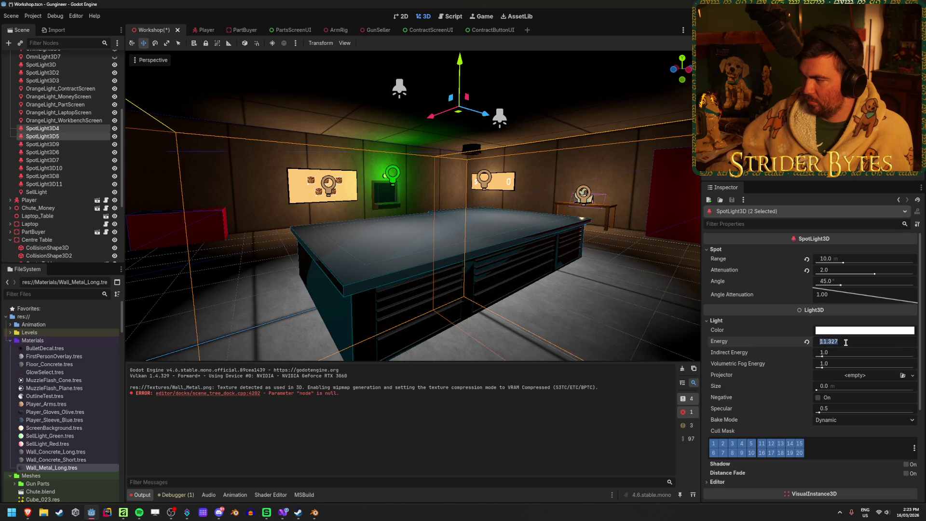
{"action": "type", "text": "5"}
{"action": "key", "text": "Tab"}
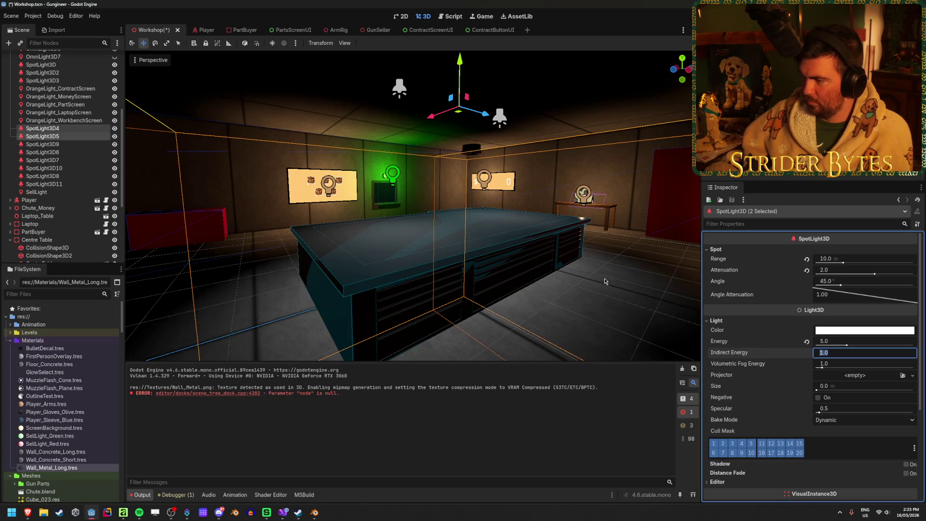
{"action": "key", "text": "F5"}
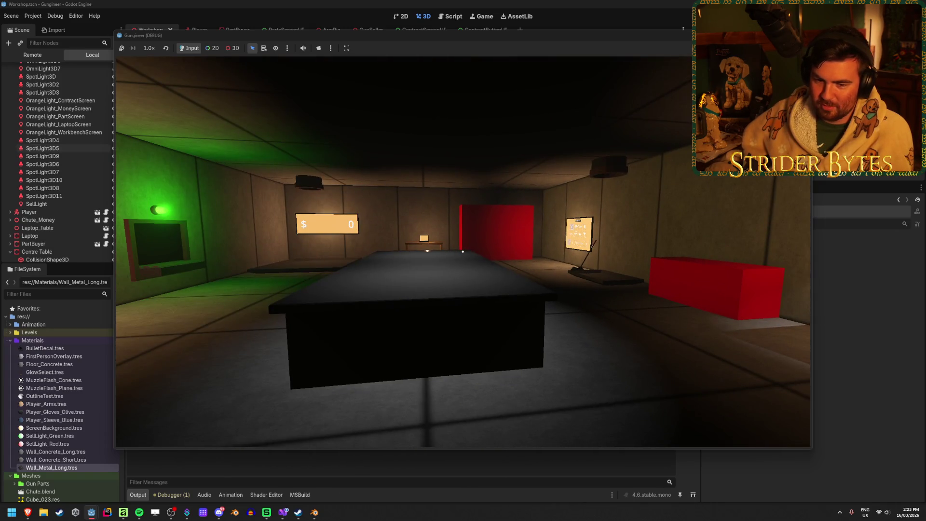
- Walk around the centre table in-game to check the lighting, then quit with F8
{"action": "key", "text": "a"}
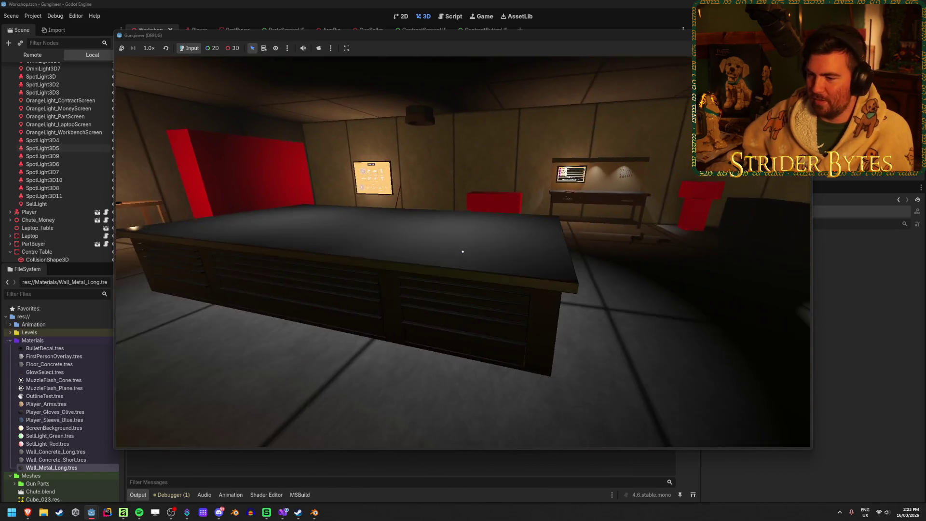
{"action": "key", "text": "d"}
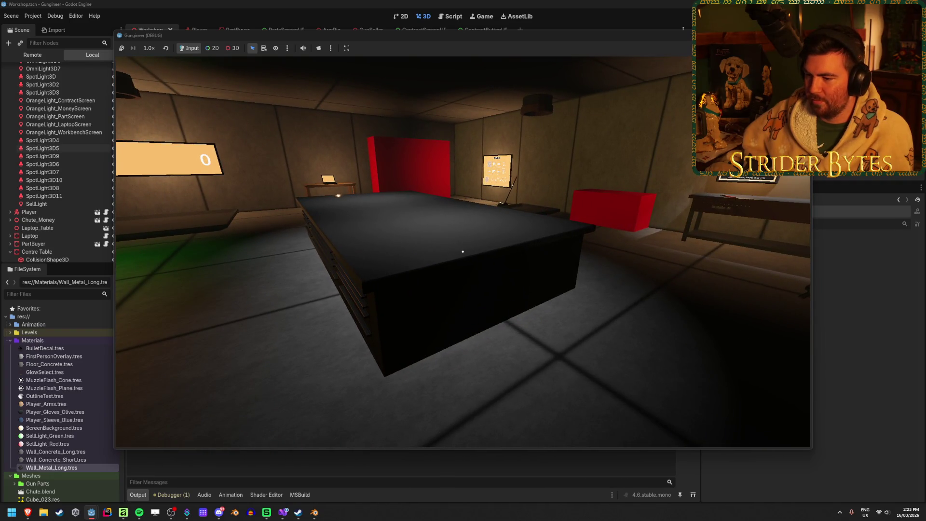
{"action": "key", "text": "d"}
{"action": "key", "text": "d"}
{"action": "key", "text": "F8"}
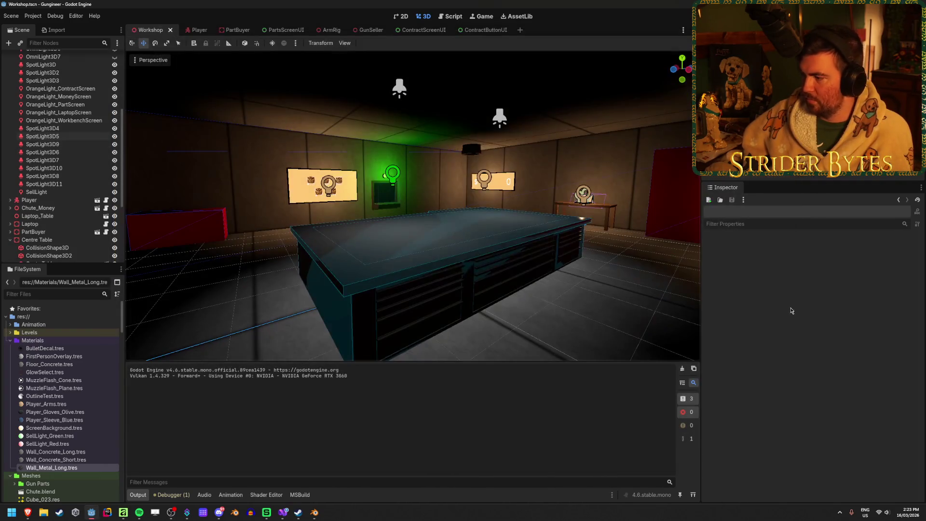
- Adjust the WorldEnvironment SSAO: raise Radius, Horizon to 0.34, Detail to 1.88, Light Affect full
{"action": "left_click", "coordinate": [44, 65]}
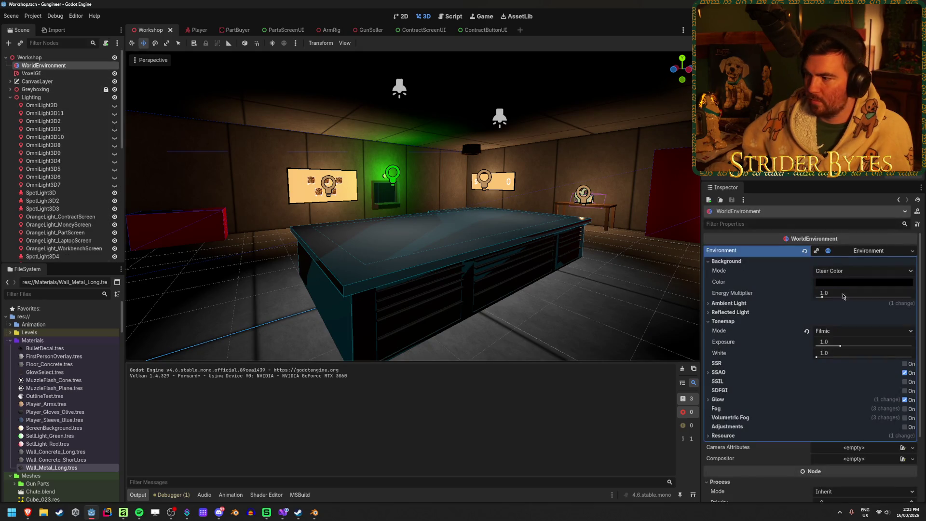
{"action": "left_click", "coordinate": [732, 376]}
{"action": "left_click_drag", "start_coordinate": [823, 386], "coordinate": [891, 402]}
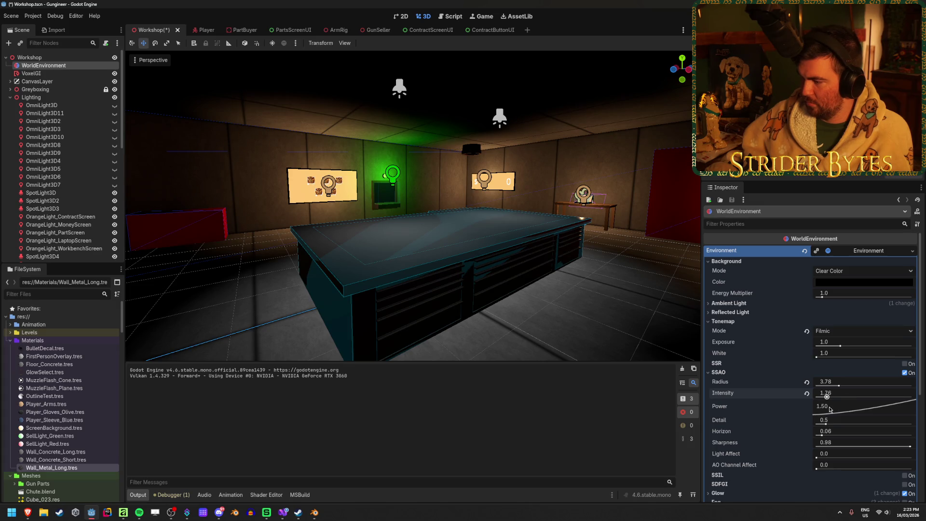
{"action": "scroll", "coordinate": [741, 406], "scroll_direction": "down", "scroll_amount": 2}
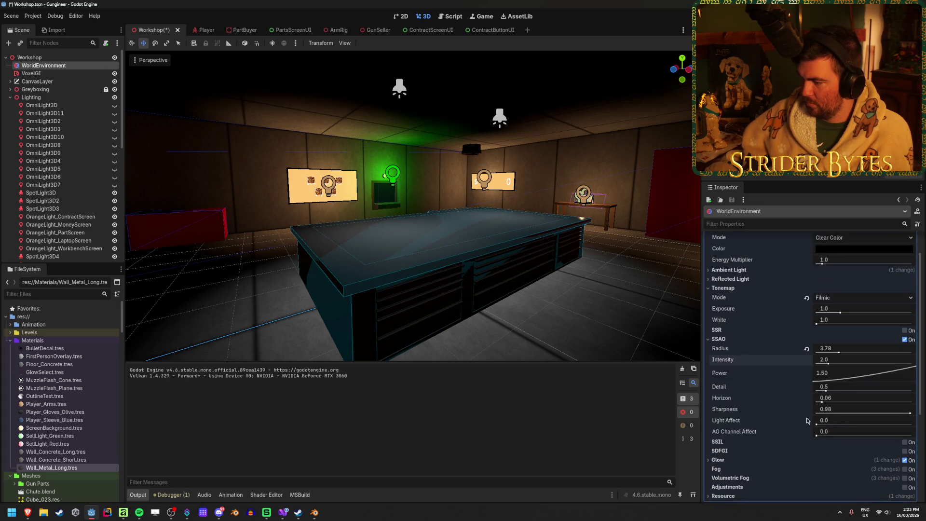
{"action": "left_click_drag", "start_coordinate": [823, 403], "coordinate": [895, 402]}
{"action": "left_click_drag", "start_coordinate": [821, 394], "coordinate": [866, 394]}
{"action": "left_click_drag", "start_coordinate": [830, 422], "coordinate": [912, 423]}
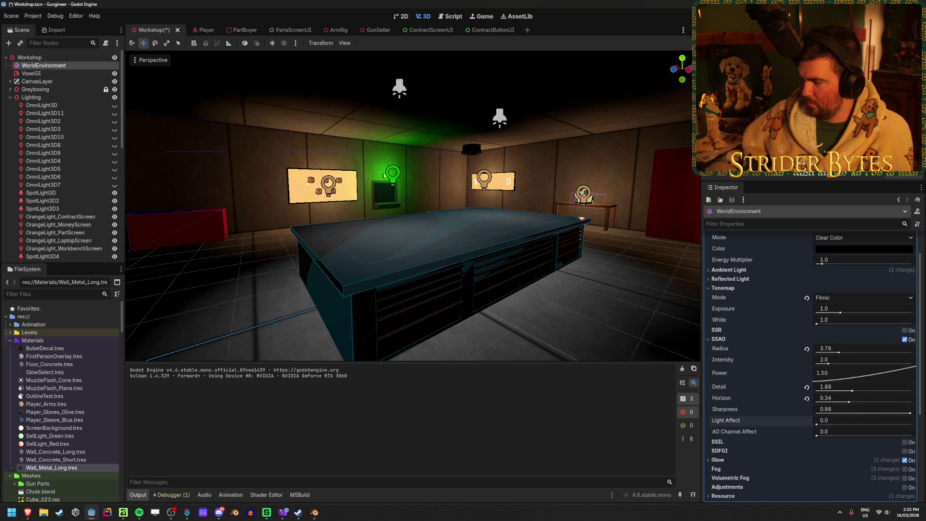
{"action": "left_click_drag", "start_coordinate": [820, 436], "coordinate": [820, 436]}
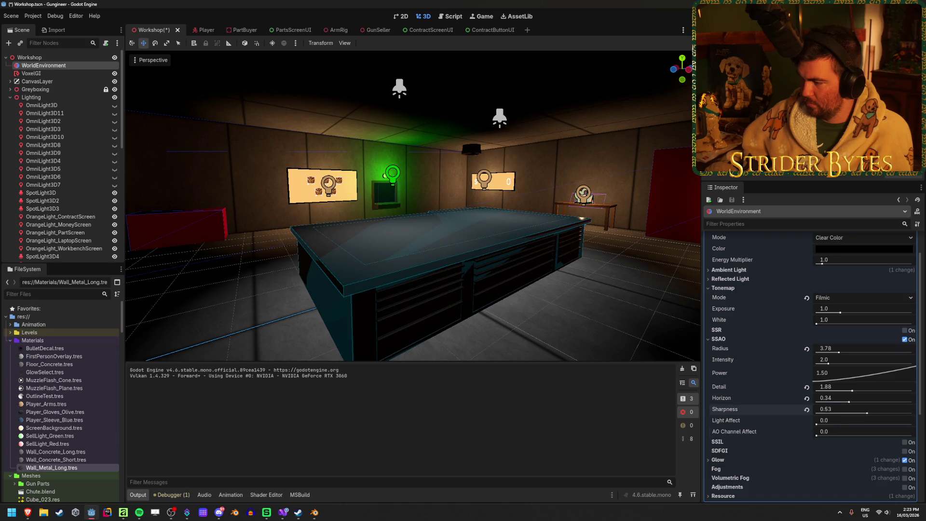
- Reset the SSAO Radius to 1.0, save the scene and clear the selection
{"action": "left_click", "coordinate": [807, 349]}
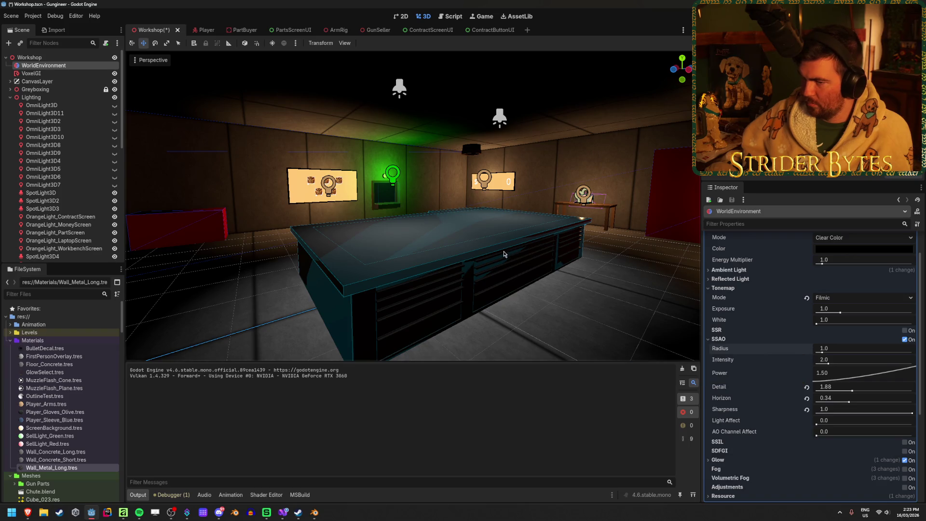
{"action": "key", "text": "ctrl+s"}
{"action": "left_click_drag", "start_coordinate": [412, 205], "coordinate": [308, 204]}
{"action": "left_click", "coordinate": [452, 314]}
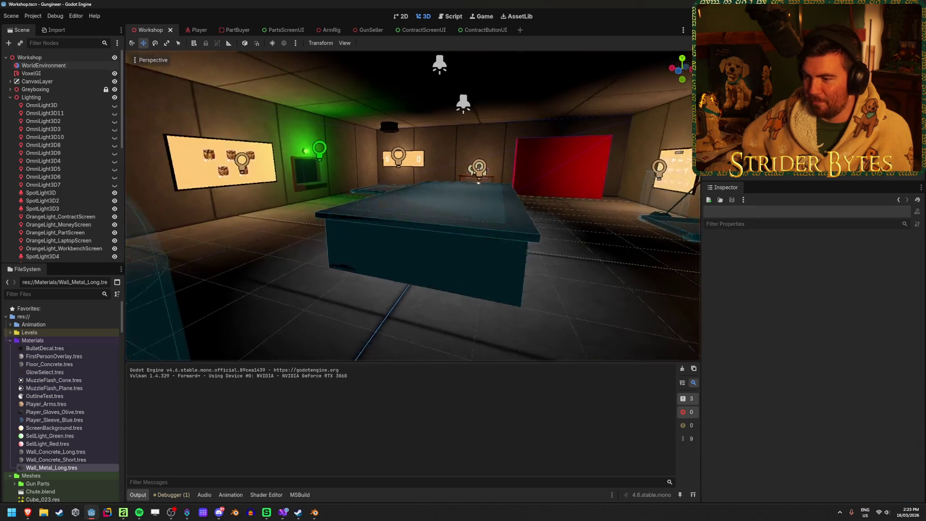
{"action": "scroll", "coordinate": [395, 241], "scroll_direction": "up", "scroll_amount": 5}
{"action": "scroll", "coordinate": [292, 205], "scroll_direction": "down", "scroll_amount": 5}
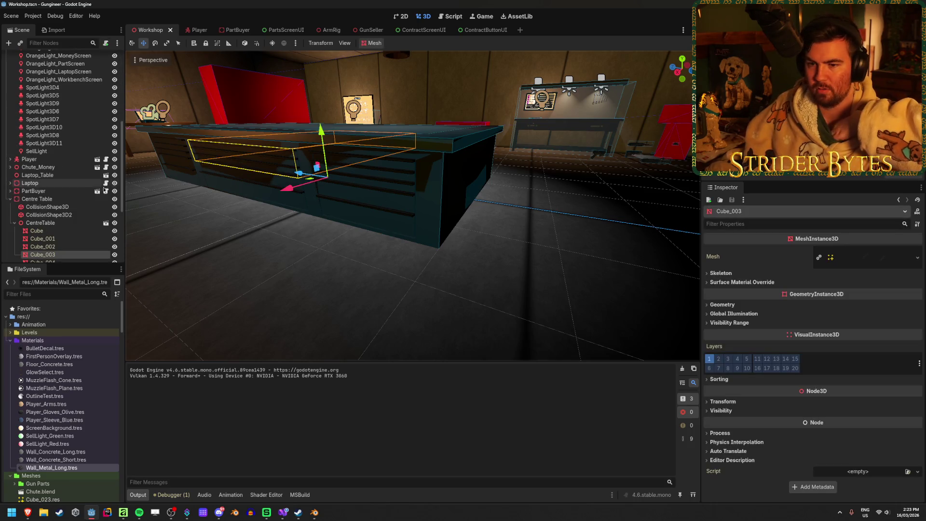
{"action": "left_click", "coordinate": [58, 224]}
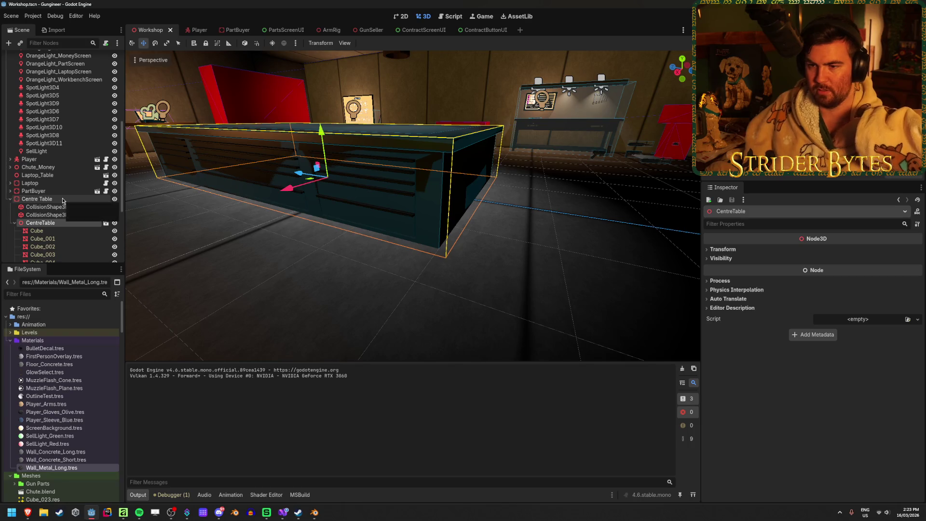
{"action": "left_click", "coordinate": [63, 200]}
{"action": "left_click_drag", "start_coordinate": [319, 132], "coordinate": [326, 133]}
{"action": "scroll", "coordinate": [453, 131], "scroll_direction": "up", "scroll_amount": 5}
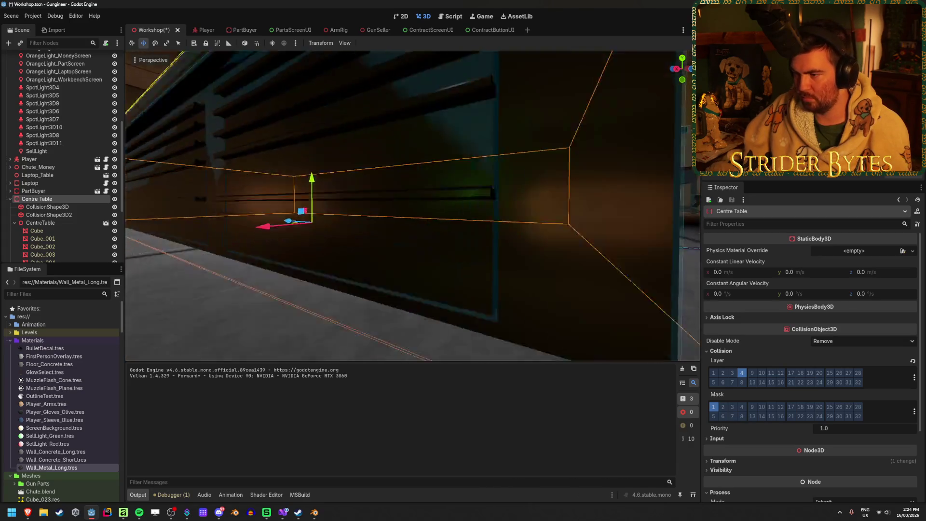
{"action": "key", "text": "ctrl+s"}
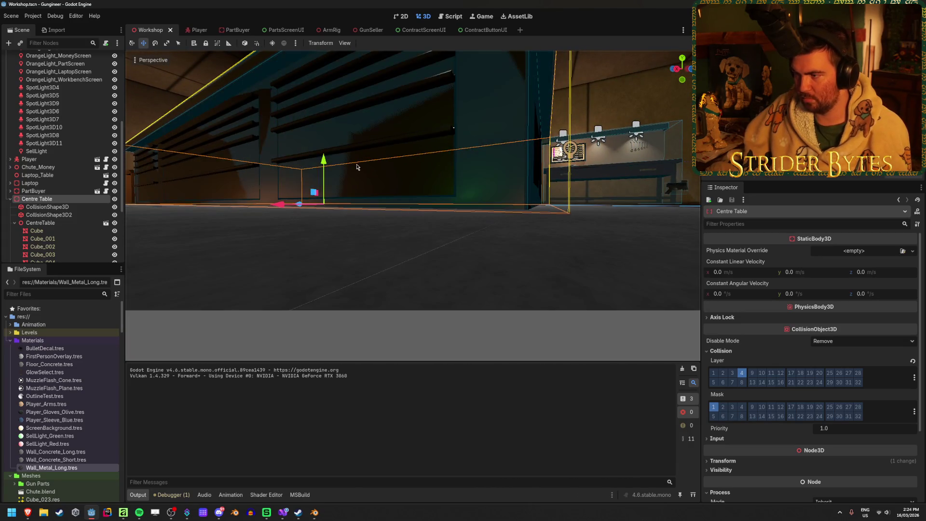
{"action": "left_click_drag", "start_coordinate": [323, 160], "coordinate": [412, 188]}
{"action": "key", "text": "ctrl+z"}
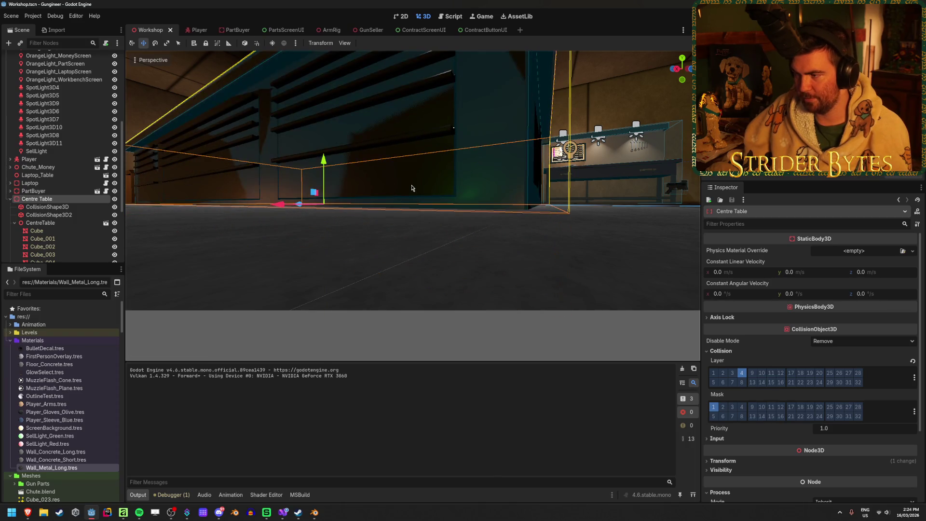
{"action": "left_click_drag", "start_coordinate": [594, 253], "coordinate": [457, 217]}
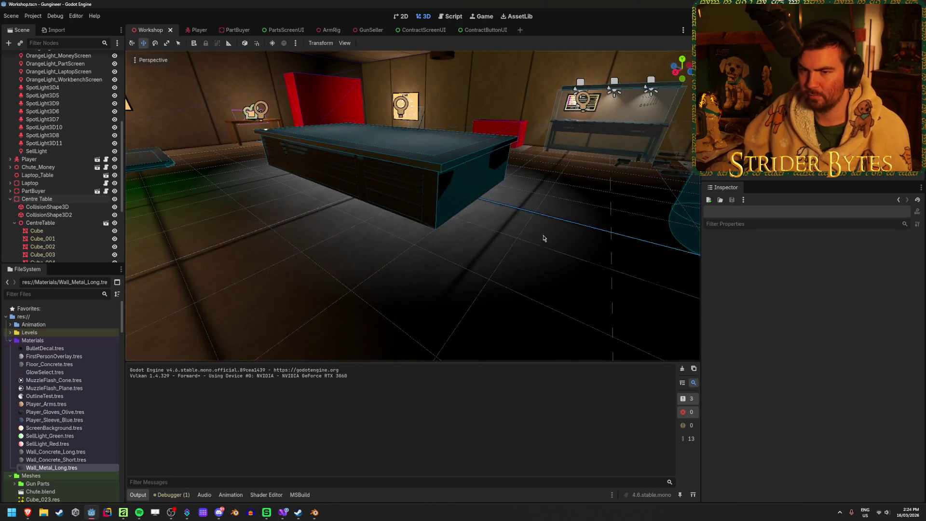
{"action": "scroll", "coordinate": [52, 124], "scroll_direction": "up", "scroll_amount": 5}
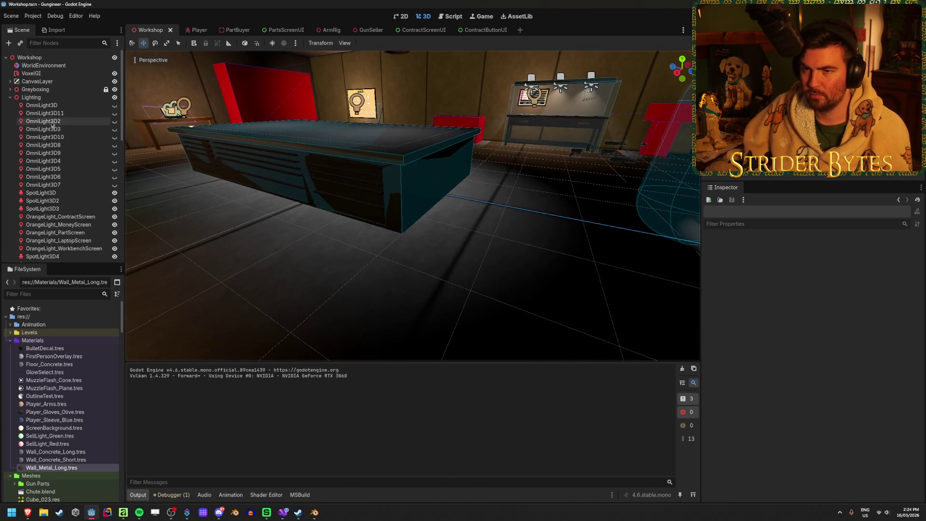
- Toggle the WorldEnvironment's SSAO to compare, leave it enabled and save
{"action": "left_click", "coordinate": [67, 66]}
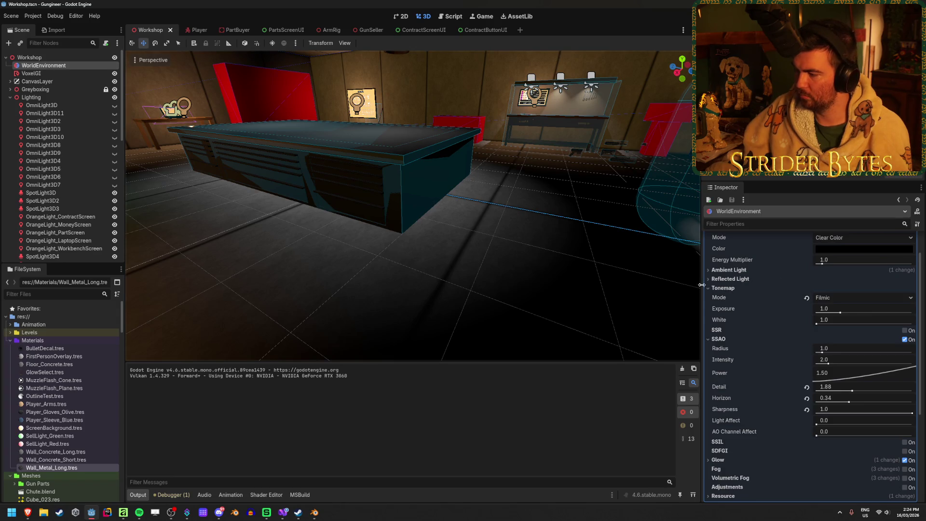
{"action": "left_click", "coordinate": [905, 340]}
{"action": "left_click", "coordinate": [904, 340]}
{"action": "left_click", "coordinate": [904, 340]}
{"action": "left_click", "coordinate": [904, 340]}
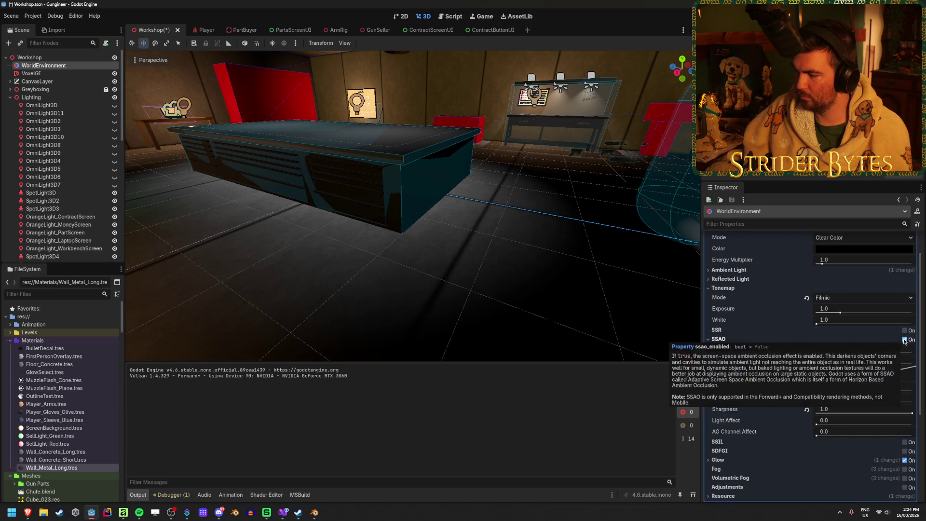
{"action": "key", "text": "ctrl+s"}
- Enable screen-space reflections with SSAO collapsed, then save and run the game with F5
{"action": "left_click", "coordinate": [719, 339]}
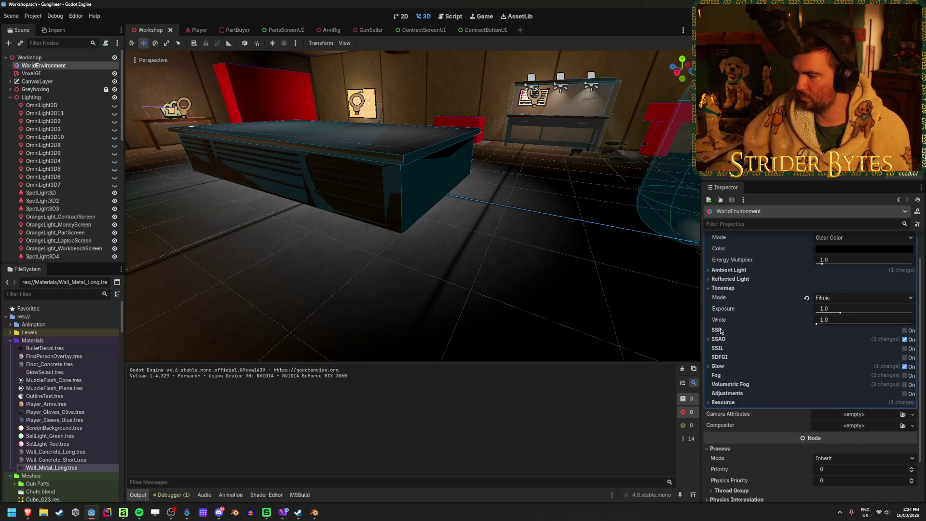
{"action": "left_click", "coordinate": [905, 331]}
{"action": "left_click", "coordinate": [905, 331]}
{"action": "left_click", "coordinate": [905, 331]}
{"action": "left_click_drag", "start_coordinate": [434, 233], "coordinate": [389, 230]}
{"action": "left_click", "coordinate": [241, 310]}
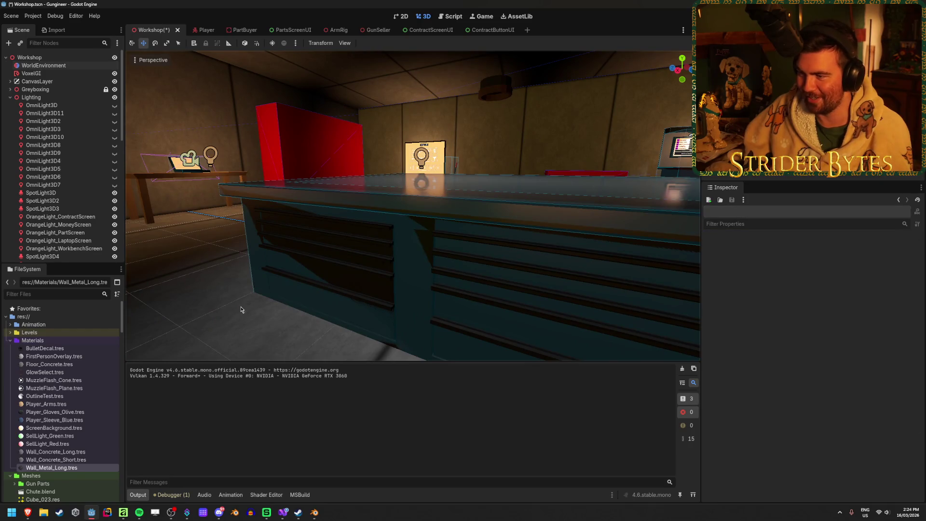
{"action": "key", "text": "F5"}
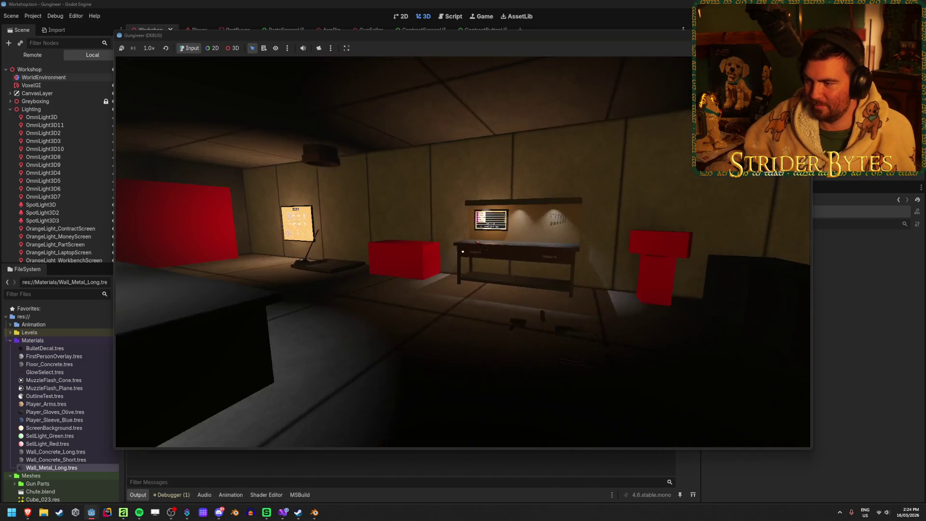
- Walk around the table and the lever by the parts screen to inspect the lighting
{"action": "key", "text": "w"}
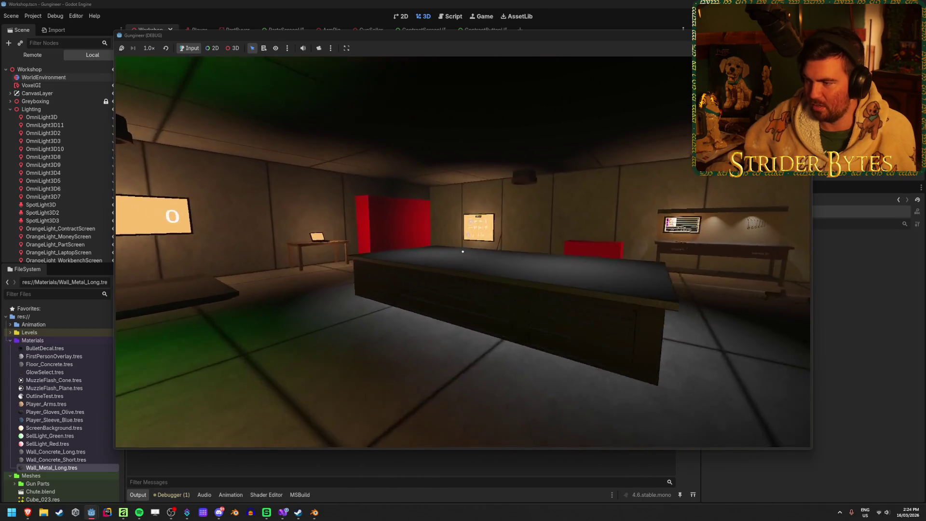
{"action": "key", "text": "w"}
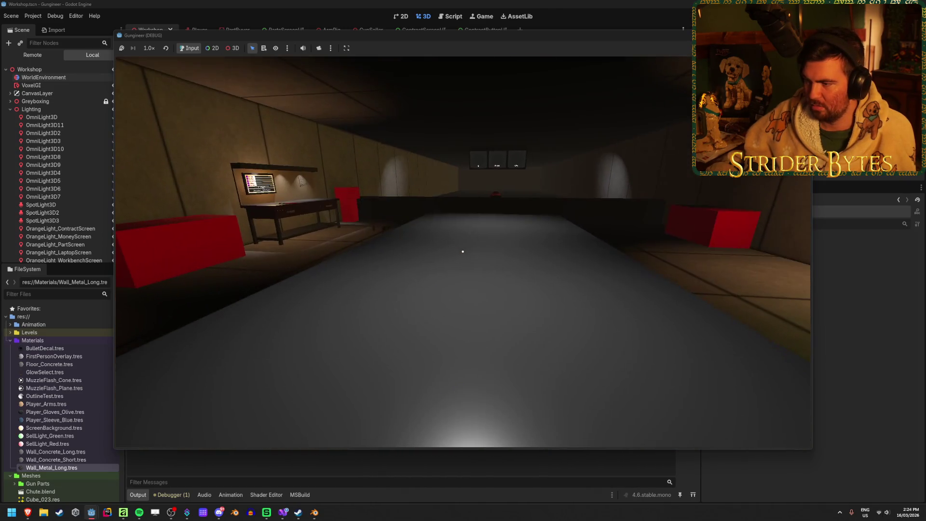
{"action": "key", "text": "s"}
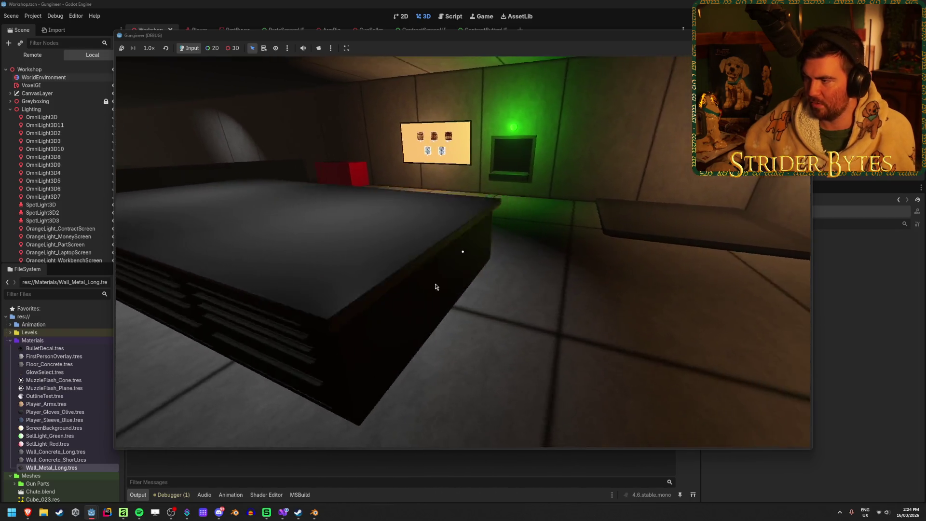
{"action": "left_click", "coordinate": [432, 285]}
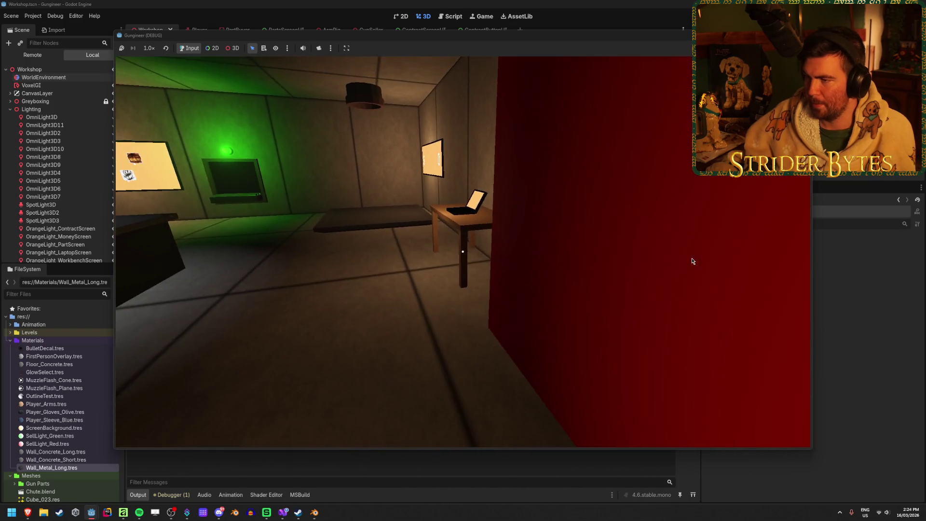
{"action": "key", "text": "Escape"}
{"action": "left_click", "coordinate": [471, 222]}
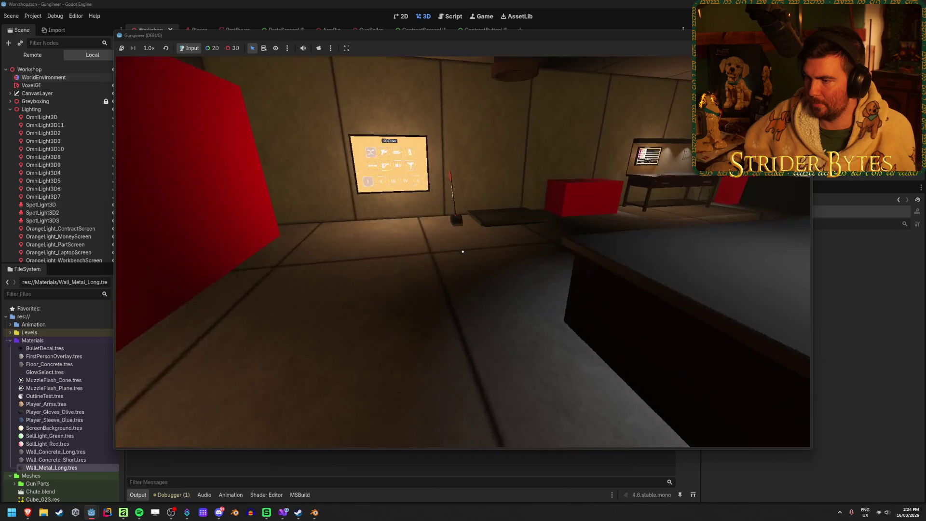
{"action": "key", "text": "w"}
{"action": "key", "text": "s"}
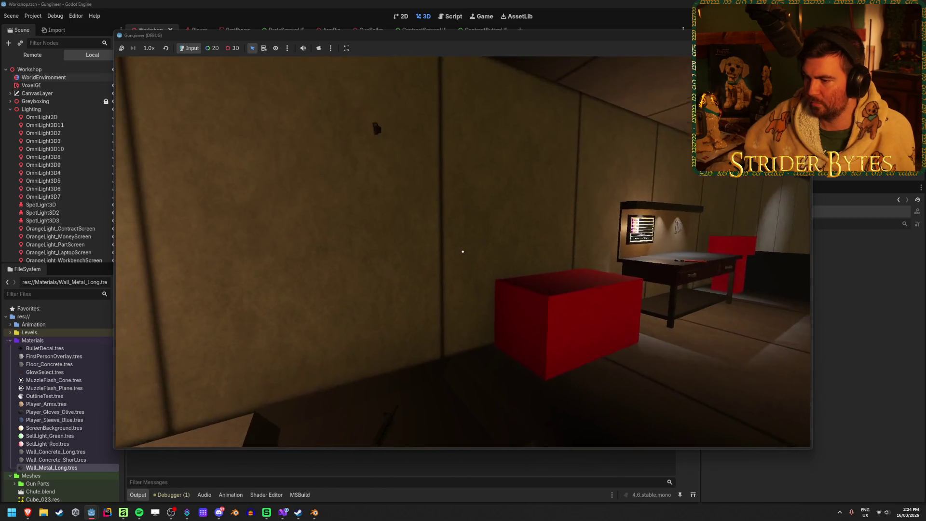
{"action": "key", "text": "a"}
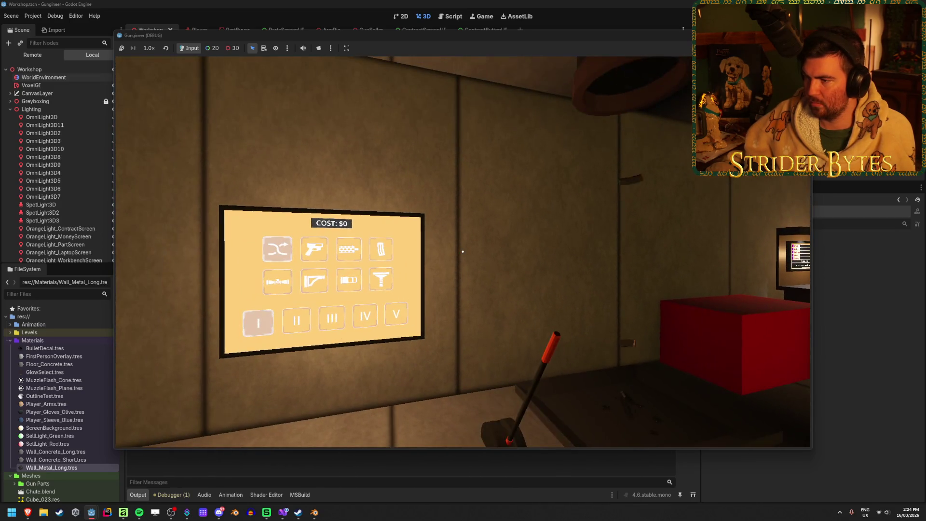
{"action": "key", "text": "w"}
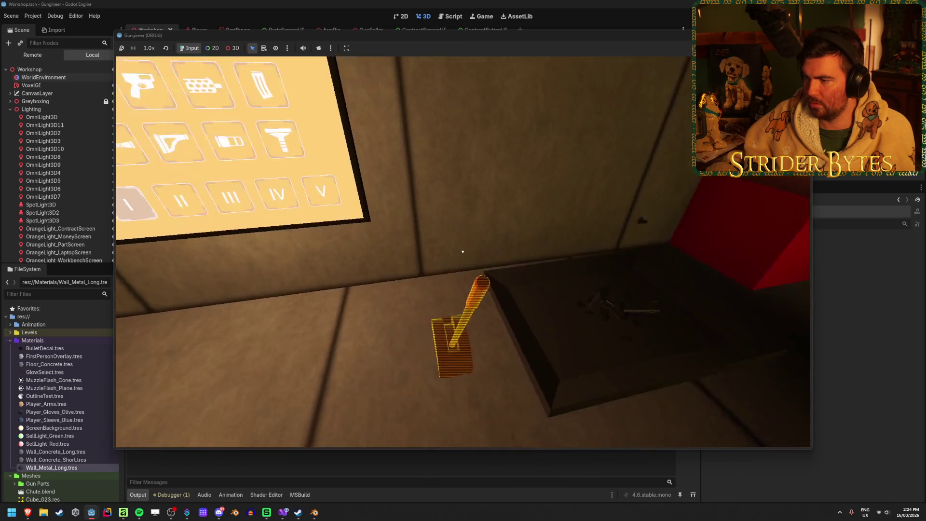
{"action": "key", "text": "s"}
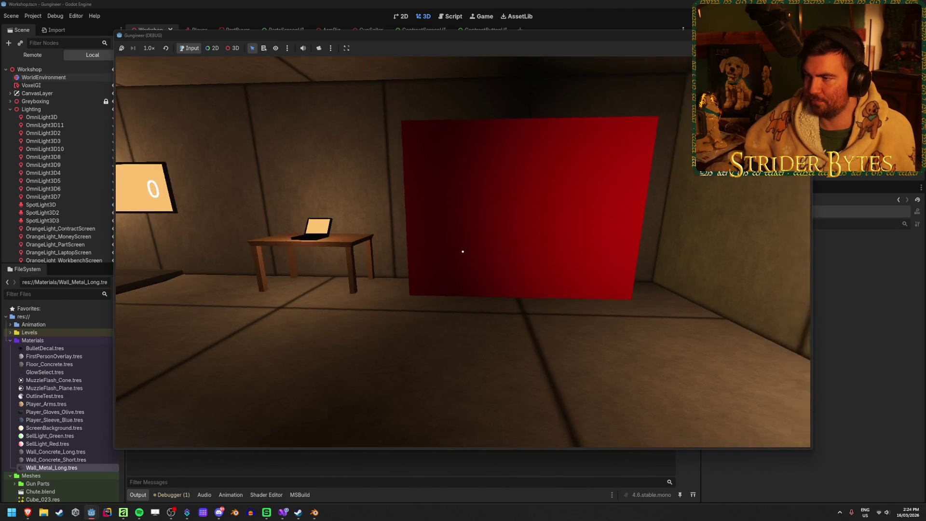
{"action": "key", "text": "w"}
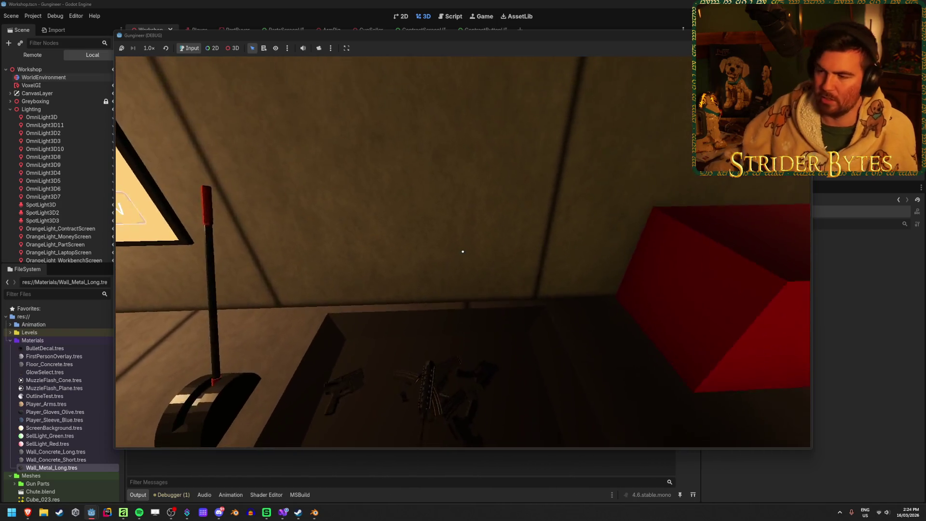
{"action": "key", "text": "s"}
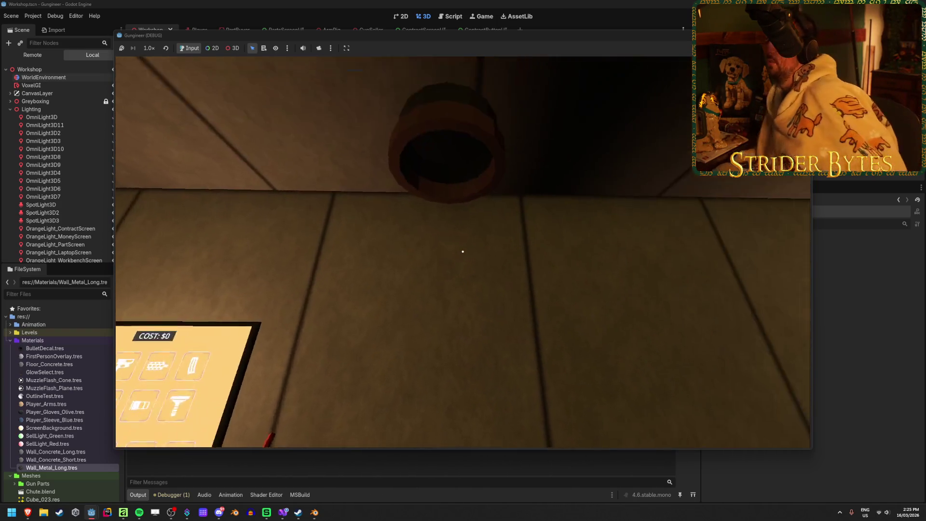
{"action": "key", "text": "w"}
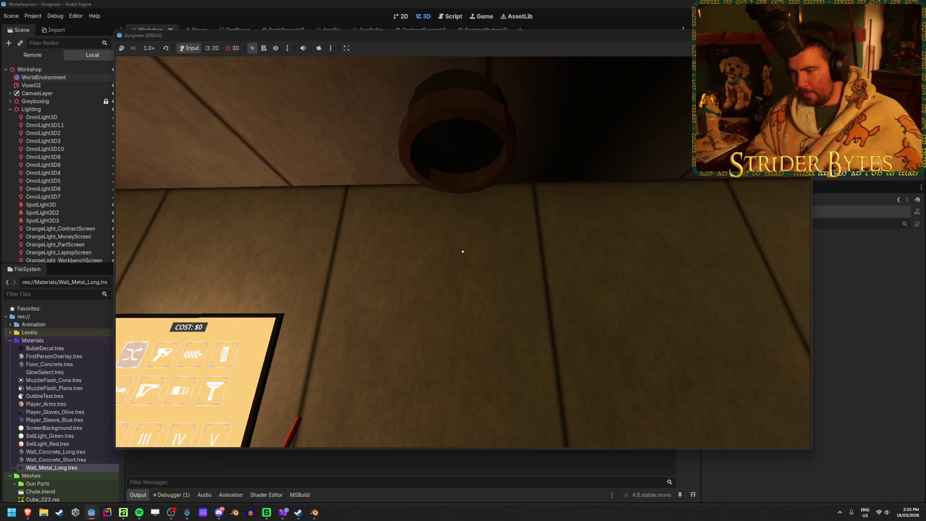
{"action": "key", "text": "s"}
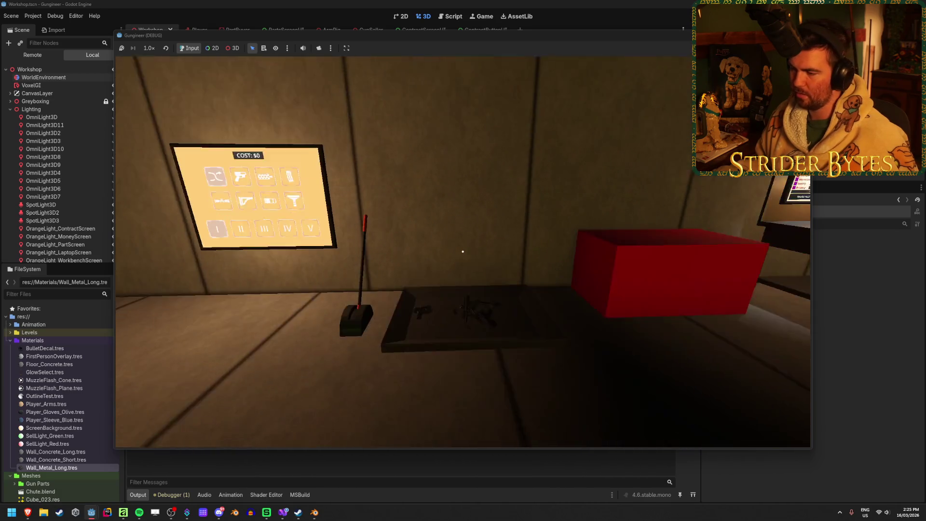
- Walk past the workbench, red box and face-icon wall panel, then stop the game with F8
{"action": "key", "text": "w"}
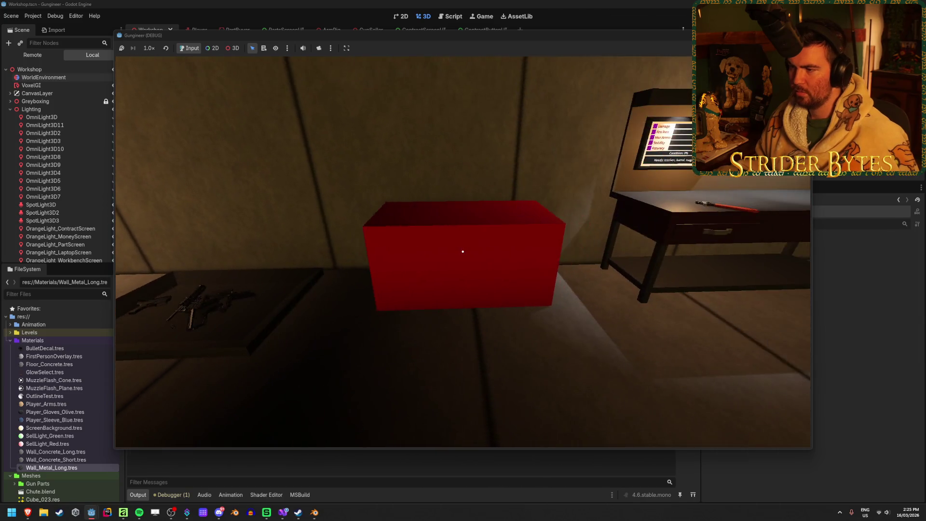
{"action": "key", "text": "w"}
{"action": "key", "text": "w"}
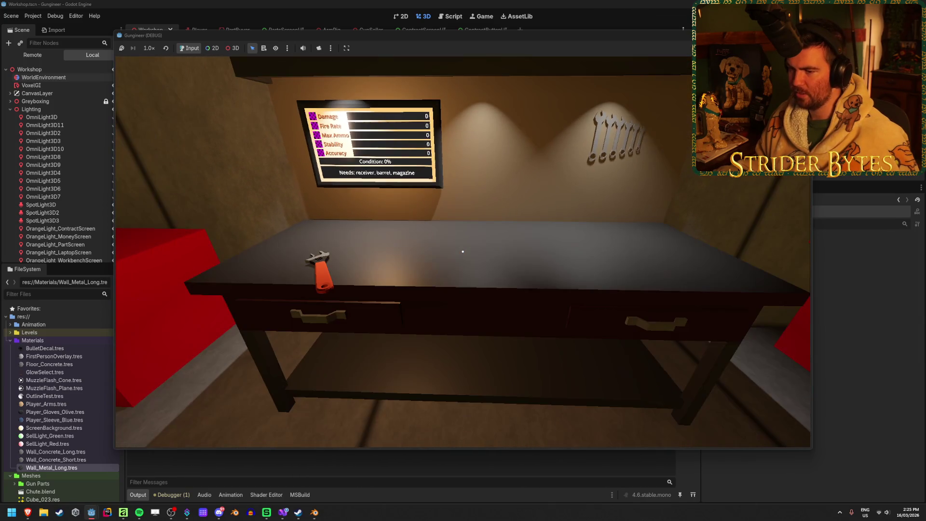
{"action": "key", "text": "a"}
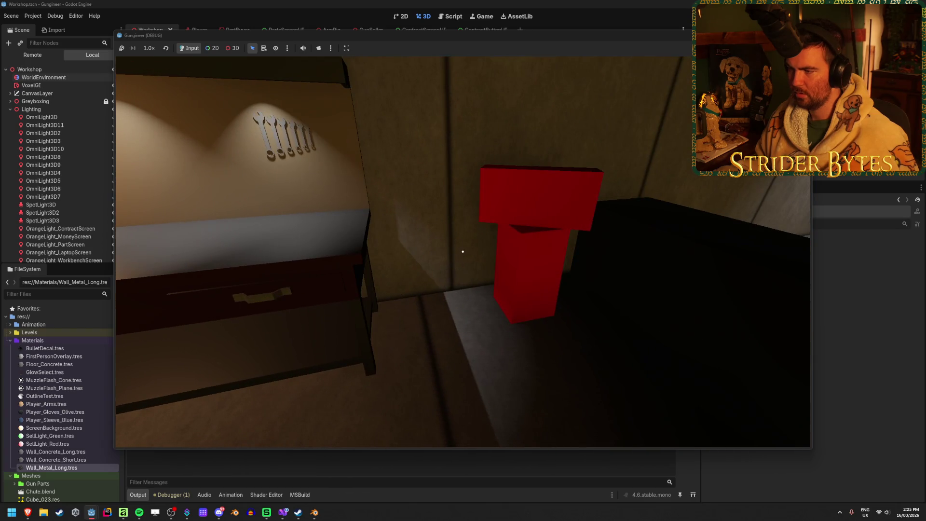
{"action": "key", "text": "w"}
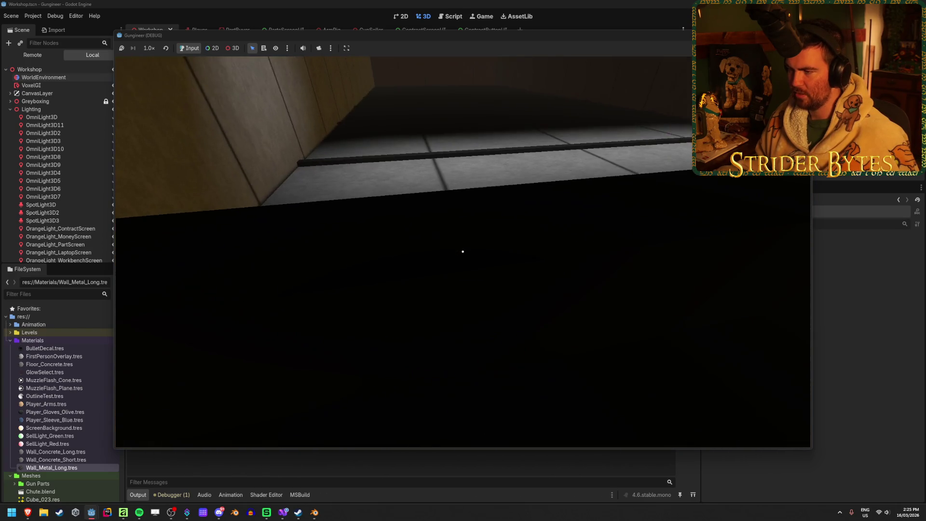
{"action": "key", "text": "s"}
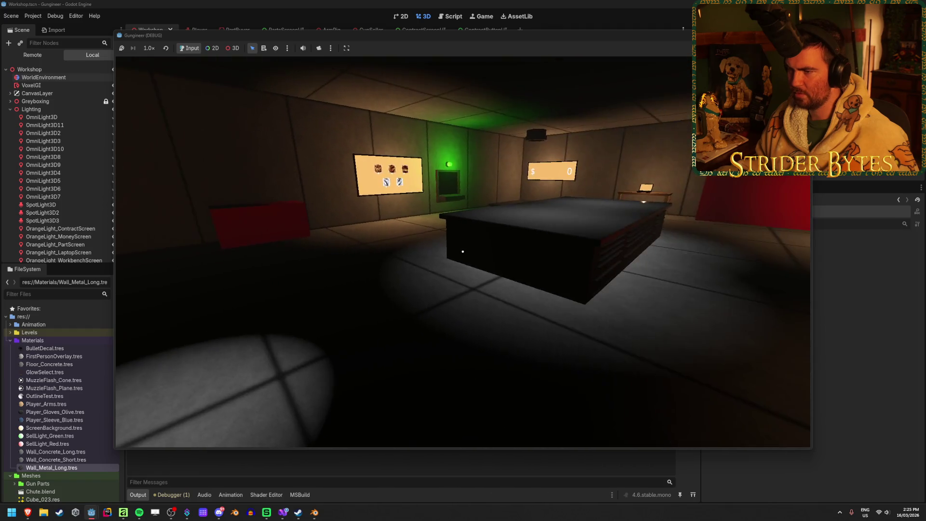
{"action": "key", "text": "w"}
{"action": "key", "text": "s"}
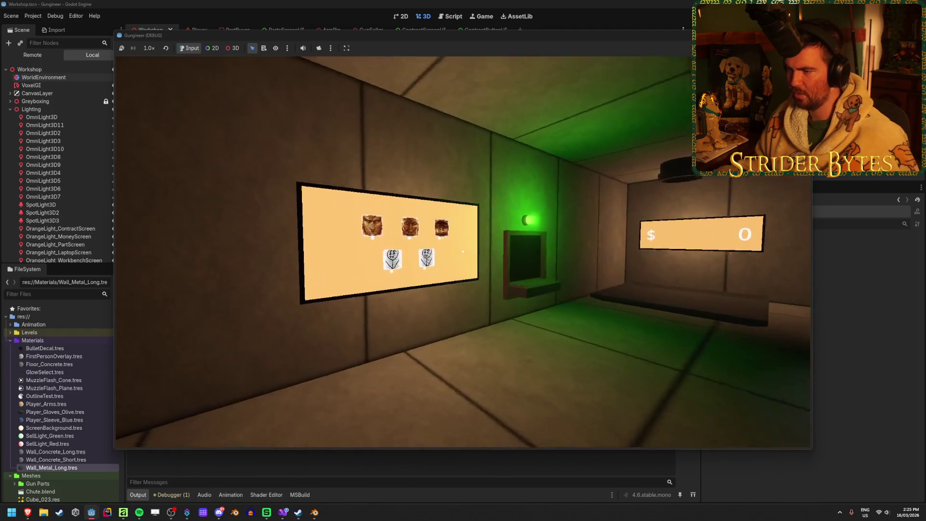
{"action": "key", "text": "w"}
{"action": "key", "text": "w"}
{"action": "key", "text": "s"}
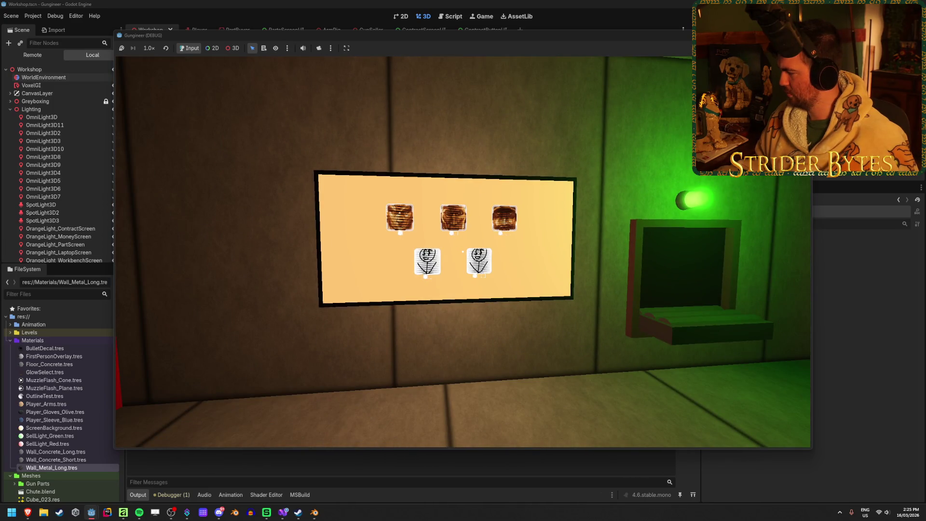
{"action": "key", "text": "w"}
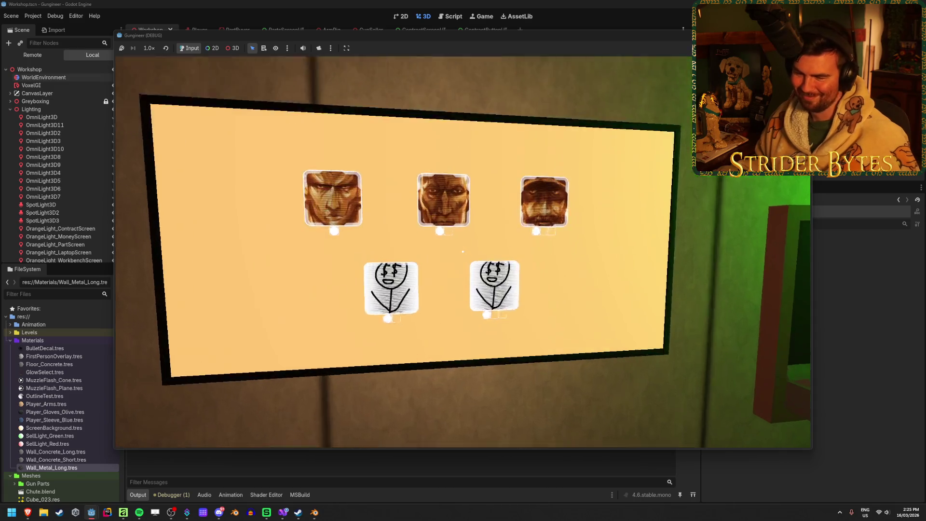
{"action": "key", "text": "s"}
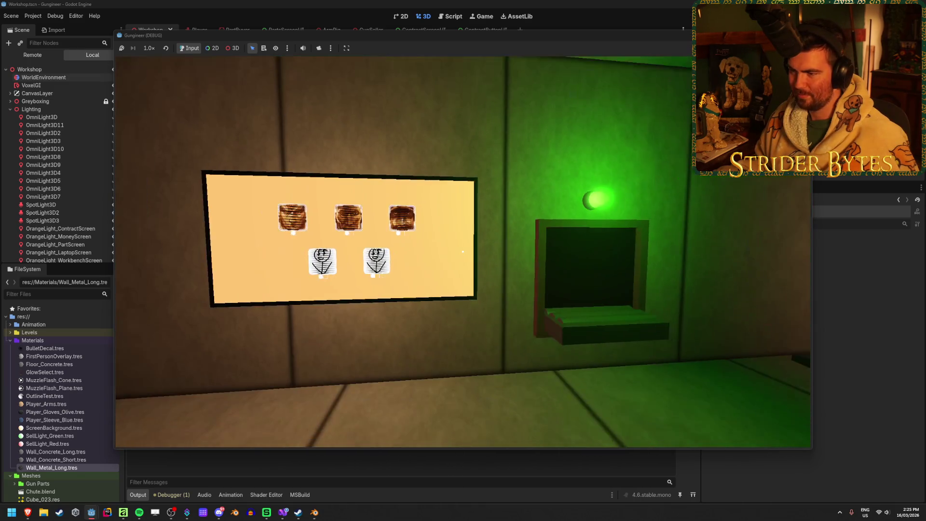
{"action": "key", "text": "w"}
{"action": "key", "text": "s"}
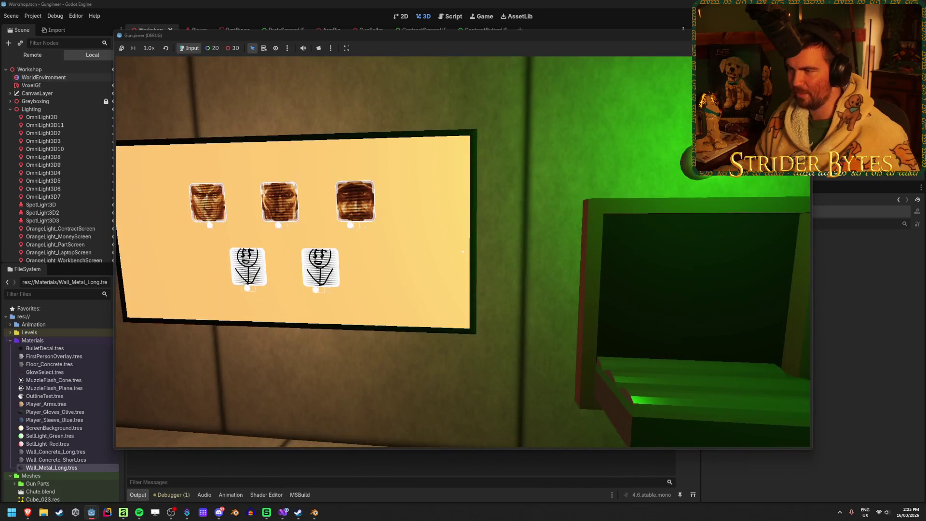
{"action": "mouse_move", "coordinate": [462, 251]}
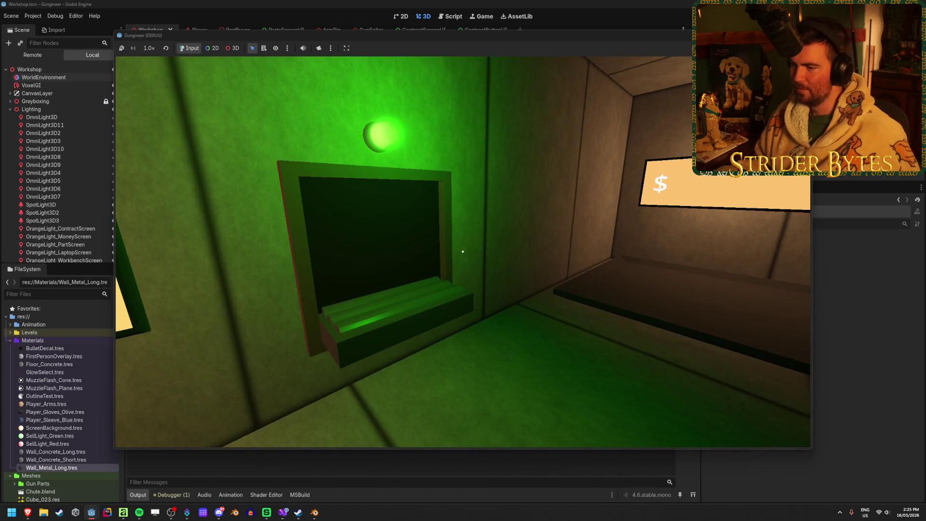
{"action": "key", "text": "F8"}
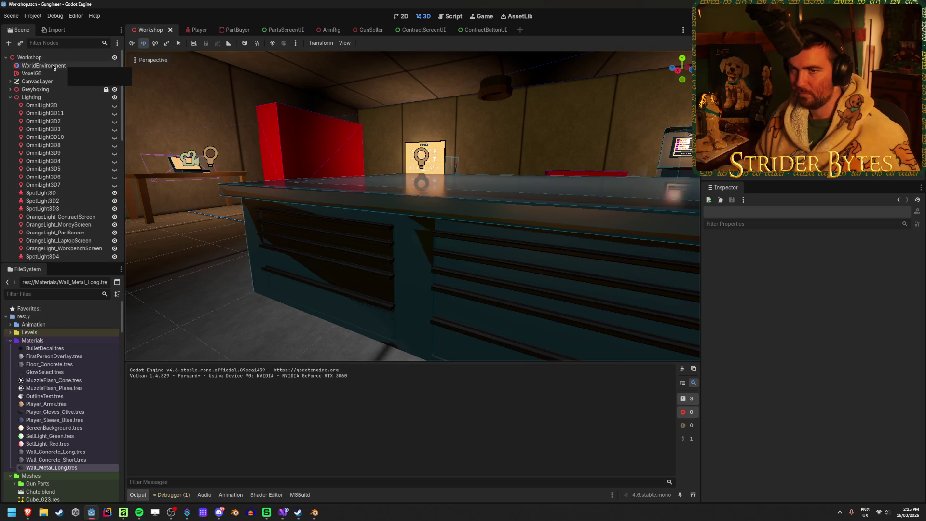
- In WorldEnvironment's Glow section, trial higher Intensity and Strength, then undo both back to 1.0
{"action": "left_click", "coordinate": [54, 67]}
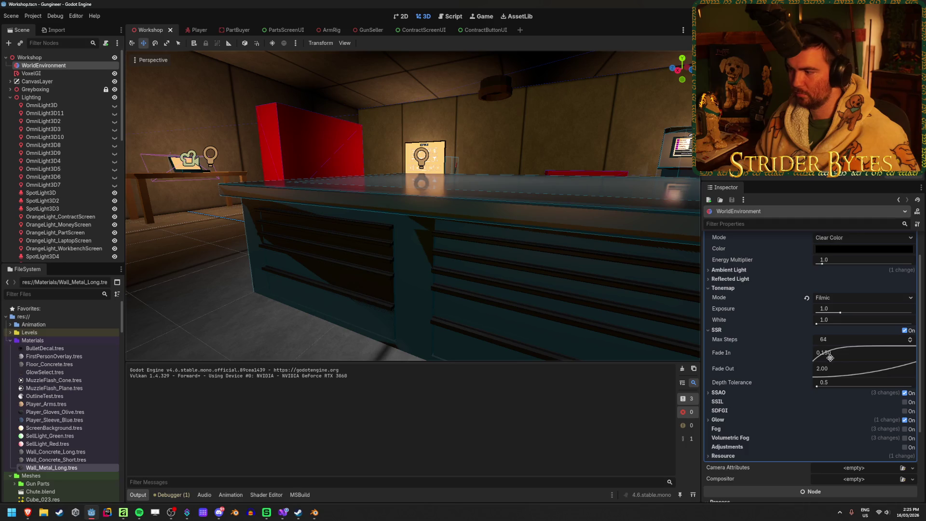
{"action": "left_click", "coordinate": [752, 423]}
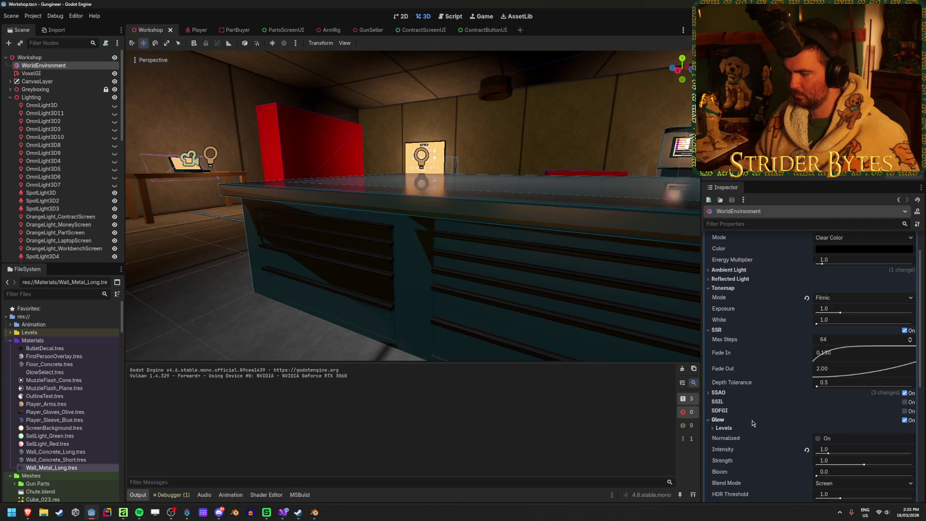
{"action": "scroll", "coordinate": [770, 407], "scroll_direction": "down", "scroll_amount": 3}
{"action": "left_click_drag", "start_coordinate": [827, 388], "coordinate": [849, 389]}
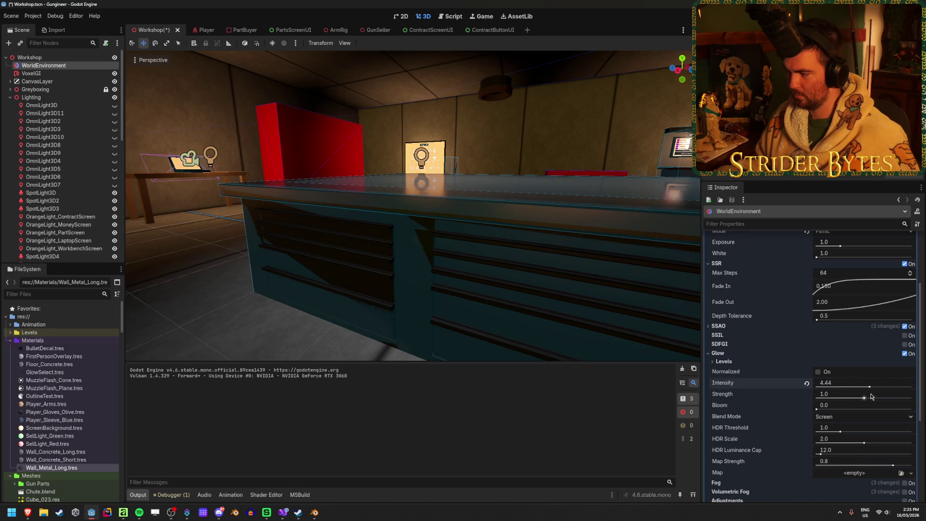
{"action": "key", "text": "ctrl+z"}
{"action": "mouse_move", "coordinate": [862, 401]}
{"action": "left_mouse_down"}
{"action": "mouse_move", "coordinate": [911, 398]}
{"action": "mouse_move", "coordinate": [887, 404]}
{"action": "left_mouse_up"}
{"action": "key", "text": "ctrl+z"}
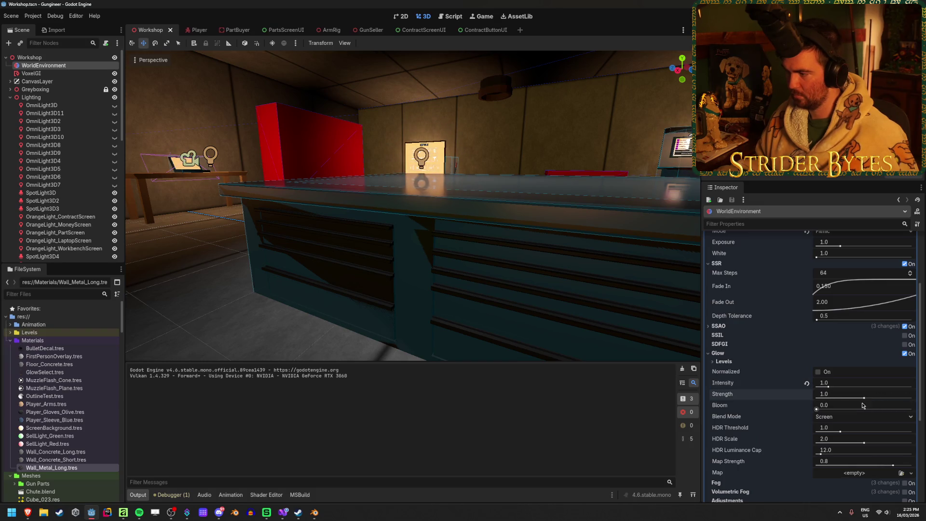
{"action": "mouse_move", "coordinate": [438, 341]}
{"action": "left_mouse_down"}
{"action": "mouse_move", "coordinate": [415, 337]}
{"action": "mouse_move", "coordinate": [509, 359]}
{"action": "left_mouse_up"}
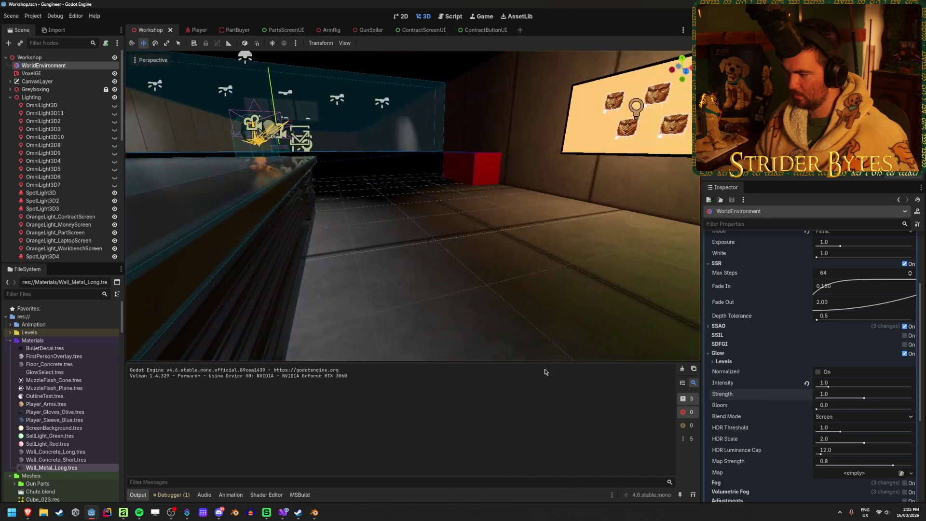
- Try Glow Bloom values of 0.5 and then 0.25
{"action": "mouse_move", "coordinate": [815, 409]}
{"action": "left_mouse_down"}
{"action": "mouse_move", "coordinate": [849, 410]}
{"action": "mouse_move", "coordinate": [816, 409]}
{"action": "left_mouse_up"}
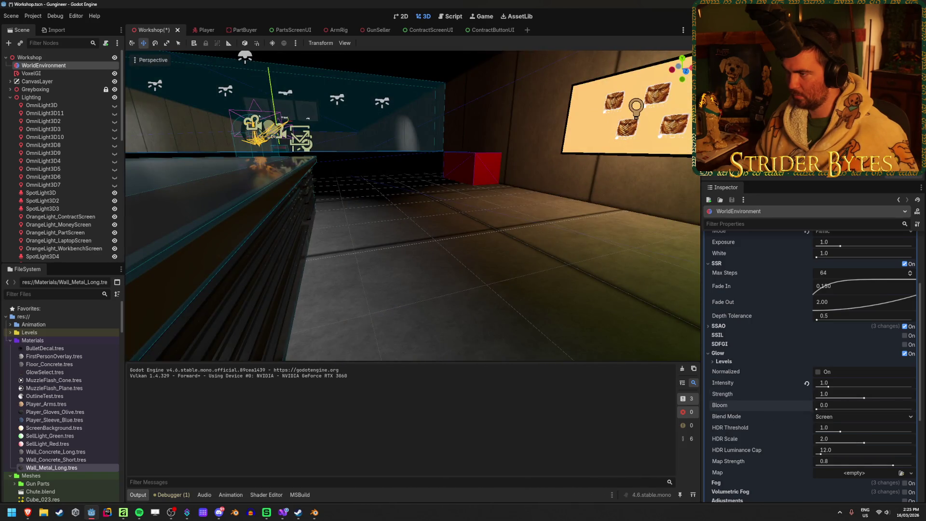
{"action": "type", "text": "0.5"}
{"action": "key", "text": "Return"}
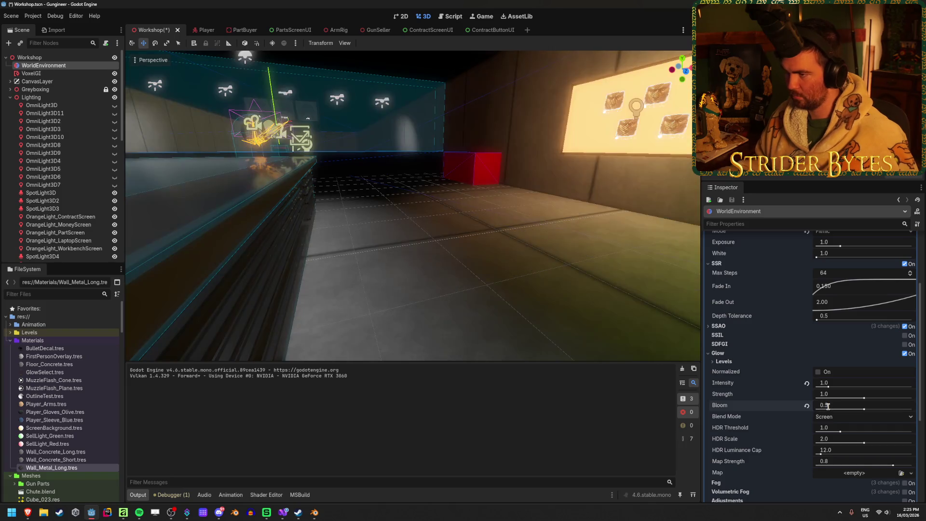
{"action": "mouse_move", "coordinate": [413, 206]}
{"action": "left_mouse_down"}
{"action": "mouse_move", "coordinate": [497, 211]}
{"action": "mouse_move", "coordinate": [636, 313]}
{"action": "left_mouse_up"}
{"action": "type", "text": ".25"}
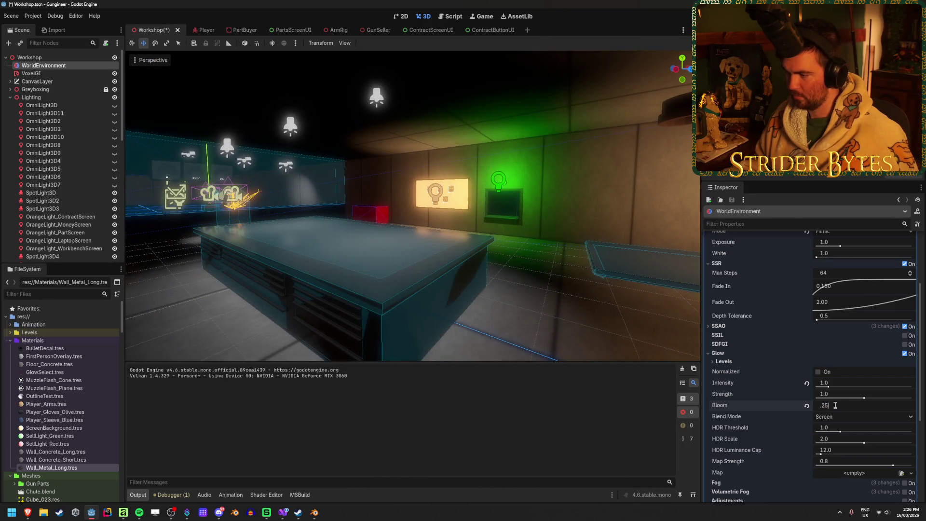
{"action": "type", "text": "0.25"}
{"action": "key", "text": "Return"}
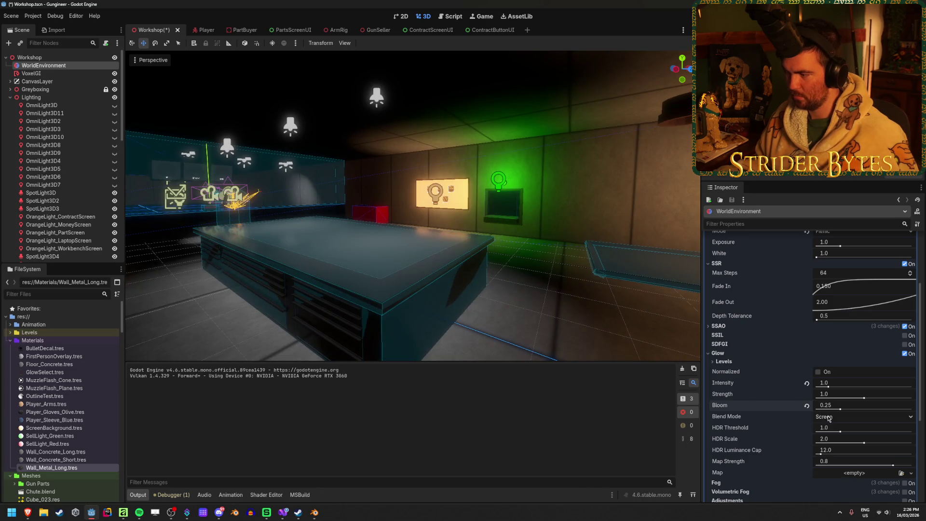
- Set the glow Blend Mode to Soft Light and raise Bloom to 1.0
{"action": "left_click", "coordinate": [827, 419]}
{"action": "left_click", "coordinate": [840, 430]}
{"action": "left_click", "coordinate": [831, 417]}
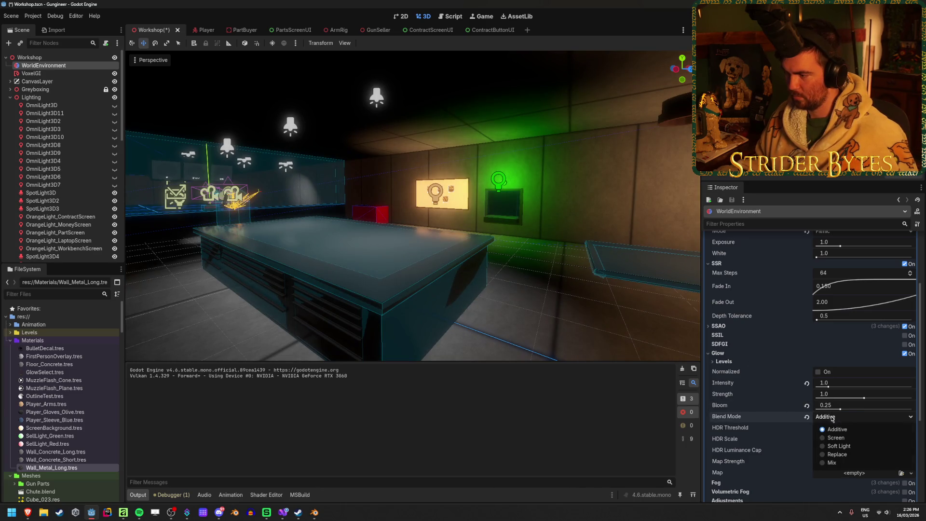
{"action": "left_click", "coordinate": [841, 447]}
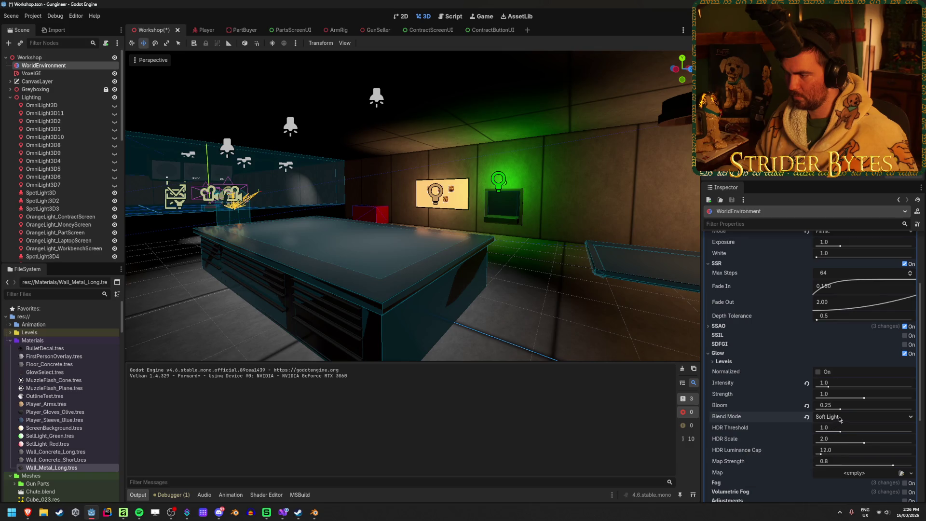
{"action": "mouse_move", "coordinate": [876, 409]}
{"action": "left_mouse_down"}
{"action": "mouse_move", "coordinate": [868, 409]}
{"action": "mouse_move", "coordinate": [921, 408]}
{"action": "left_mouse_up"}
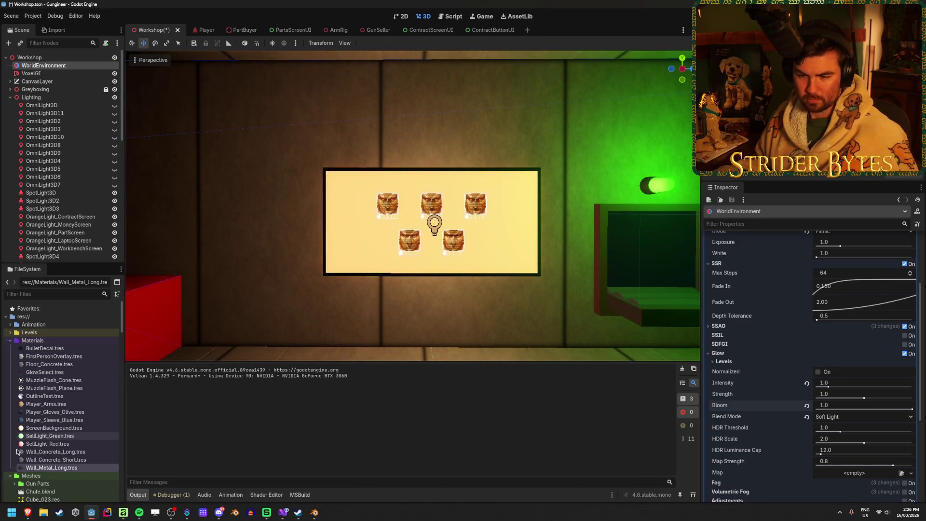
- Set the ScreenBackground material's Emission Energy Multiplier to 1.5 and save the scene
{"action": "left_click", "coordinate": [70, 428]}
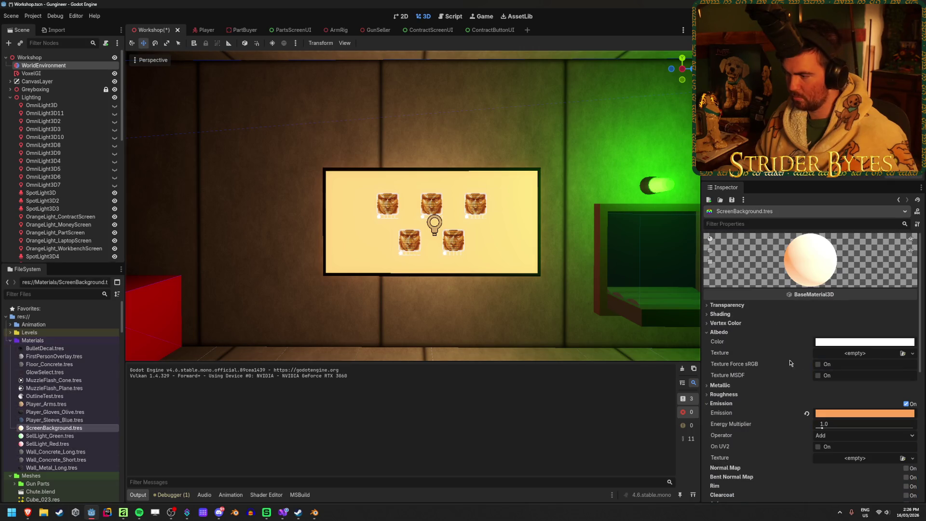
{"action": "mouse_move", "coordinate": [822, 428]}
{"action": "left_mouse_down"}
{"action": "mouse_move", "coordinate": [887, 424]}
{"action": "mouse_move", "coordinate": [808, 418]}
{"action": "mouse_move", "coordinate": [816, 419]}
{"action": "left_mouse_up"}
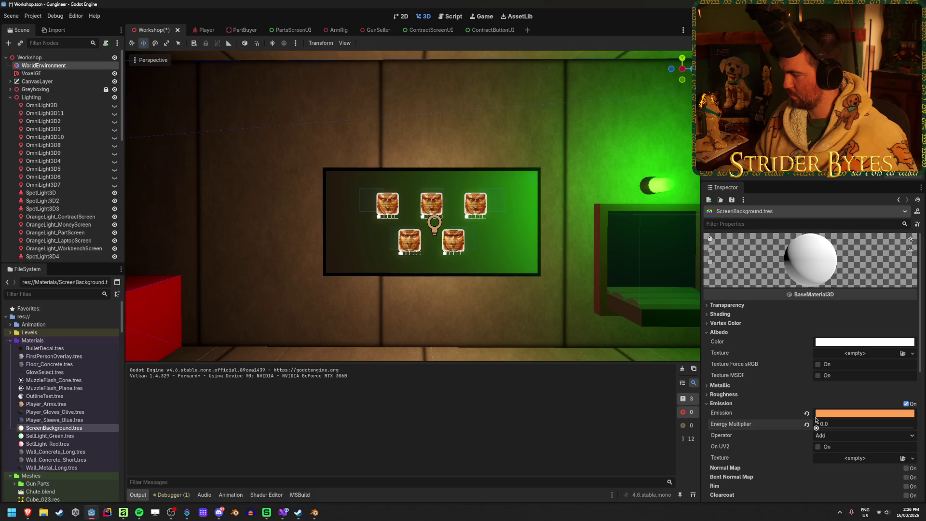
{"action": "left_click_drag", "start_coordinate": [817, 419], "coordinate": [824, 419]}
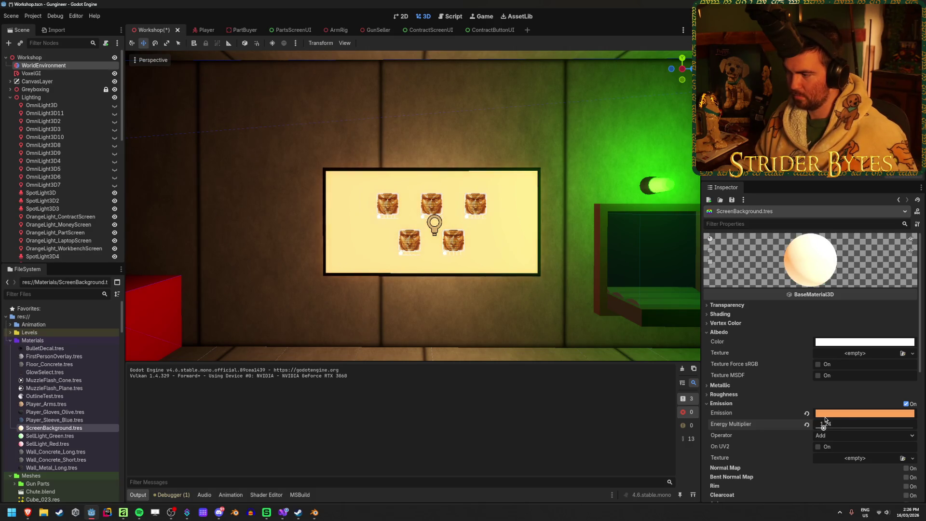
{"action": "type", "text": ".5"}
{"action": "key", "text": "Return"}
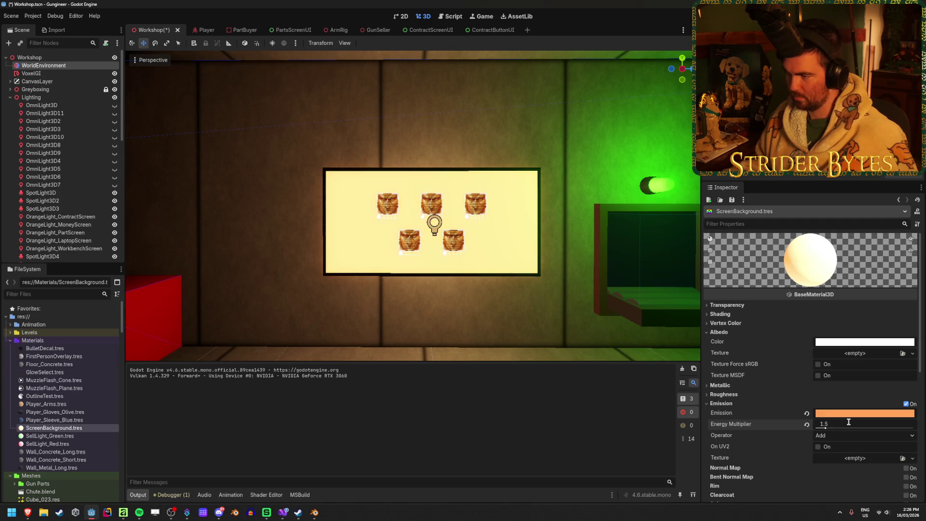
{"action": "left_click_drag", "start_coordinate": [256, 242], "coordinate": [668, 298]}
{"action": "key", "text": "ctrl+s"}
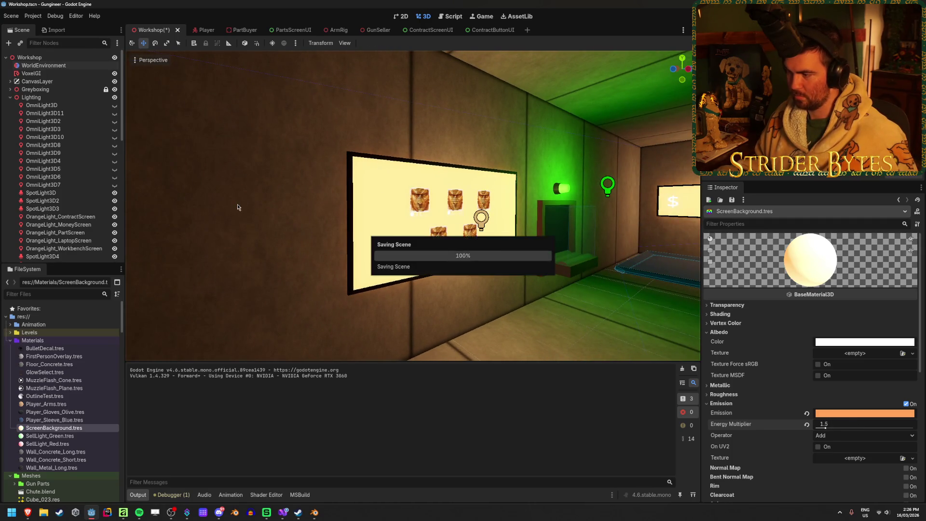
- On WorldEnvironment, enable normalized glow levels and experiment with Bloom, Strength and Intensity
{"action": "double_click", "coordinate": [51, 64]}
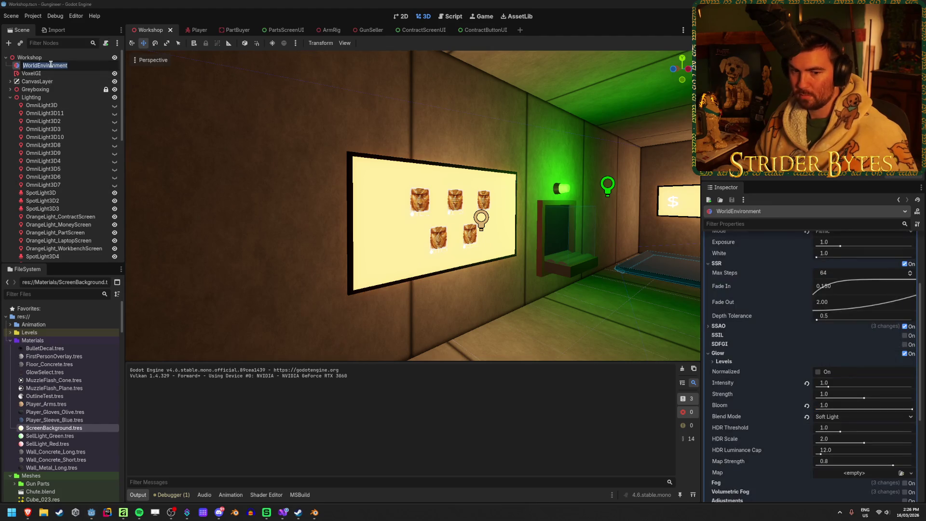
{"action": "key", "text": "Escape"}
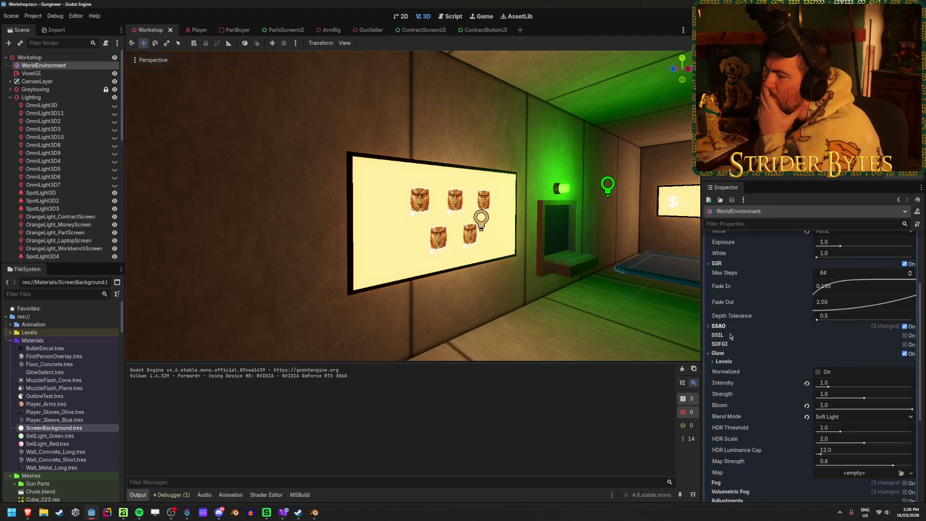
{"action": "left_click", "coordinate": [817, 372]}
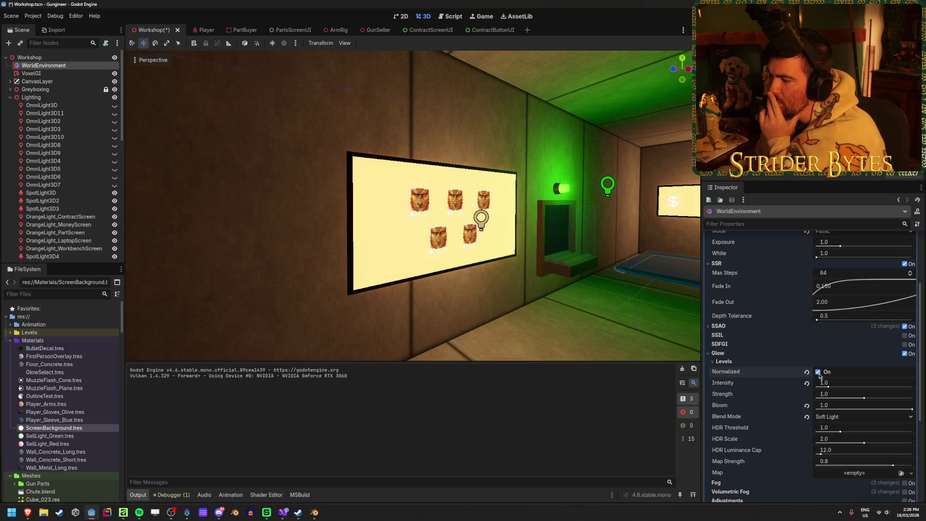
{"action": "mouse_move", "coordinate": [878, 409]}
{"action": "left_mouse_down"}
{"action": "mouse_move", "coordinate": [819, 408]}
{"action": "mouse_move", "coordinate": [911, 409]}
{"action": "left_mouse_up"}
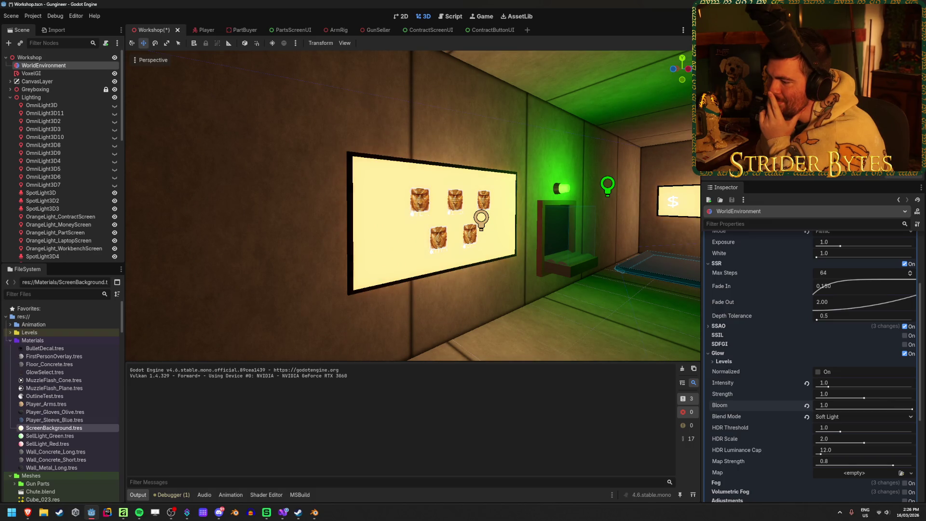
{"action": "mouse_move", "coordinate": [863, 398]}
{"action": "left_mouse_down"}
{"action": "mouse_move", "coordinate": [918, 406]}
{"action": "mouse_move", "coordinate": [879, 411]}
{"action": "mouse_move", "coordinate": [895, 413]}
{"action": "left_mouse_up"}
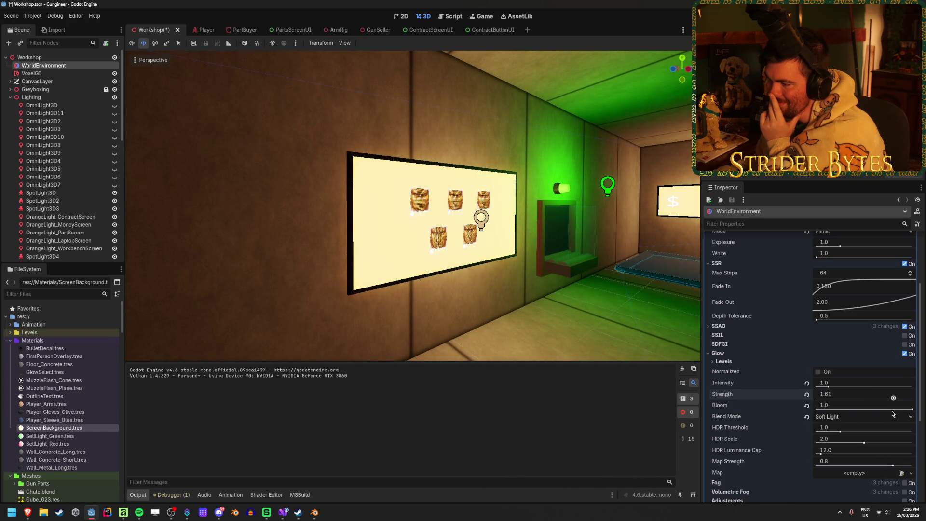
{"action": "mouse_move", "coordinate": [830, 388]}
{"action": "left_mouse_down"}
{"action": "mouse_move", "coordinate": [884, 391]}
{"action": "mouse_move", "coordinate": [804, 387]}
{"action": "left_mouse_up"}
- Reset glow Strength, Bloom and Blend Mode, then choose Soft Light with Bloom 1.0
{"action": "left_click", "coordinate": [806, 395]}
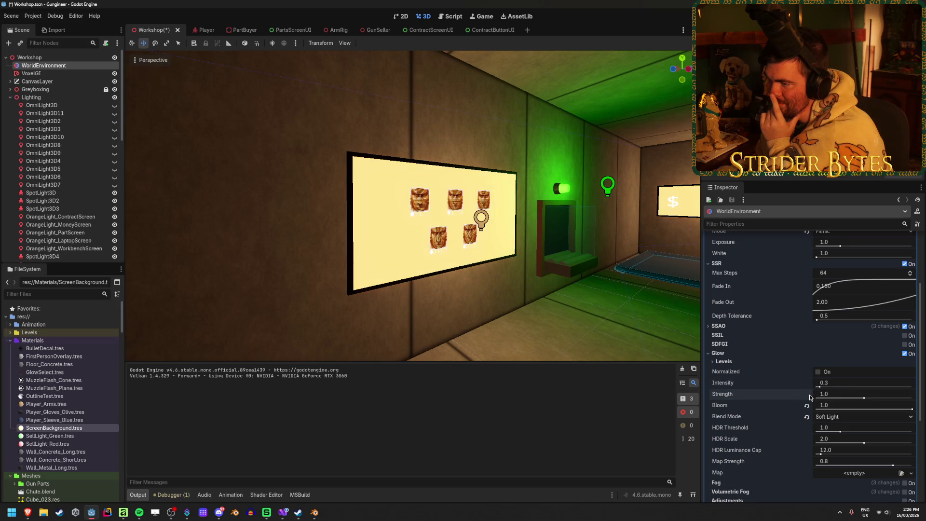
{"action": "left_click", "coordinate": [806, 405]}
{"action": "left_click", "coordinate": [806, 417]}
{"action": "mouse_move", "coordinate": [807, 421]}
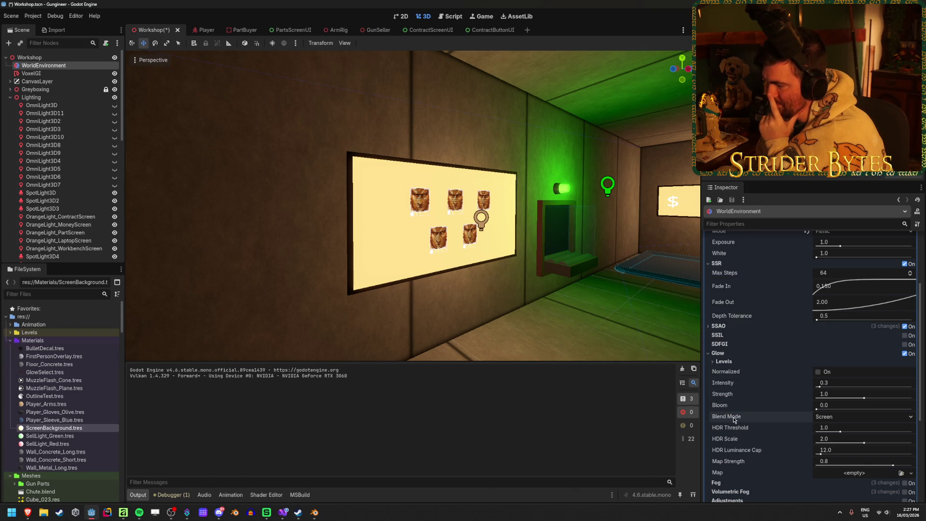
{"action": "left_click", "coordinate": [816, 418]}
{"action": "left_click", "coordinate": [838, 446]}
{"action": "mouse_move", "coordinate": [822, 411]}
{"action": "left_mouse_down"}
{"action": "mouse_move", "coordinate": [914, 410]}
{"action": "mouse_move", "coordinate": [887, 398]}
{"action": "mouse_move", "coordinate": [908, 400]}
{"action": "left_mouse_up"}
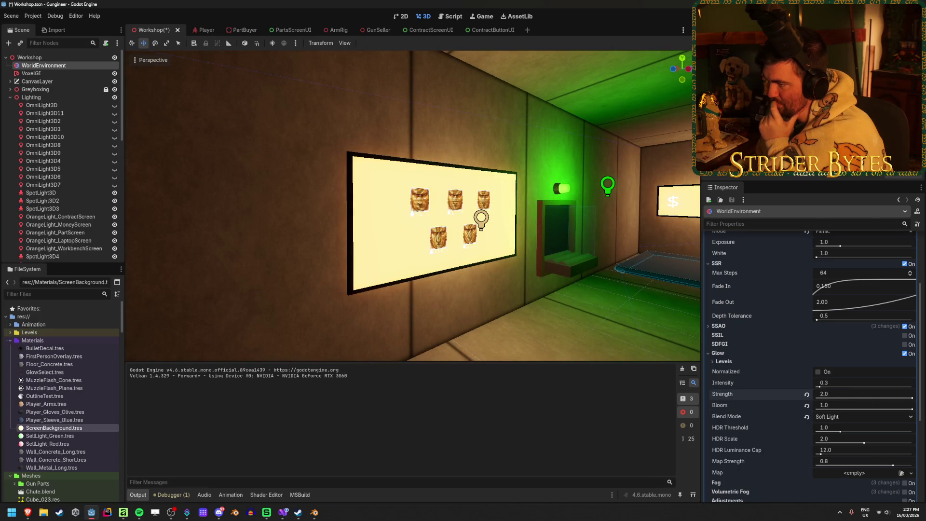
- Save the scene, raise Glow Intensity to 2.0, and save again
{"action": "key", "text": "s"}
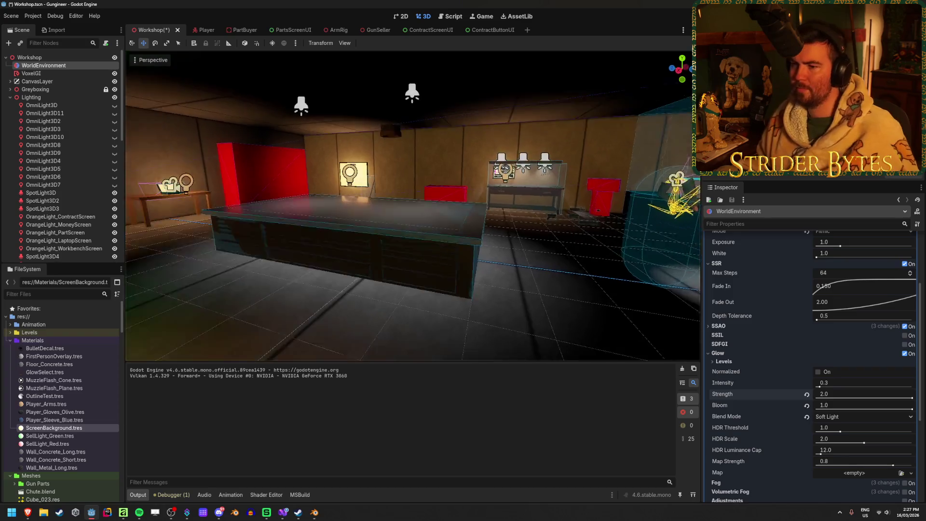
{"action": "key", "text": "d"}
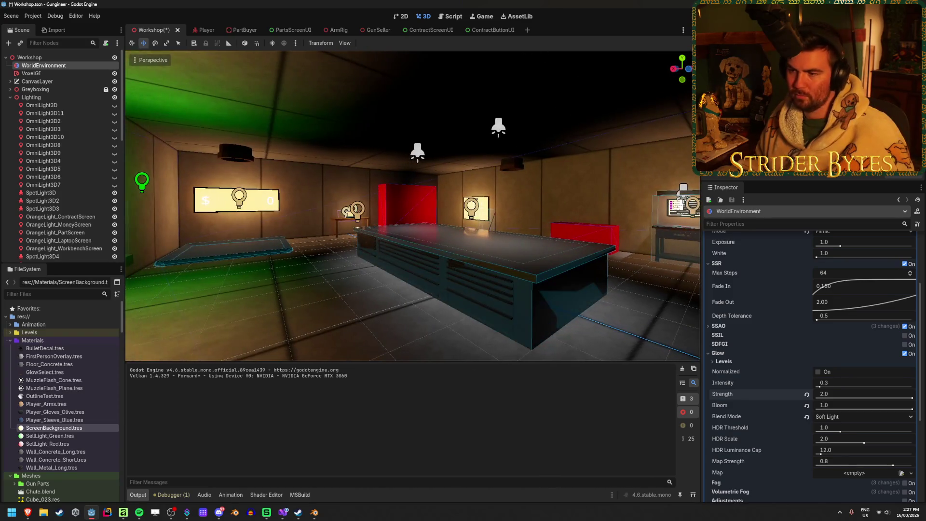
{"action": "key", "text": "a"}
{"action": "key", "text": "ctrl+s"}
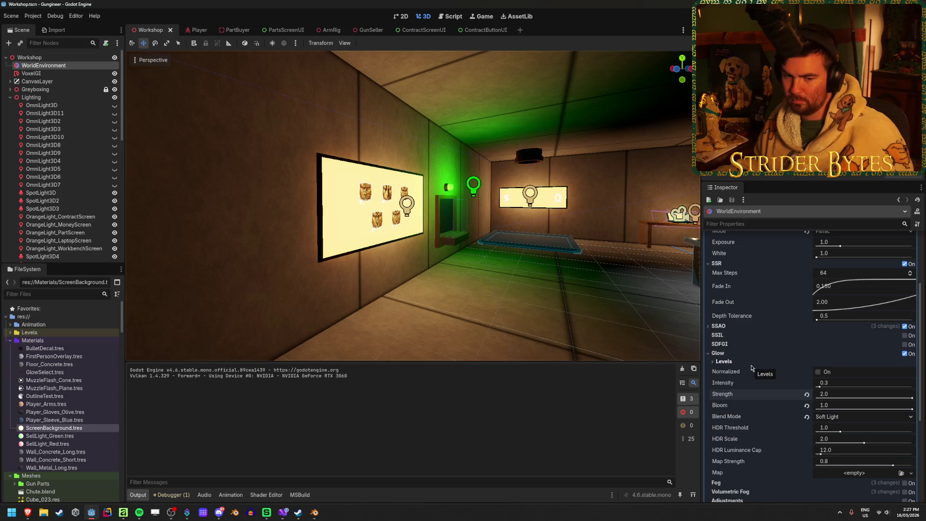
{"action": "mouse_move", "coordinate": [818, 385]}
{"action": "left_mouse_down"}
{"action": "mouse_move", "coordinate": [911, 384]}
{"action": "mouse_move", "coordinate": [831, 386]}
{"action": "mouse_move", "coordinate": [839, 384]}
{"action": "left_mouse_up"}
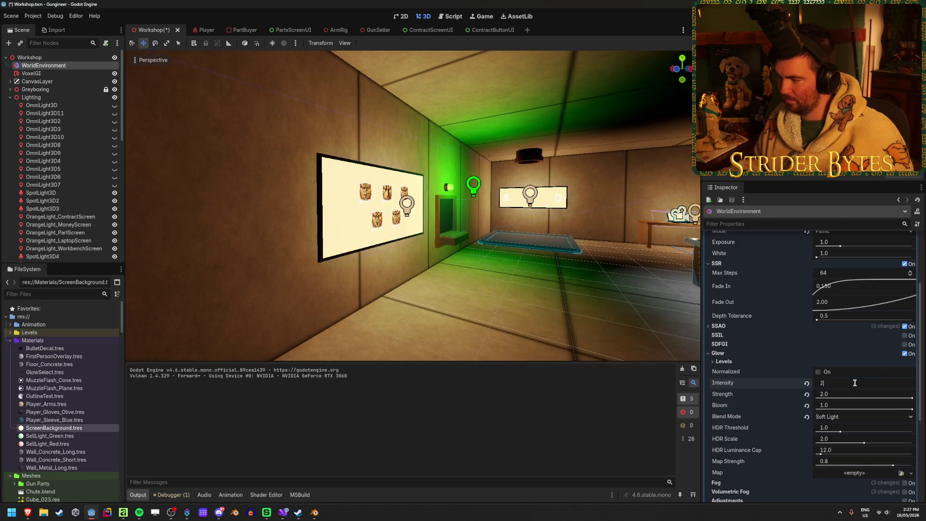
{"action": "key", "text": "ctrl+s"}
- Trial a higher glow HDR Threshold, undo it, and collapse the Glow section
{"action": "scroll", "coordinate": [770, 371], "scroll_direction": "down", "scroll_amount": 3}
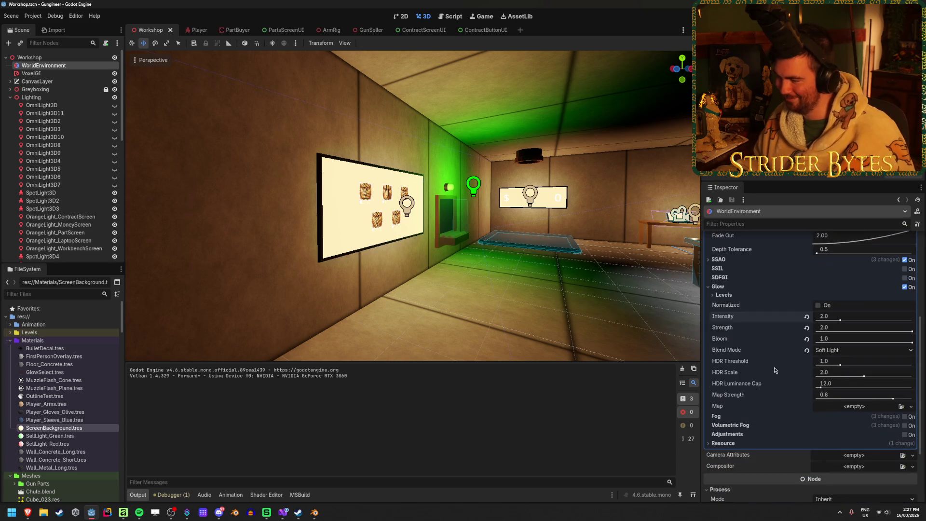
{"action": "mouse_move", "coordinate": [840, 368]}
{"action": "left_mouse_down"}
{"action": "mouse_move", "coordinate": [859, 364]}
{"action": "mouse_move", "coordinate": [880, 380]}
{"action": "left_mouse_up"}
{"action": "key", "text": "ctrl+z"}
{"action": "key", "text": "ctrl+z"}
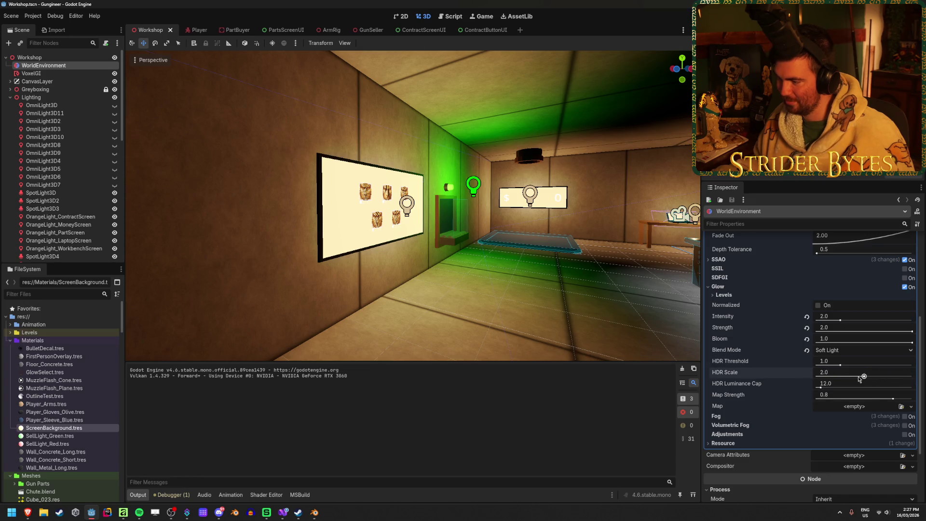
{"action": "left_click", "coordinate": [721, 287]}
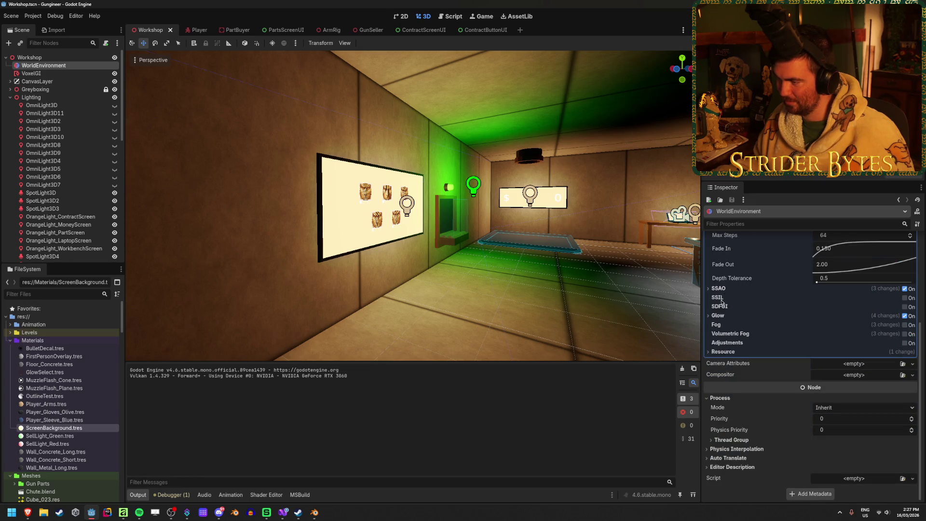
- Enable Volumetric Fog (Density 0.05, Length 64.0) and select OrangeLight_ContractScreen
{"action": "left_click", "coordinate": [905, 333]}
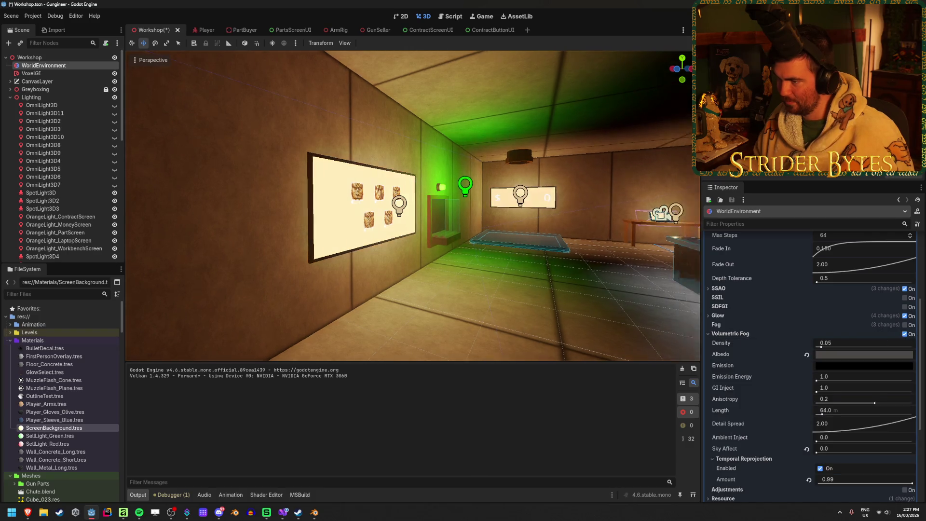
{"action": "scroll", "coordinate": [413, 206], "scroll_direction": "down", "scroll_amount": 5}
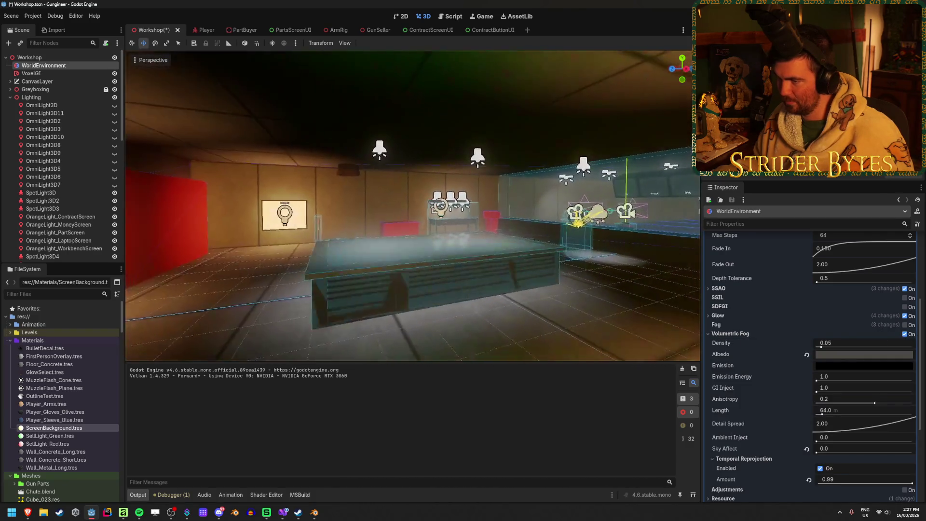
{"action": "scroll", "coordinate": [412, 206], "scroll_direction": "down", "scroll_amount": 3}
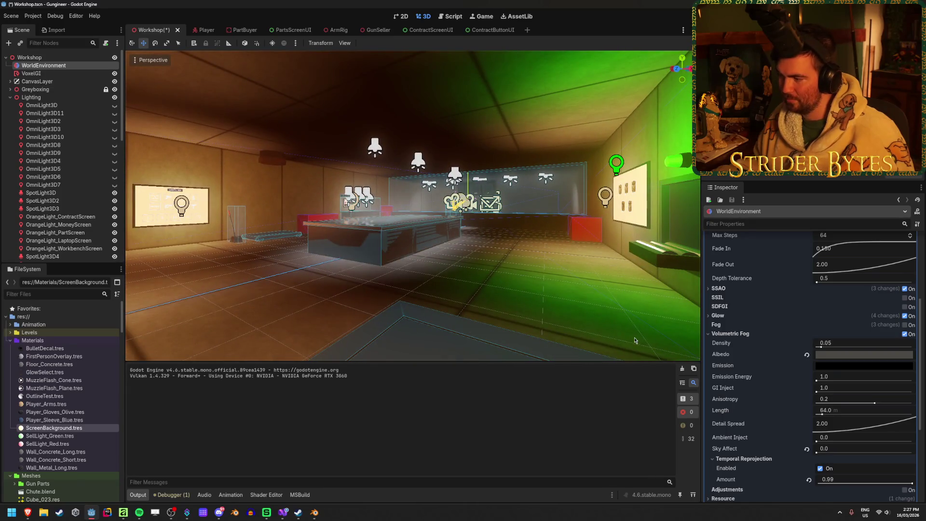
{"action": "scroll", "coordinate": [509, 264], "scroll_direction": "up", "scroll_amount": 2}
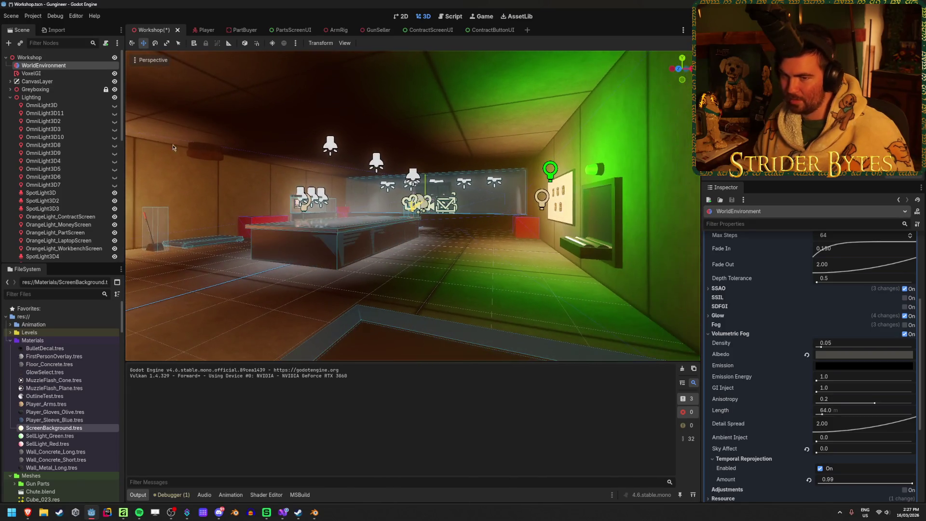
{"action": "scroll", "coordinate": [76, 191], "scroll_direction": "down", "scroll_amount": 2}
{"action": "left_click", "coordinate": [76, 191]}
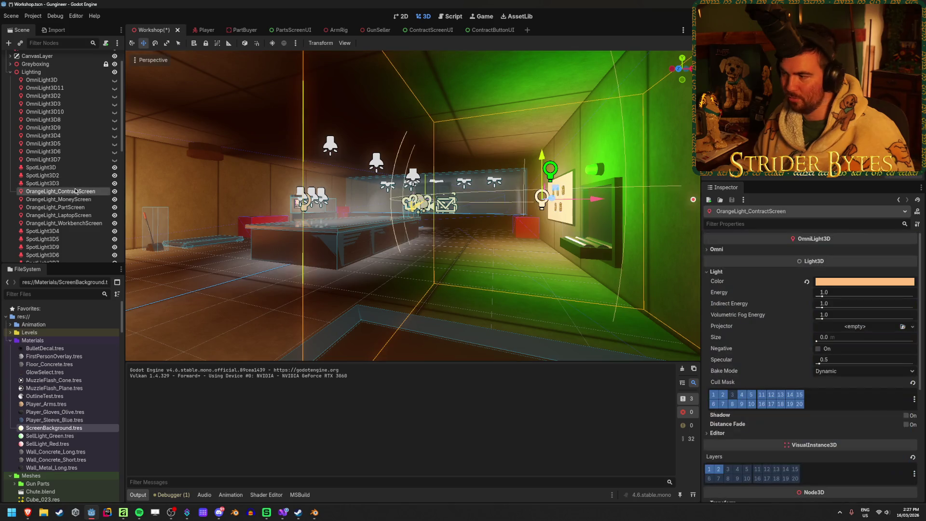
- Trial lower energy on the orange screen lights, restoring their Energy to 1.0
{"action": "left_click_drag", "start_coordinate": [822, 296], "coordinate": [806, 296]}
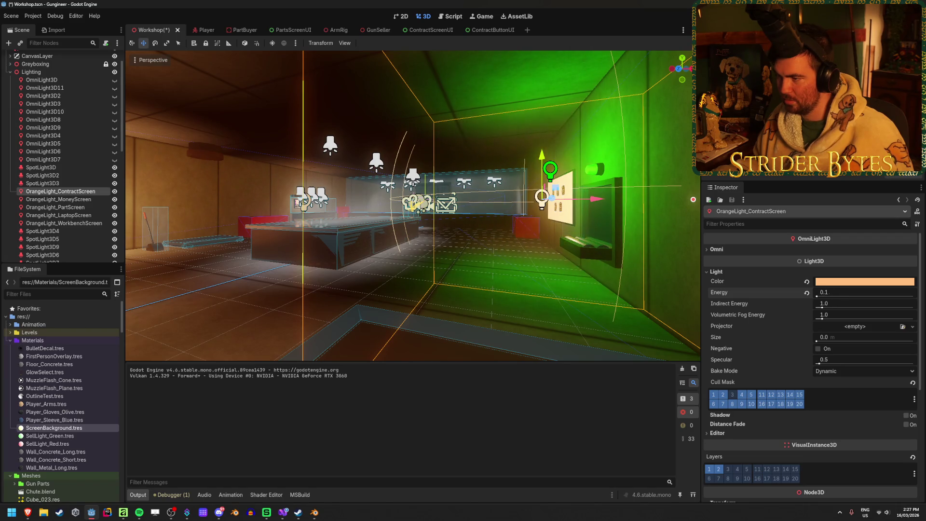
{"action": "left_click", "coordinate": [806, 292]}
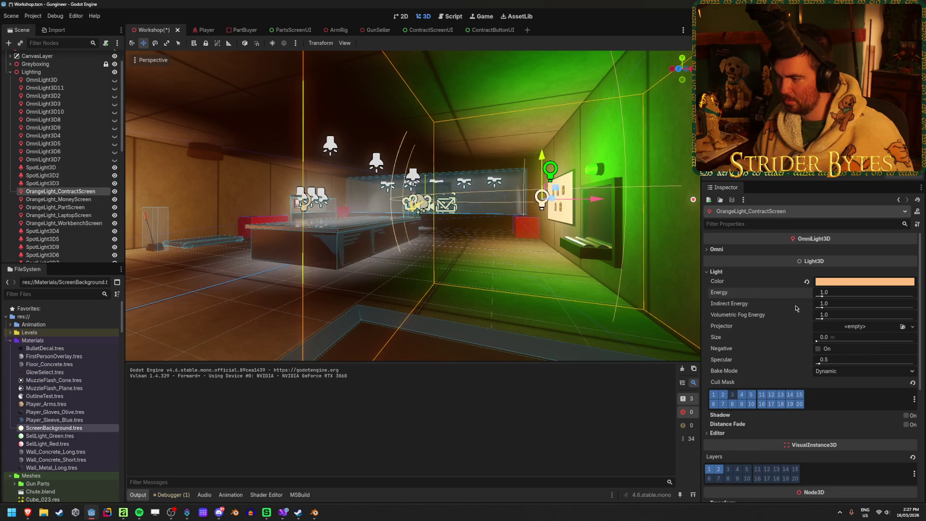
{"action": "left_click_drag", "start_coordinate": [822, 319], "coordinate": [837, 319]}
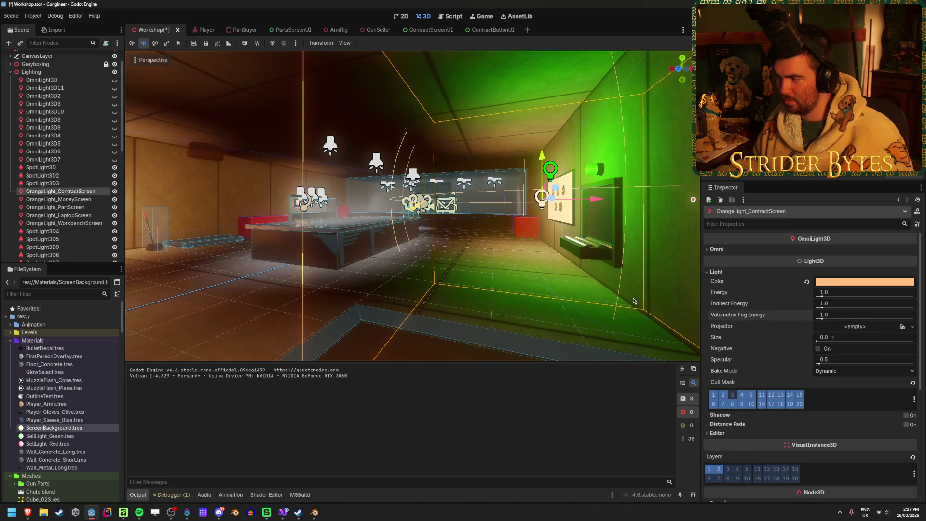
{"action": "left_click", "coordinate": [63, 222], "text": "shift"}
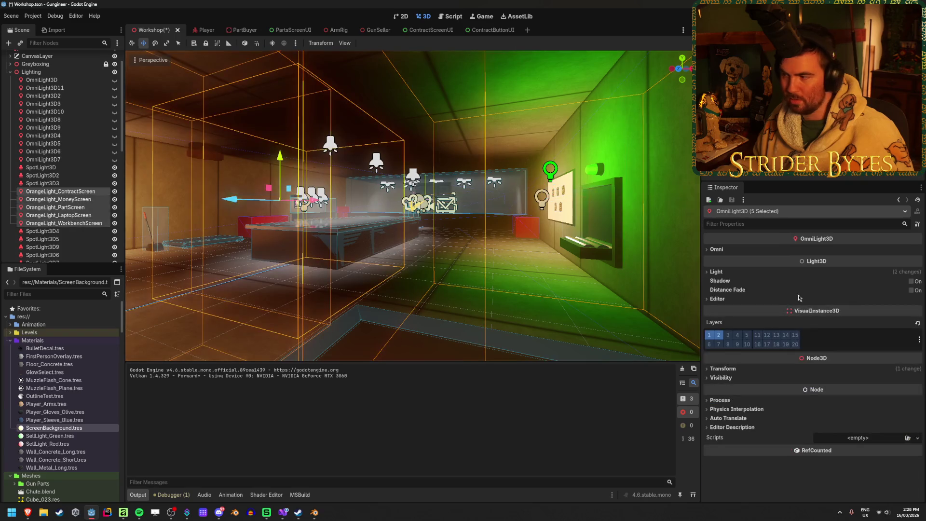
{"action": "left_click", "coordinate": [771, 272]}
{"action": "left_click_drag", "start_coordinate": [822, 295], "coordinate": [818, 296]}
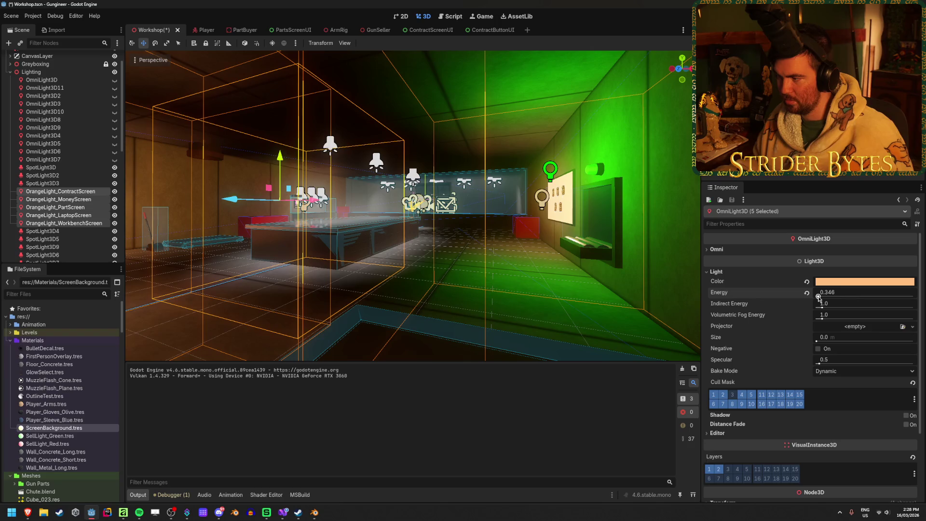
{"action": "left_click", "coordinate": [806, 292]}
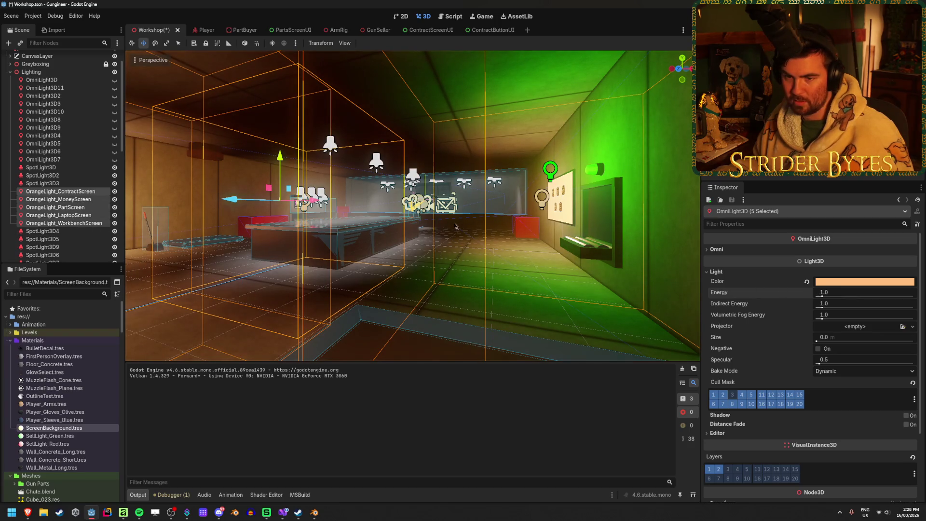
- Set SellLight's Light Energy to 0.5 and save the scene
{"action": "left_click", "coordinate": [550, 169]}
{"action": "left_click", "coordinate": [839, 326]}
{"action": "type", "text": "0.5"}
{"action": "key", "text": "Return"}
{"action": "key", "text": "ctrl+s"}
- Set all five OrangeLight screen lights' Energy to 0.175 and run the game
{"action": "left_click", "coordinate": [65, 210]}
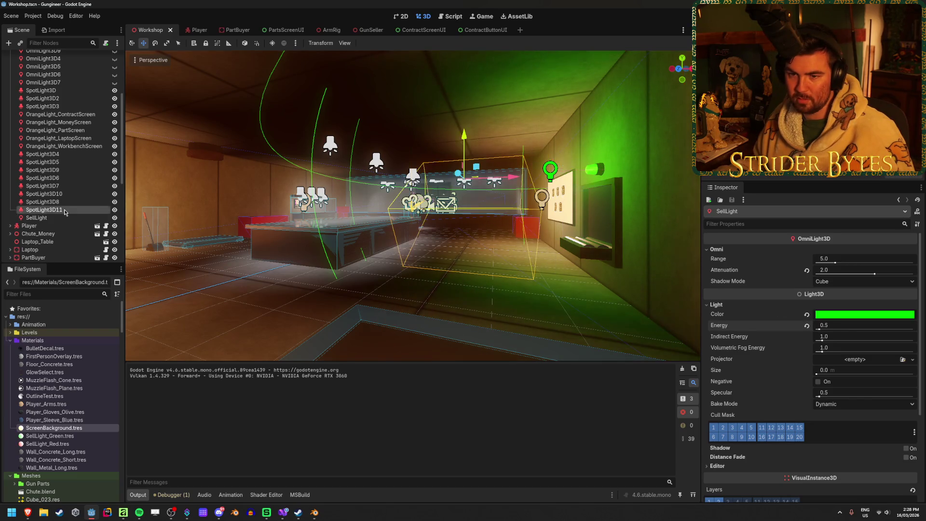
{"action": "left_click", "coordinate": [53, 145]}
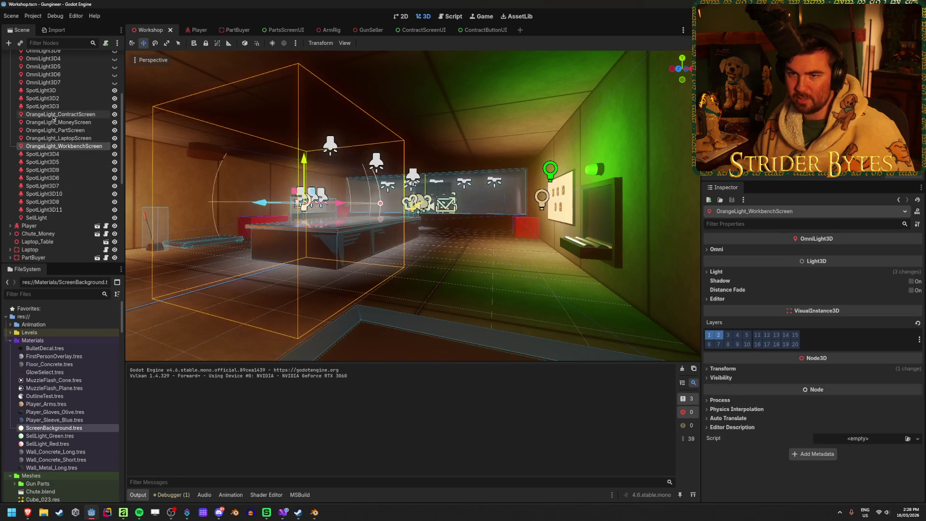
{"action": "left_click", "coordinate": [53, 115], "text": "shift"}
{"action": "left_click", "coordinate": [750, 273]}
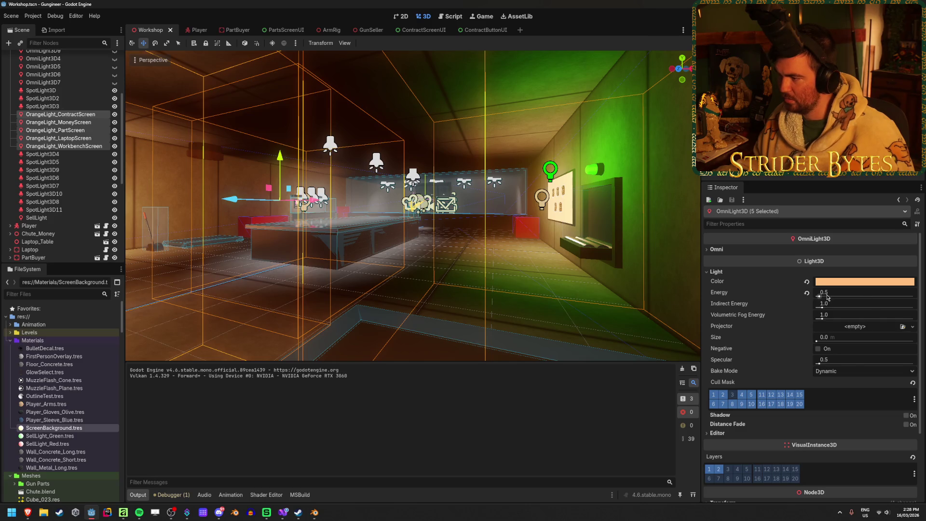
{"action": "left_click_drag", "start_coordinate": [824, 297], "coordinate": [820, 297]}
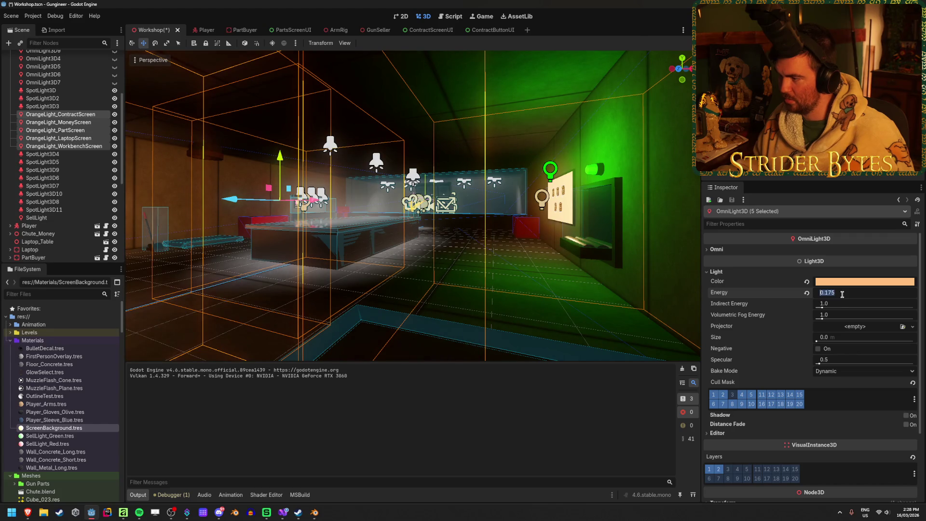
{"action": "key", "text": "Return"}
{"action": "key", "text": "F5"}
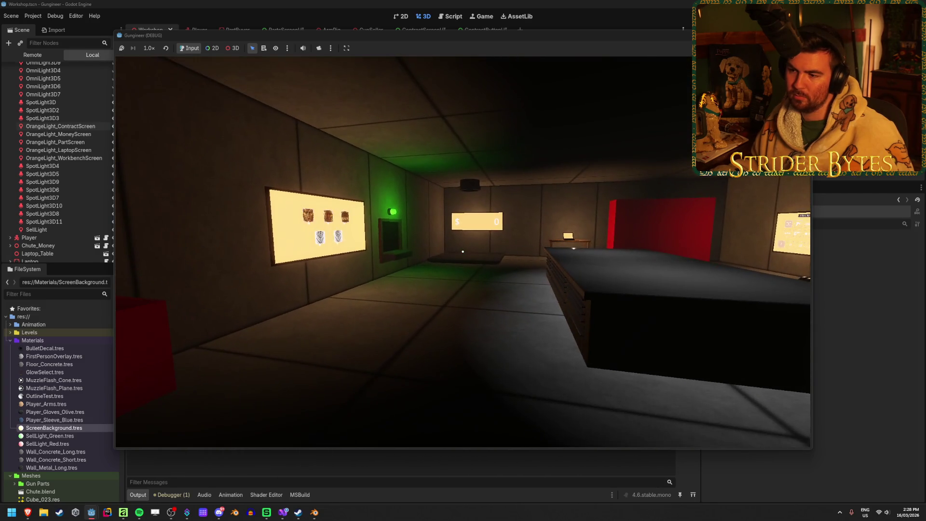
- Close the game, select WorldEnvironment, then run and close the game again
{"action": "key", "text": "F8"}
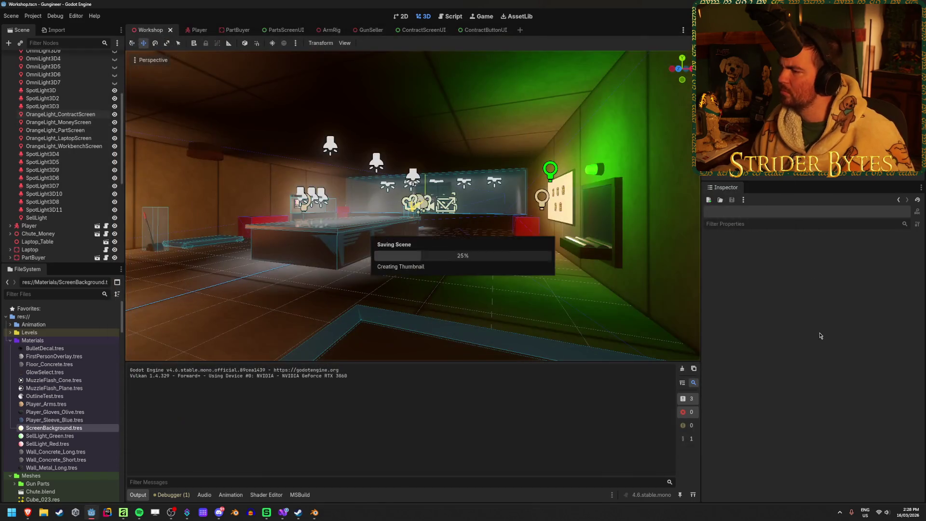
{"action": "scroll", "coordinate": [33, 64], "scroll_direction": "up", "scroll_amount": 5}
{"action": "left_click", "coordinate": [33, 65]}
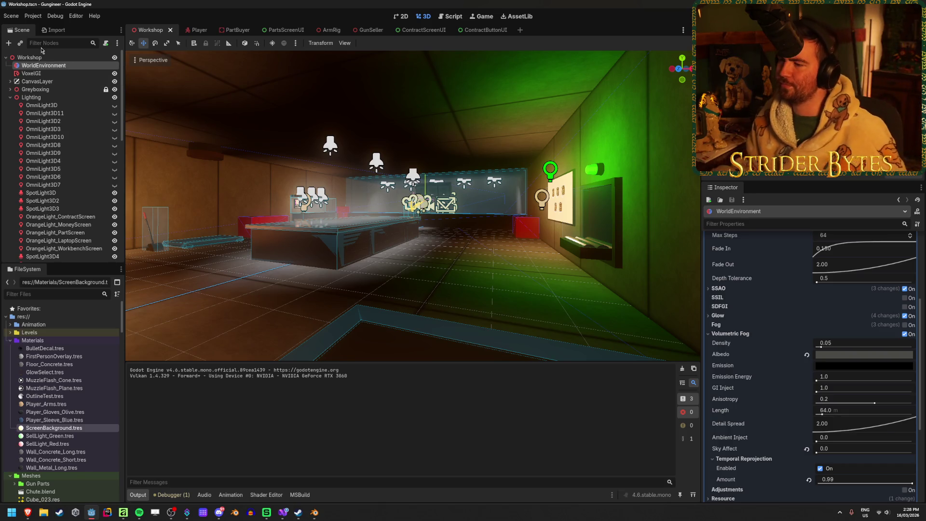
{"action": "mouse_move", "coordinate": [378, 299]}
{"action": "left_mouse_down"}
{"action": "mouse_move", "coordinate": [337, 299]}
{"action": "mouse_move", "coordinate": [450, 253]}
{"action": "left_mouse_up"}
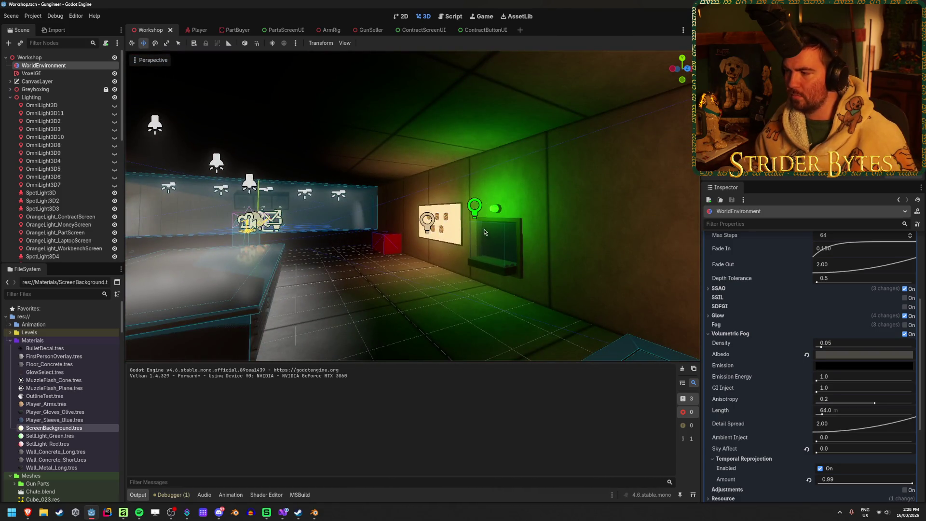
{"action": "key", "text": "F5"}
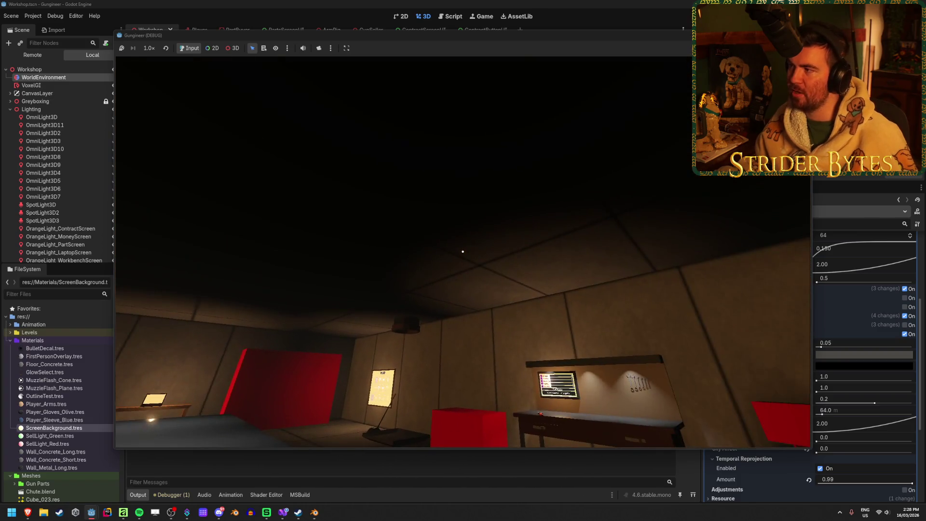
{"action": "key", "text": "F8"}
- Reselect WorldEnvironment and collapse then re-expand its Environment resource in the Inspector
{"action": "mouse_move", "coordinate": [485, 295]}
{"action": "left_mouse_down"}
{"action": "mouse_move", "coordinate": [385, 285]}
{"action": "mouse_move", "coordinate": [434, 289]}
{"action": "left_mouse_up"}
{"action": "left_click", "coordinate": [66, 65]}
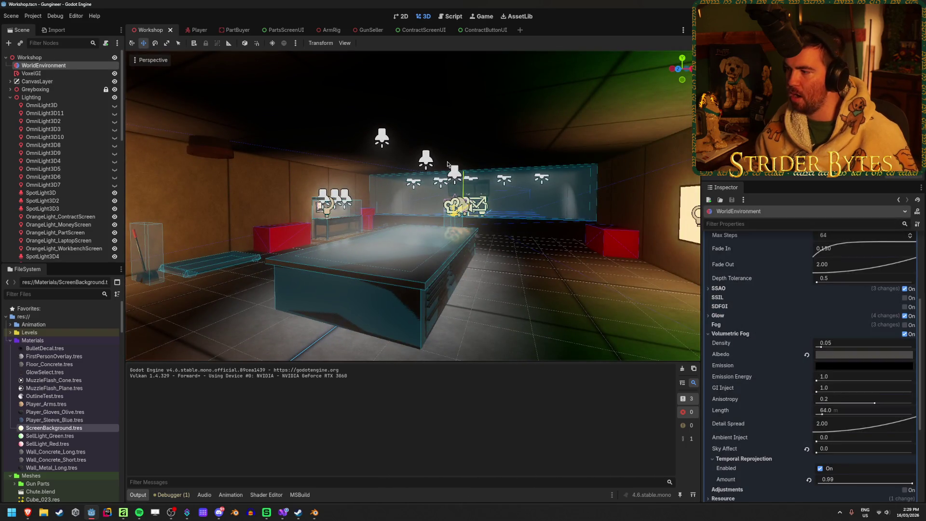
{"action": "scroll", "coordinate": [763, 378], "scroll_direction": "up", "scroll_amount": 5}
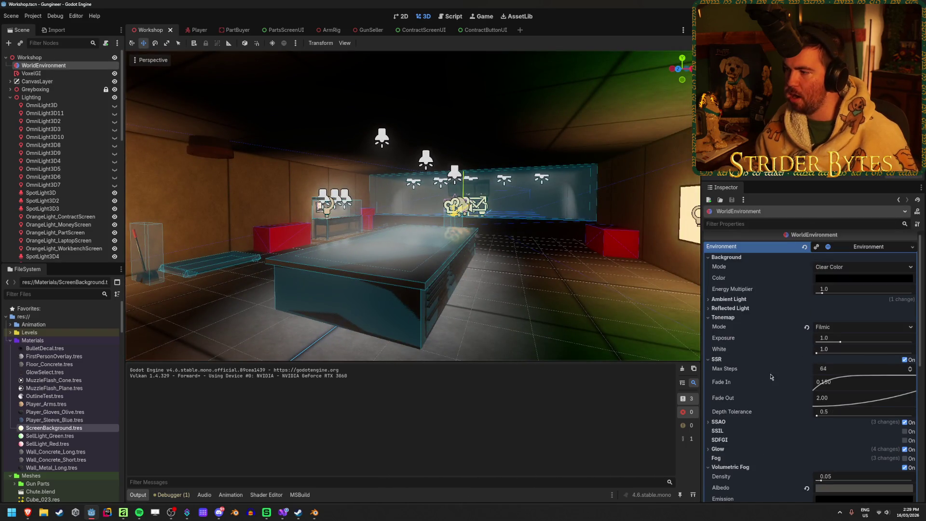
{"action": "left_click", "coordinate": [854, 251]}
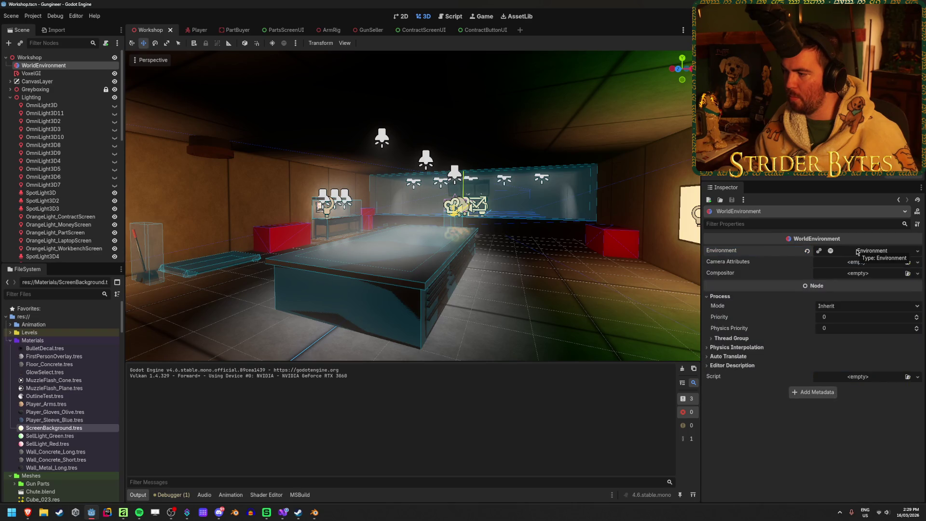
{"action": "left_click", "coordinate": [856, 251]}
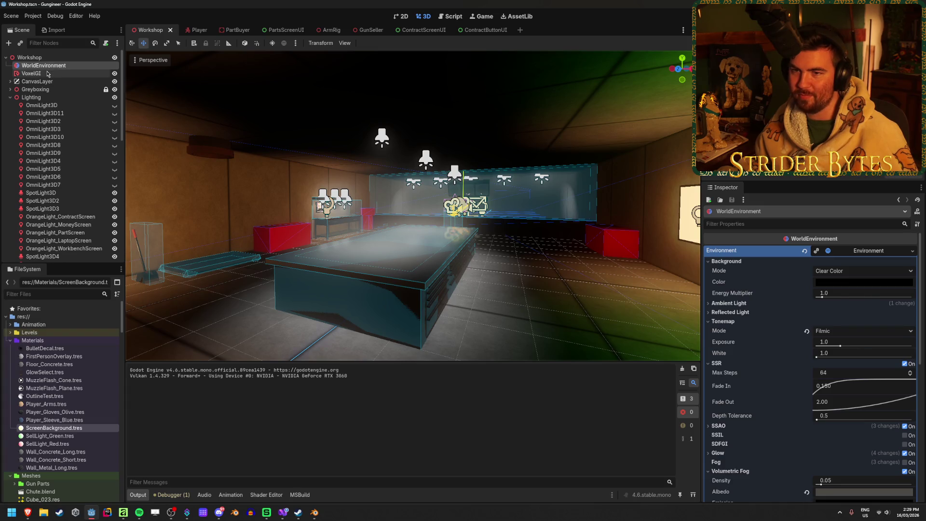
- Make the ReflectionProbe visible and move it directly below VoxelGI under Workshop
{"action": "left_click", "coordinate": [32, 73]}
{"action": "scroll", "coordinate": [66, 185], "scroll_direction": "down", "scroll_amount": 8}
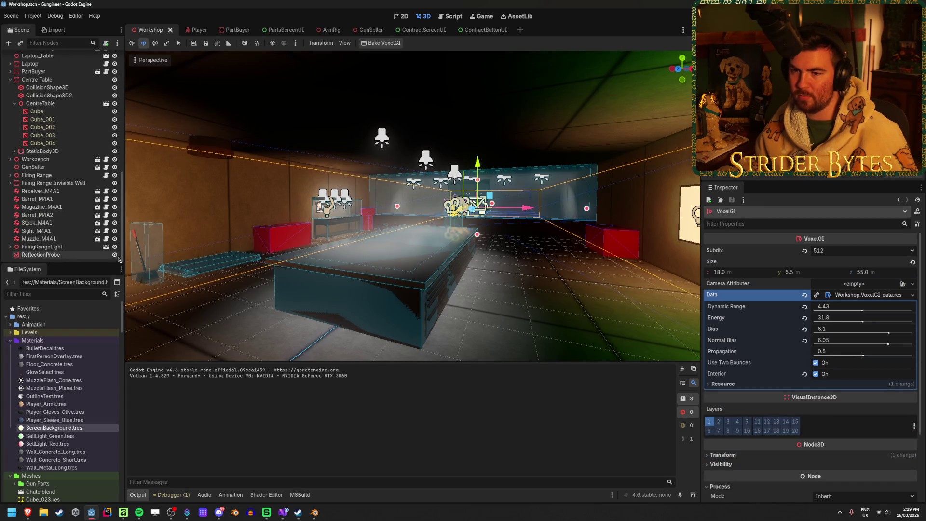
{"action": "left_click", "coordinate": [115, 256]}
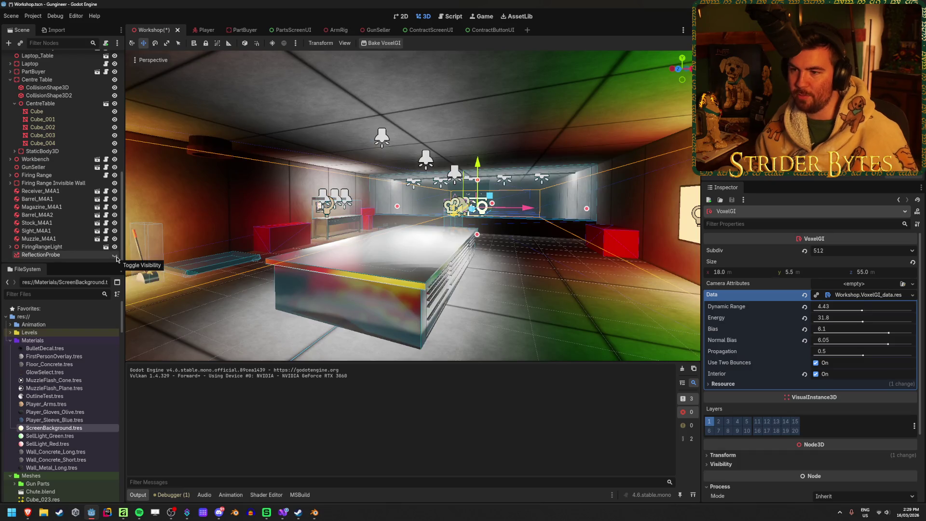
{"action": "key", "text": "f"}
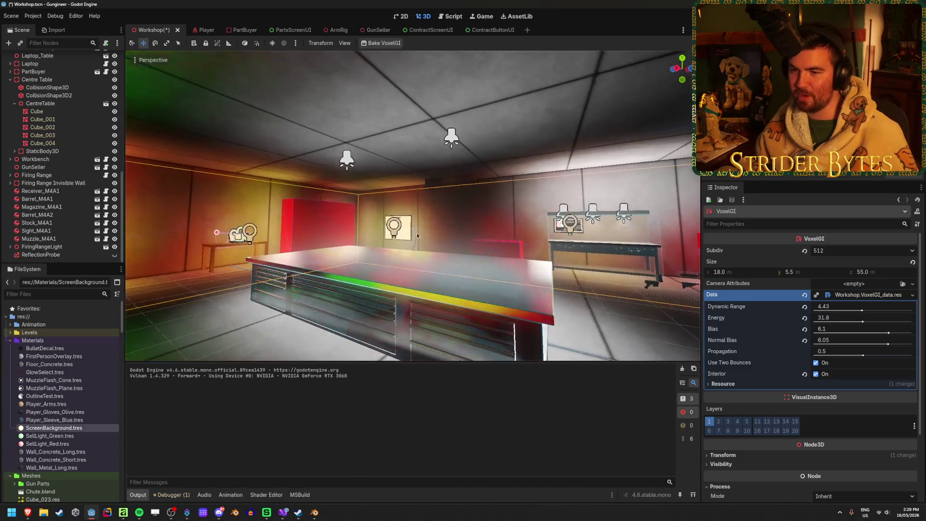
{"action": "left_click_drag", "start_coordinate": [50, 254], "coordinate": [56, 43]}
{"action": "left_click_drag", "start_coordinate": [49, 81], "coordinate": [49, 81]}
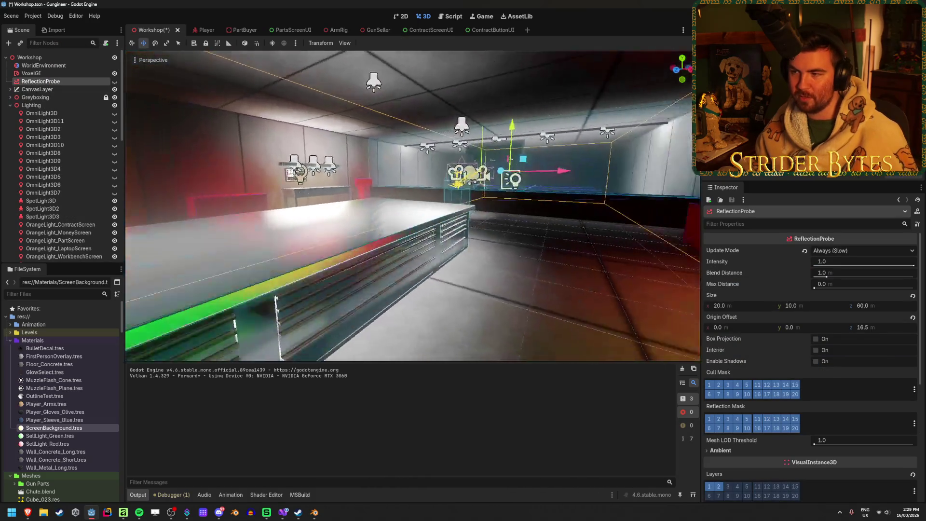
{"action": "key", "text": "s"}
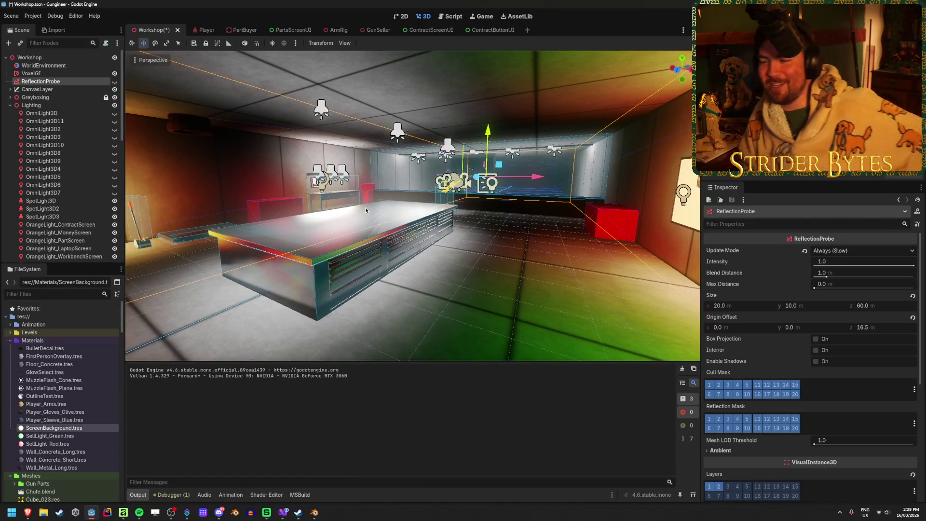
- Save the scene and rebake VoxelGI
{"action": "key", "text": "ctrl+s"}
{"action": "key", "text": "Up"}
{"action": "left_click", "coordinate": [394, 43]}
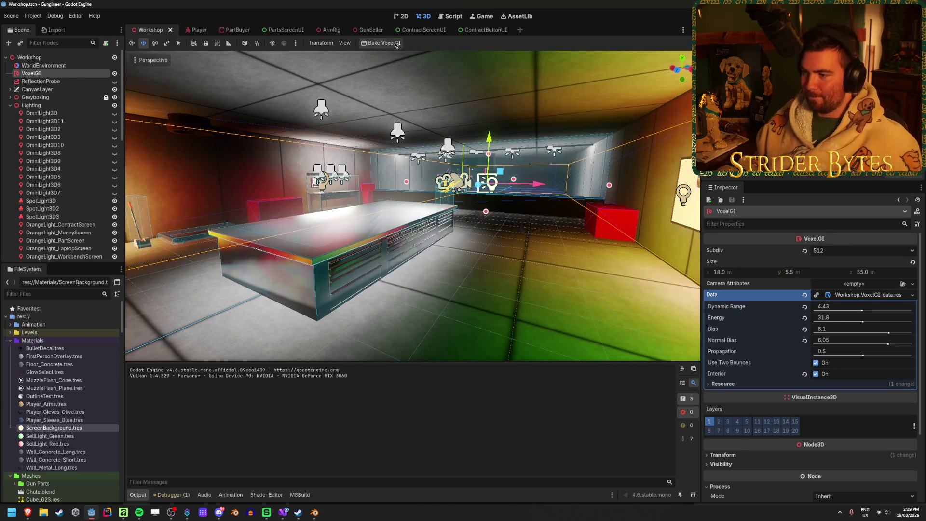
{"action": "left_click_drag", "start_coordinate": [265, 90], "coordinate": [312, 128]}
{"action": "left_click", "coordinate": [58, 66]}
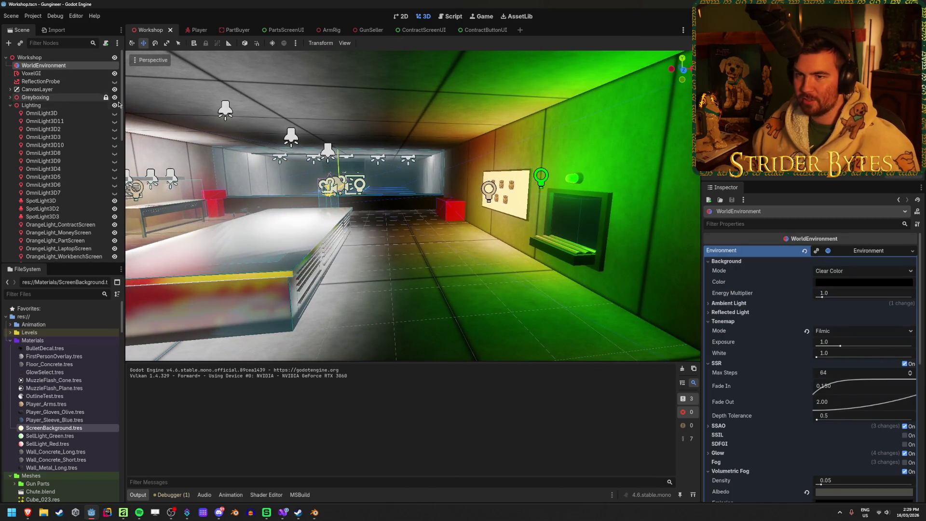
- Hide and collapse the whole Lighting group, save the scene, and select VoxelGI
{"action": "left_click", "coordinate": [114, 105]}
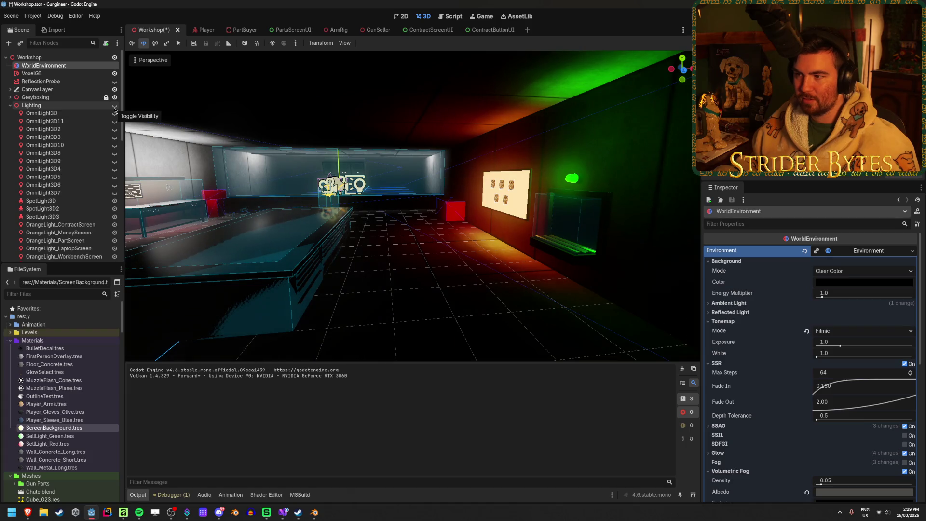
{"action": "left_click_drag", "start_coordinate": [131, 111], "coordinate": [188, 126]}
{"action": "mouse_move", "coordinate": [184, 216]}
{"action": "left_mouse_down"}
{"action": "mouse_move", "coordinate": [202, 203]}
{"action": "mouse_move", "coordinate": [318, 192]}
{"action": "left_mouse_up"}
{"action": "left_click", "coordinate": [10, 105]}
{"action": "key", "text": "ctrl+s"}
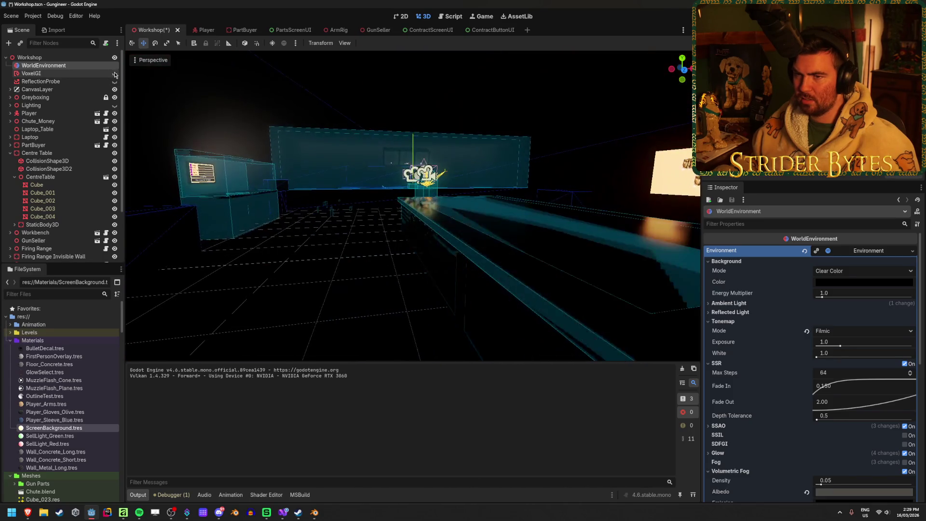
{"action": "left_click", "coordinate": [72, 73]}
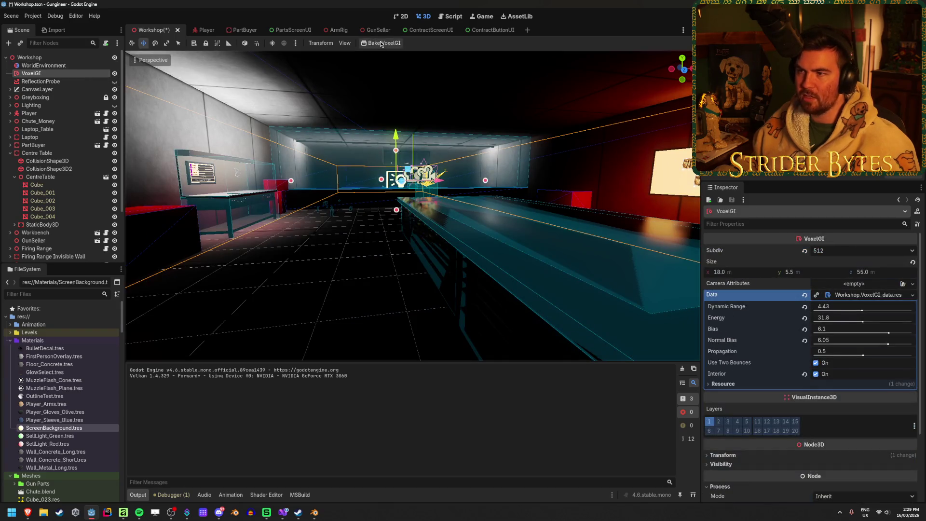
- Rebake VoxelGI without the scene lights, hide the VoxelGI node, and save the scene
{"action": "left_click", "coordinate": [381, 43]}
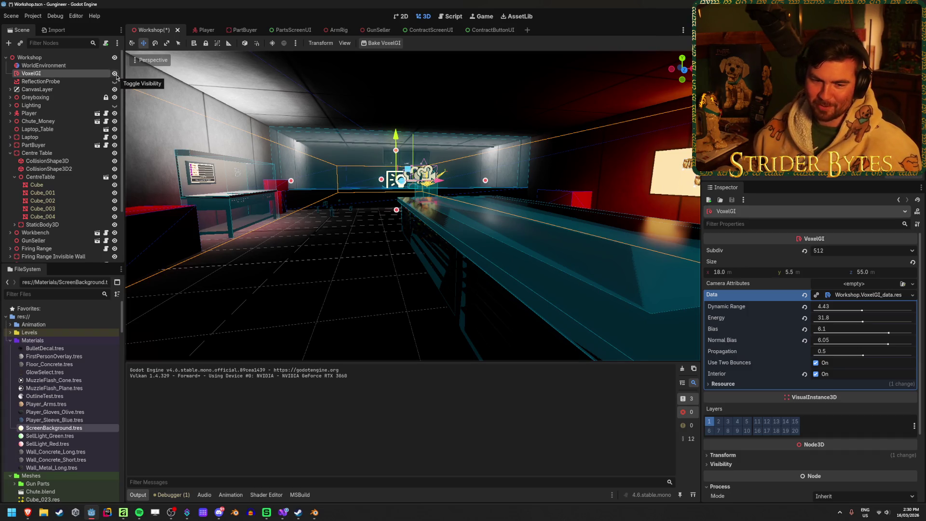
{"action": "left_click", "coordinate": [114, 73]}
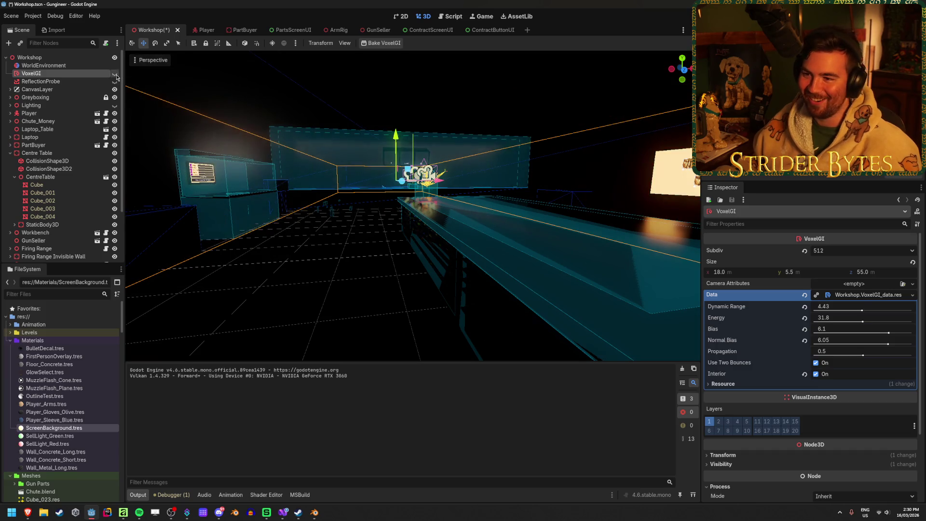
{"action": "key", "text": "f"}
{"action": "key", "text": "ctrl+s"}
- Toggle VoxelGI's visibility on and off to compare the lighting, leaving it hidden
{"action": "left_click_drag", "start_coordinate": [414, 309], "coordinate": [210, 200]}
{"action": "left_click", "coordinate": [115, 74]}
{"action": "left_click", "coordinate": [115, 74]}
{"action": "left_click", "coordinate": [115, 73]}
{"action": "left_click", "coordinate": [114, 74]}
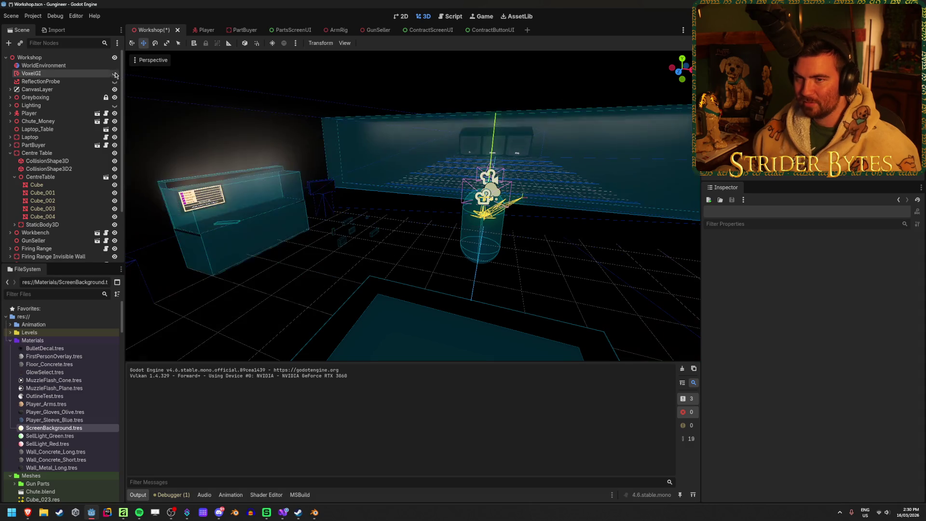
- Select the ReflectionProbe, make it visible and frame its box inside the workshop
{"action": "left_click", "coordinate": [79, 82]}
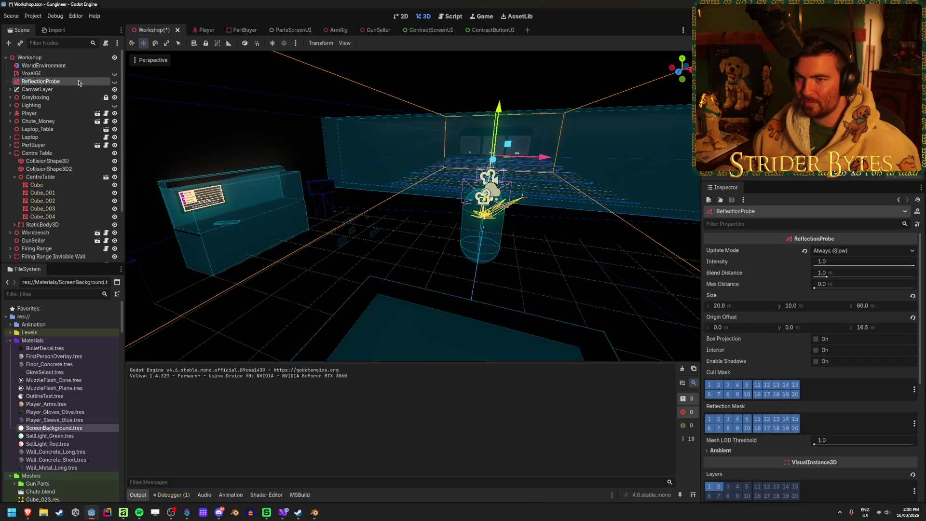
{"action": "left_click", "coordinate": [115, 81]}
{"action": "key", "text": "f"}
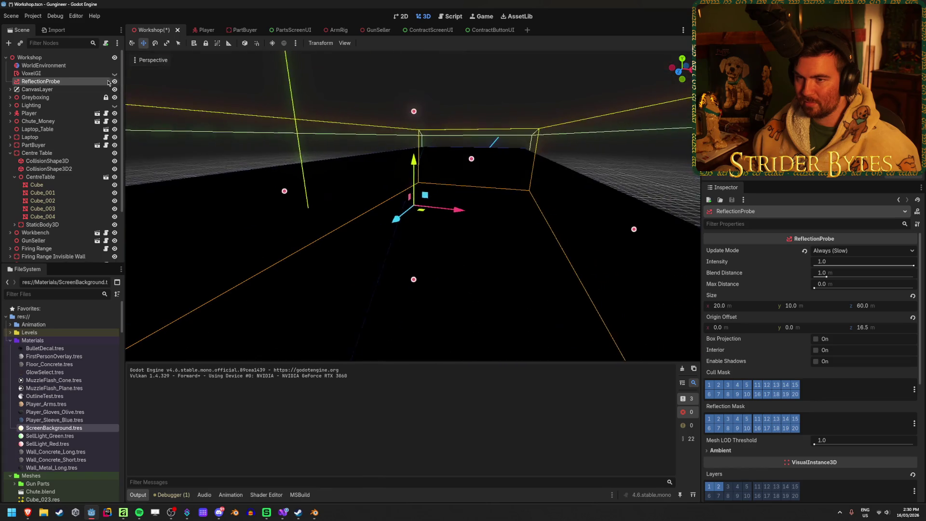
{"action": "left_click_drag", "start_coordinate": [484, 230], "coordinate": [379, 154]}
{"action": "key", "text": "f"}
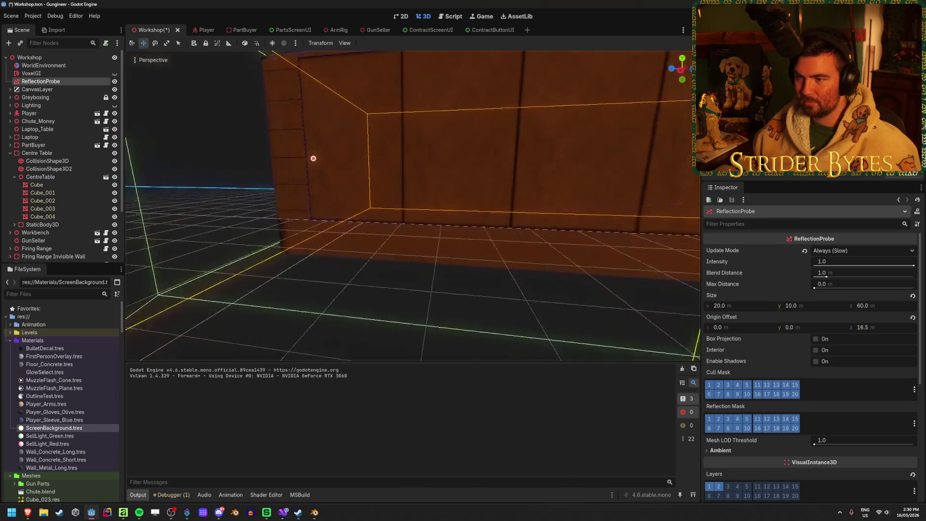
{"action": "mouse_move", "coordinate": [434, 202]}
{"action": "left_mouse_down"}
{"action": "mouse_move", "coordinate": [415, 193]}
{"action": "mouse_move", "coordinate": [535, 221]}
{"action": "mouse_move", "coordinate": [386, 178]}
{"action": "mouse_move", "coordinate": [419, 197]}
{"action": "left_mouse_up"}
- Keep the ReflectionProbe's update mode at Always (Slow)
{"action": "left_click", "coordinate": [862, 250]}
{"action": "left_click", "coordinate": [841, 271]}
{"action": "left_click", "coordinate": [862, 251]}
{"action": "left_click", "coordinate": [841, 271]}
{"action": "mouse_move", "coordinate": [506, 275]}
{"action": "left_mouse_down"}
{"action": "mouse_move", "coordinate": [463, 280]}
{"action": "mouse_move", "coordinate": [545, 278]}
{"action": "left_mouse_up"}
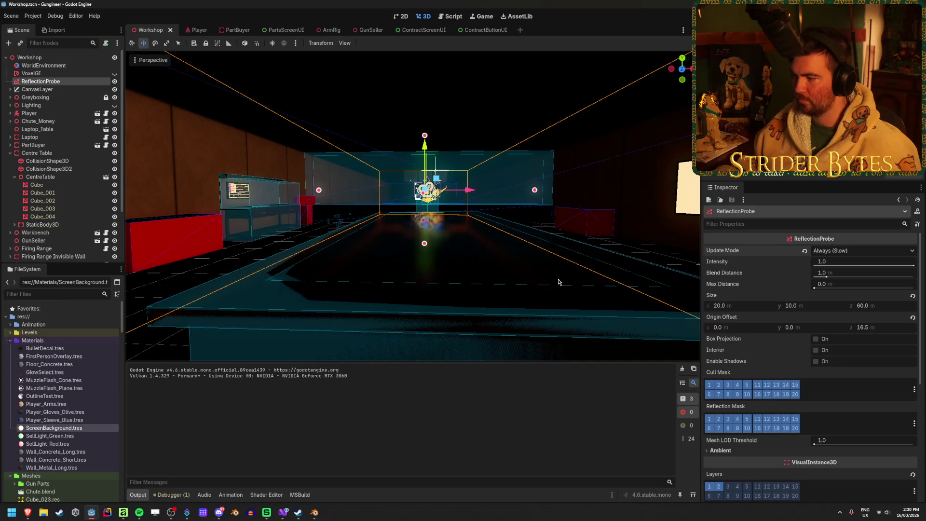
- Enable Interior and Enable Shadows on the ReflectionProbe and save the Workshop scene
{"action": "left_click", "coordinate": [815, 350]}
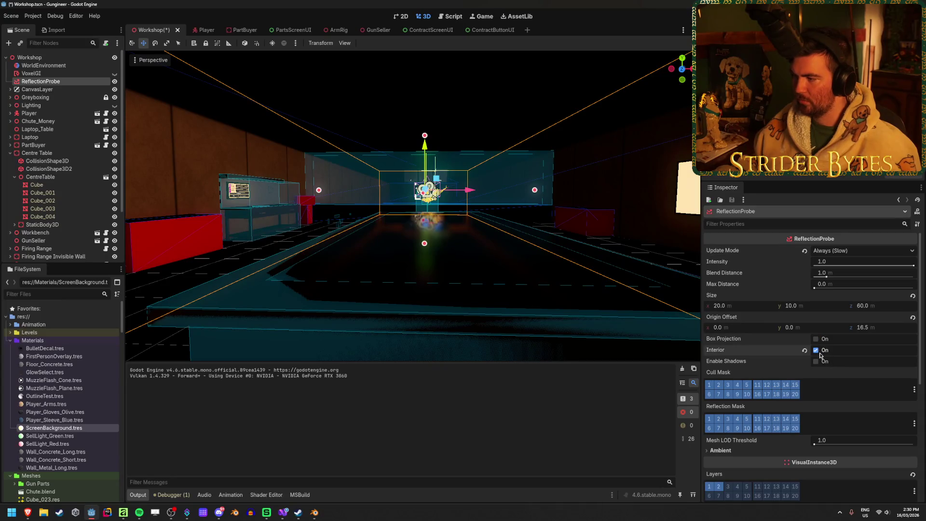
{"action": "mouse_move", "coordinate": [711, 353]}
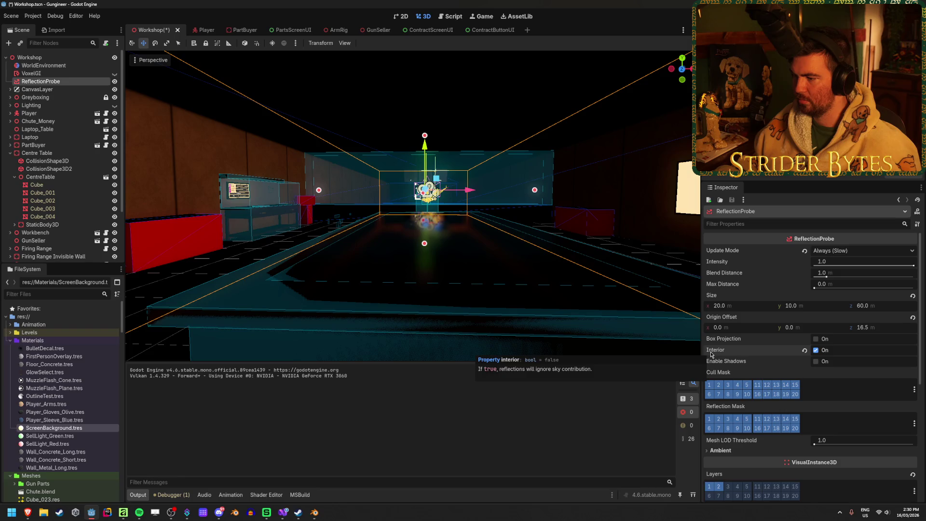
{"action": "left_click", "coordinate": [816, 361]}
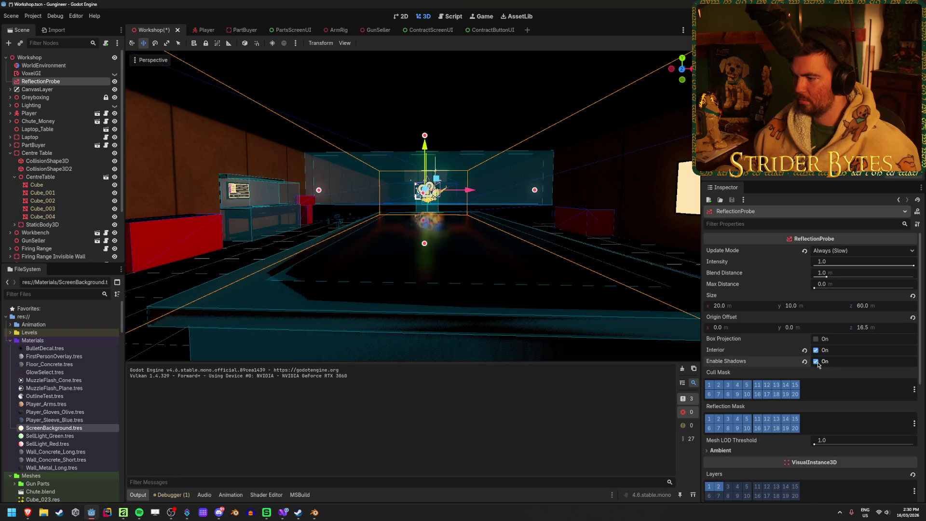
{"action": "key", "text": "ctrl+s"}
- Nudge the ReflectionProbe along its X axis, then deselect it
{"action": "scroll", "coordinate": [576, 187], "scroll_direction": "up", "scroll_amount": 3}
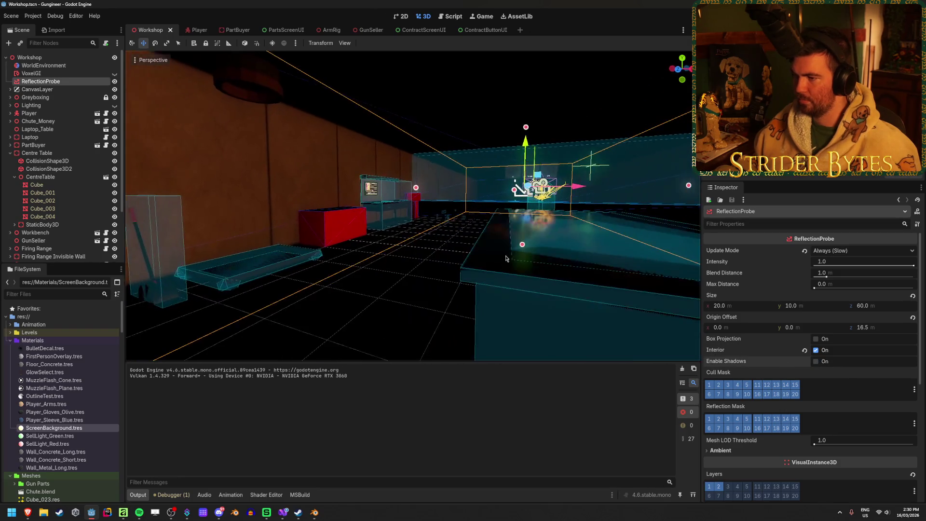
{"action": "mouse_move", "coordinate": [576, 187]}
{"action": "left_mouse_down"}
{"action": "mouse_move", "coordinate": [643, 211]}
{"action": "mouse_move", "coordinate": [577, 216]}
{"action": "left_mouse_up"}
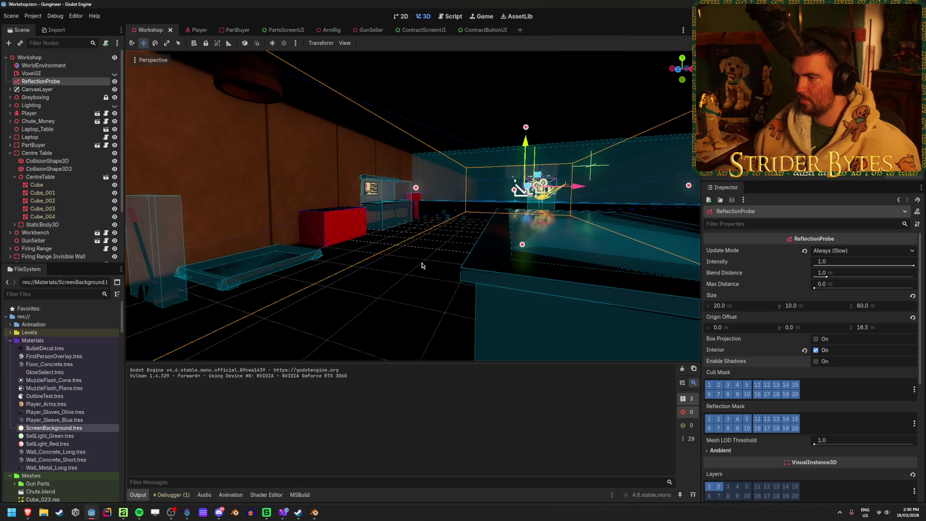
{"action": "left_click", "coordinate": [384, 278]}
{"action": "left_click_drag", "start_coordinate": [384, 278], "coordinate": [419, 232]}
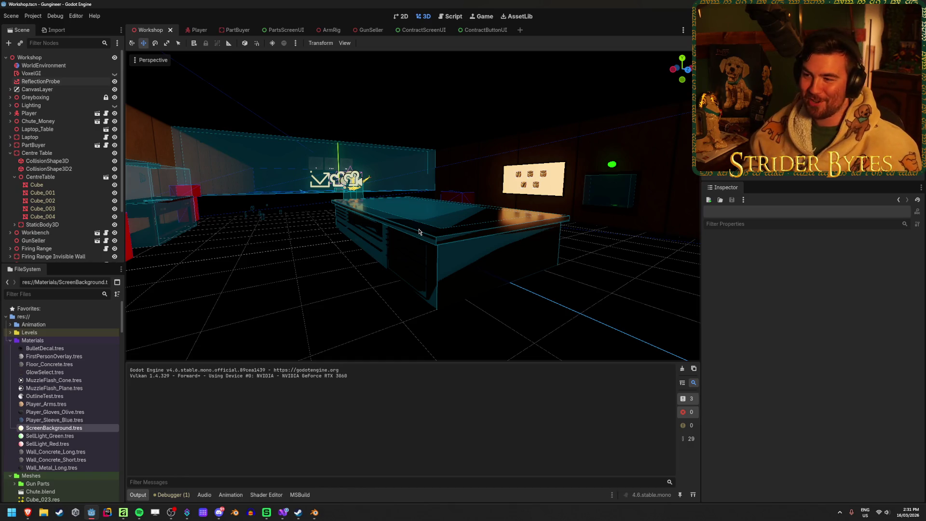
- Select VoxelGI and revert its Dynamic Range, Energy, Bias and Normal Bias to defaults
{"action": "scroll", "coordinate": [278, 266], "scroll_direction": "up", "scroll_amount": 3}
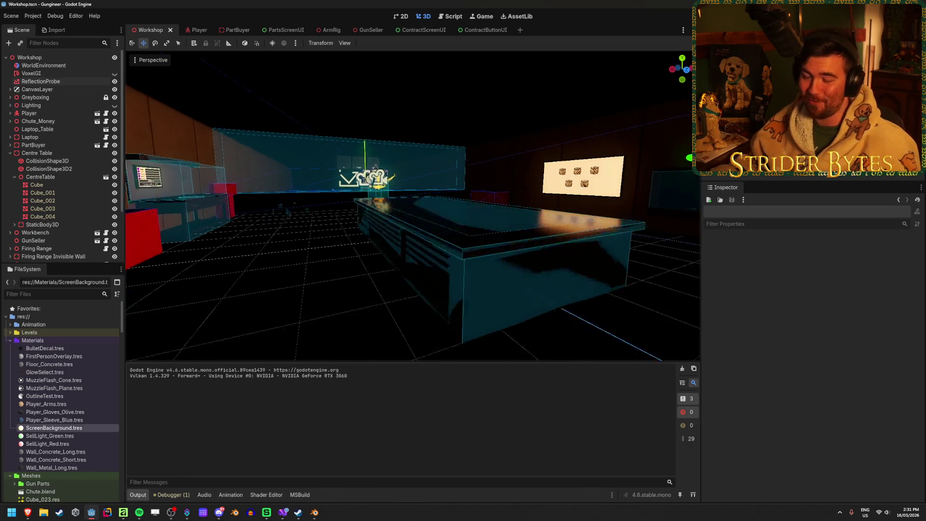
{"action": "left_click", "coordinate": [10, 152]}
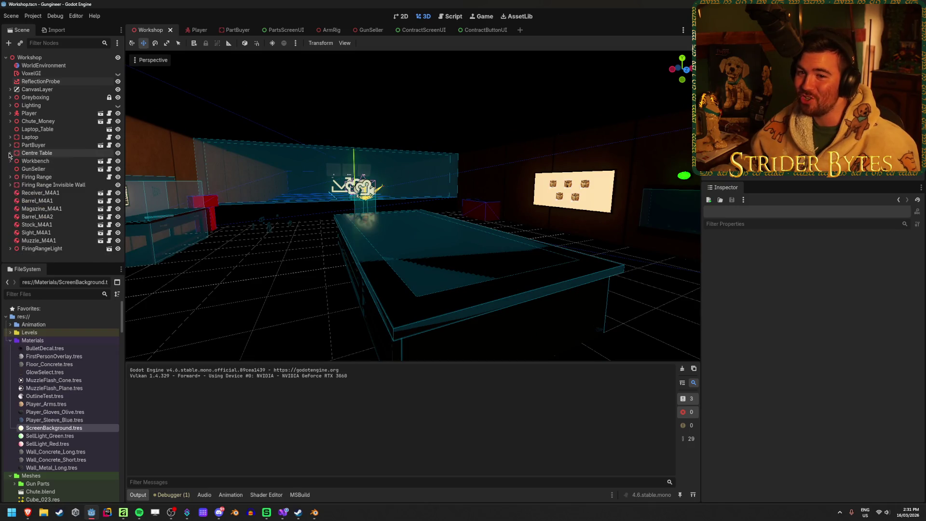
{"action": "left_click", "coordinate": [48, 74]}
{"action": "left_click", "coordinate": [118, 74]}
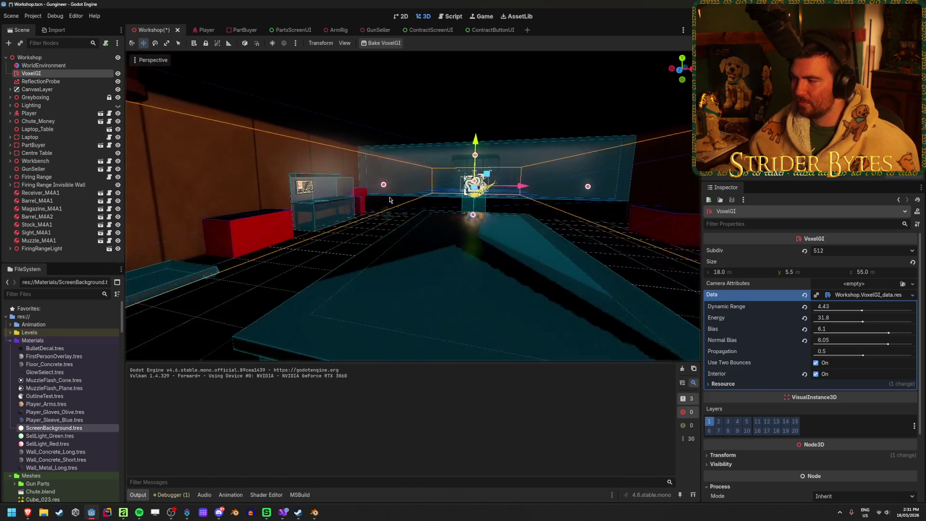
{"action": "left_click", "coordinate": [804, 307]}
{"action": "left_click", "coordinate": [804, 318]}
{"action": "left_click", "coordinate": [804, 328]}
{"action": "left_click", "coordinate": [804, 340]}
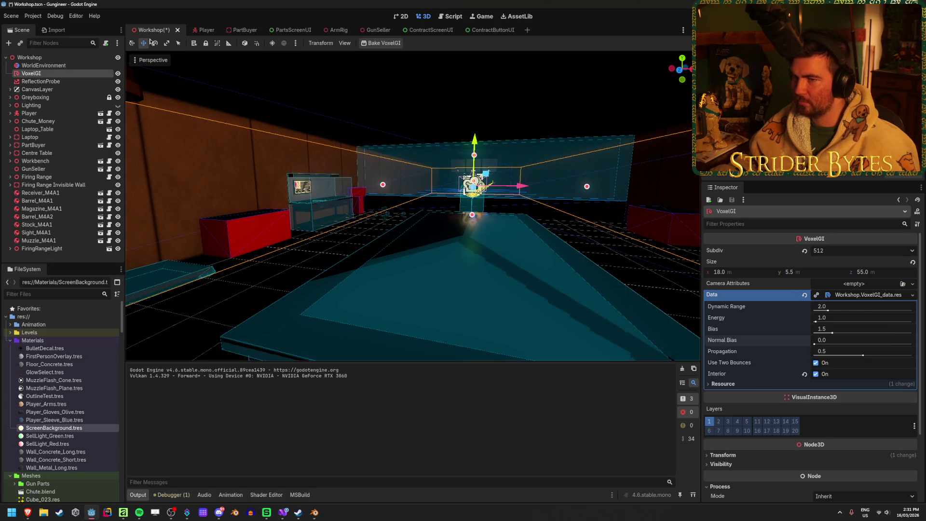
- Frame the VoxelGI volume and bake its lighting
{"action": "key", "text": "f"}
{"action": "left_click", "coordinate": [117, 73]}
{"action": "left_click", "coordinate": [117, 73]}
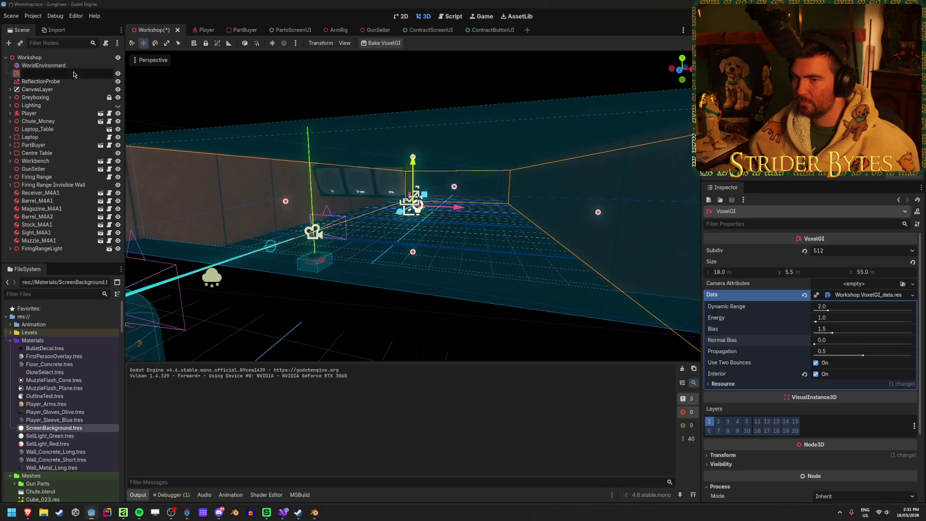
{"action": "left_click", "coordinate": [386, 44]}
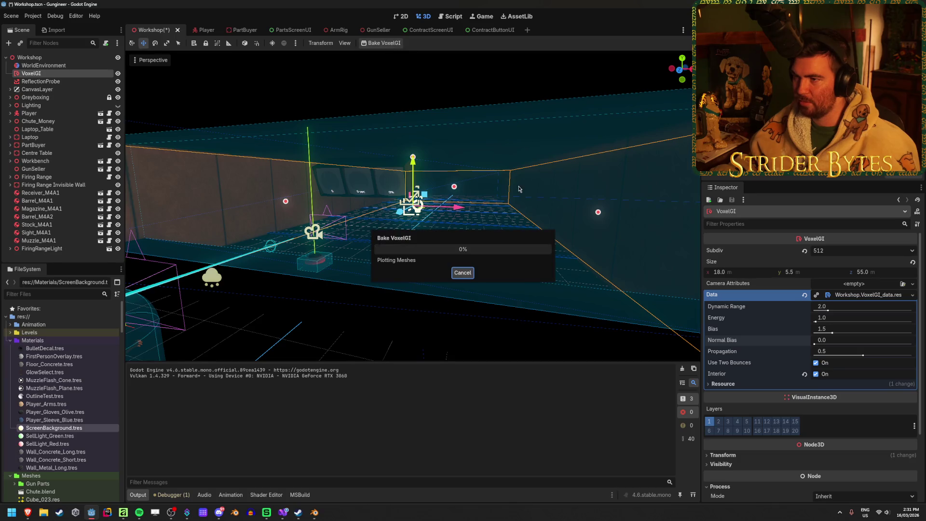
- Delete the VoxelGI node, confirm the removal, and save the Workshop scene
{"action": "left_click", "coordinate": [60, 82]}
{"action": "left_click", "coordinate": [31, 73]}
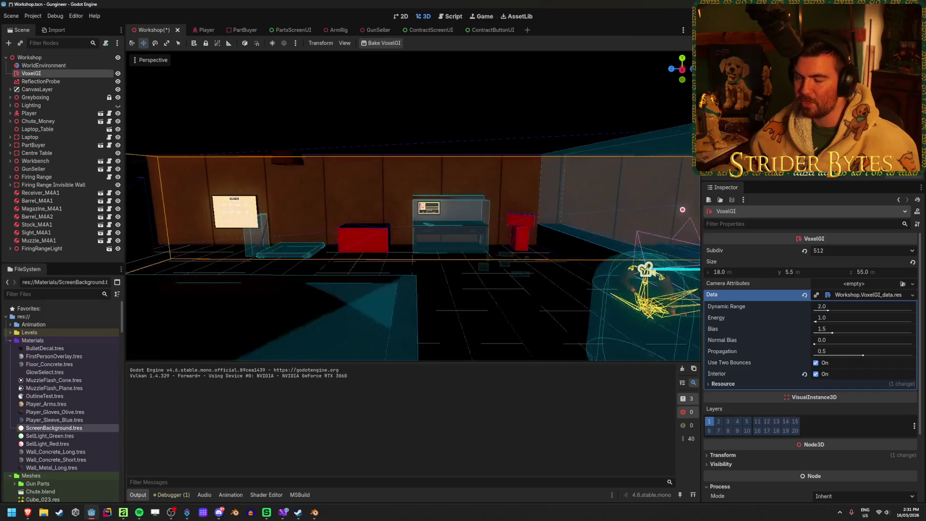
{"action": "key", "text": "f"}
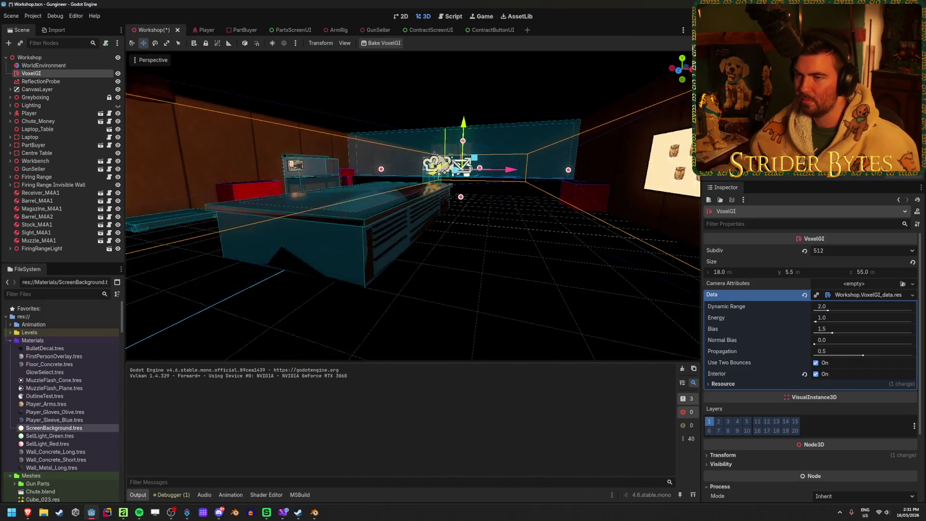
{"action": "left_click", "coordinate": [66, 75]}
{"action": "key", "text": "Delete"}
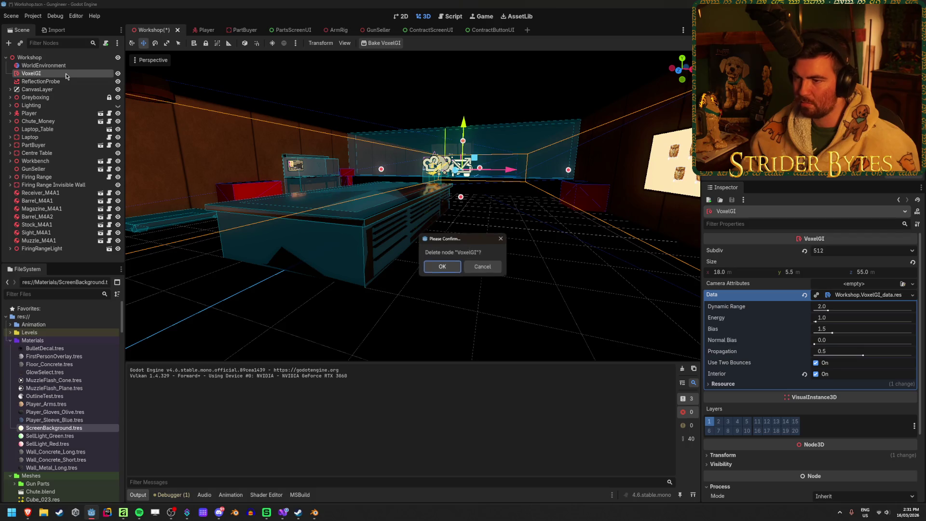
{"action": "key", "text": "Return"}
{"action": "key", "text": "ctrl+s"}
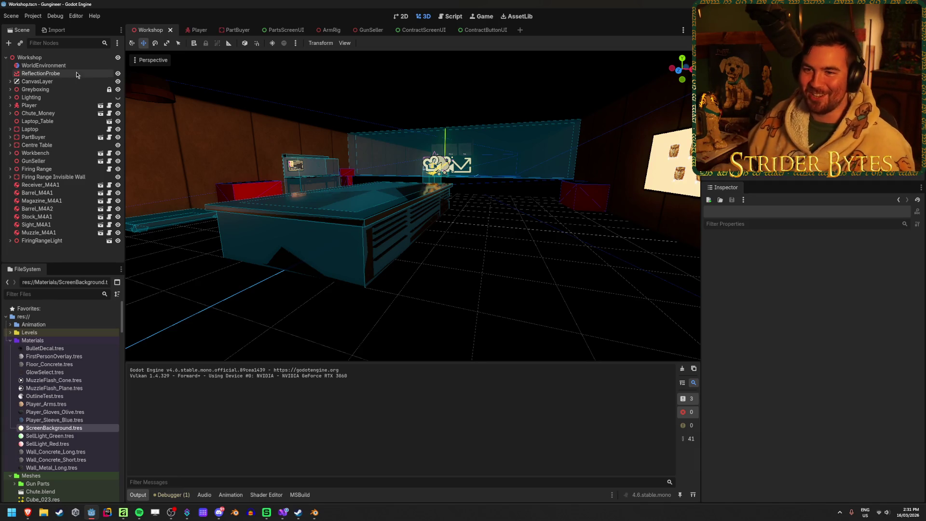
- Select WorldEnvironment and collapse its Background, Tonemap, SSR and Volumetric Fog sections
{"action": "left_click", "coordinate": [73, 65]}
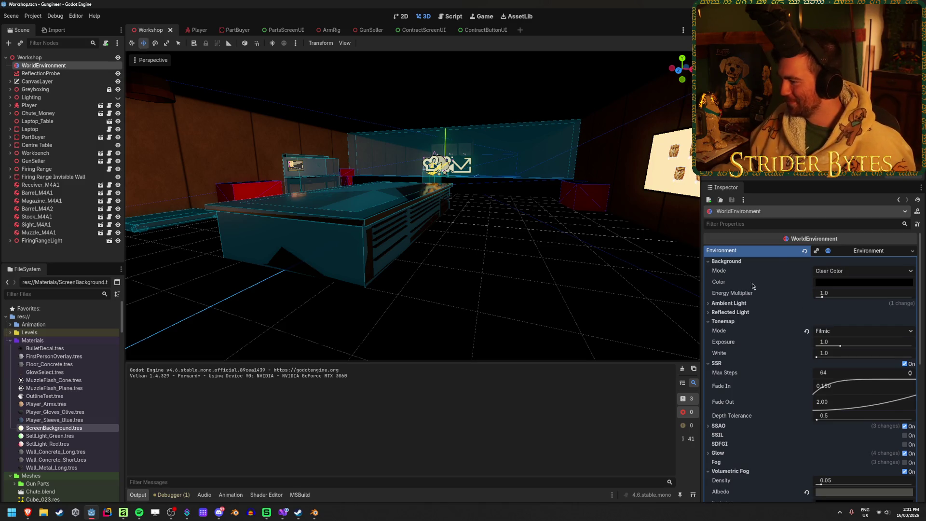
{"action": "left_click", "coordinate": [726, 261]}
{"action": "left_click", "coordinate": [723, 288]}
{"action": "left_click", "coordinate": [728, 297]}
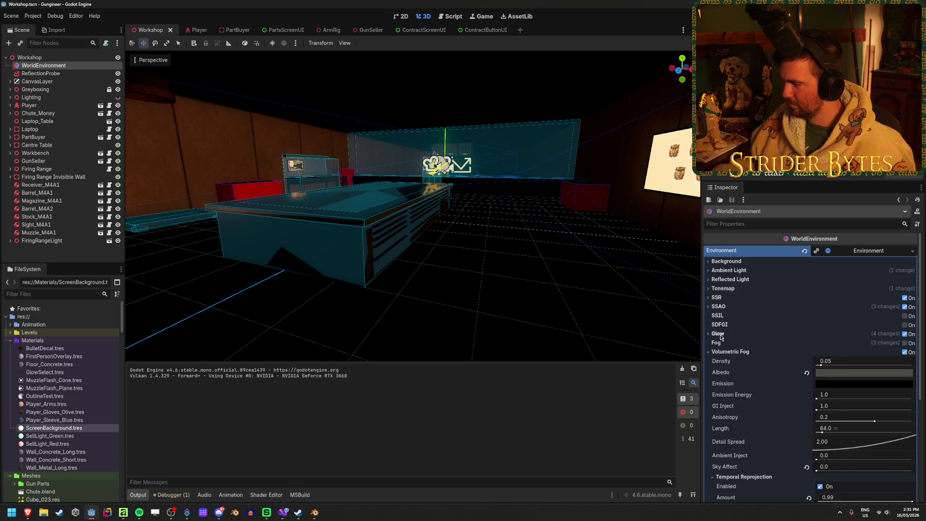
{"action": "left_click", "coordinate": [723, 352]}
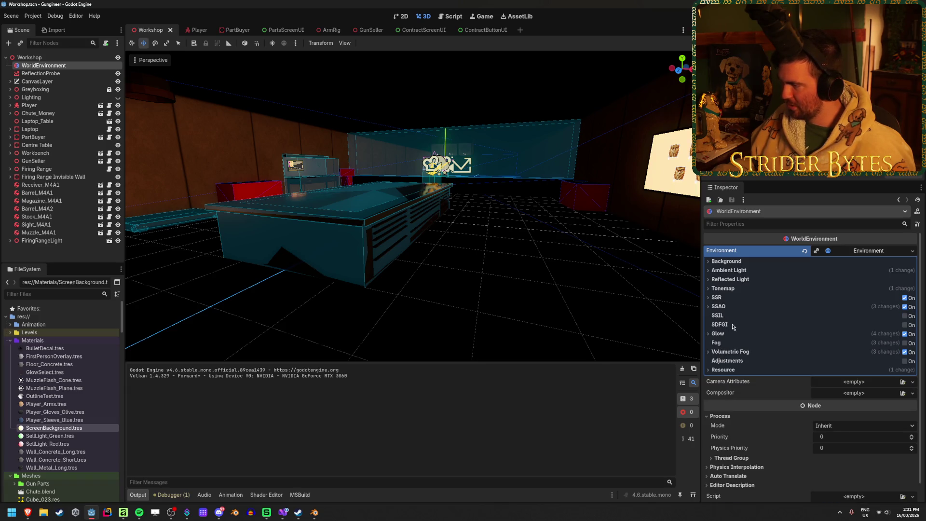
- Enable SDFGI with occlusion, Read Sky Light off, Bounce Feedback 0.96 and Energy 12.305
{"action": "left_click", "coordinate": [905, 325]}
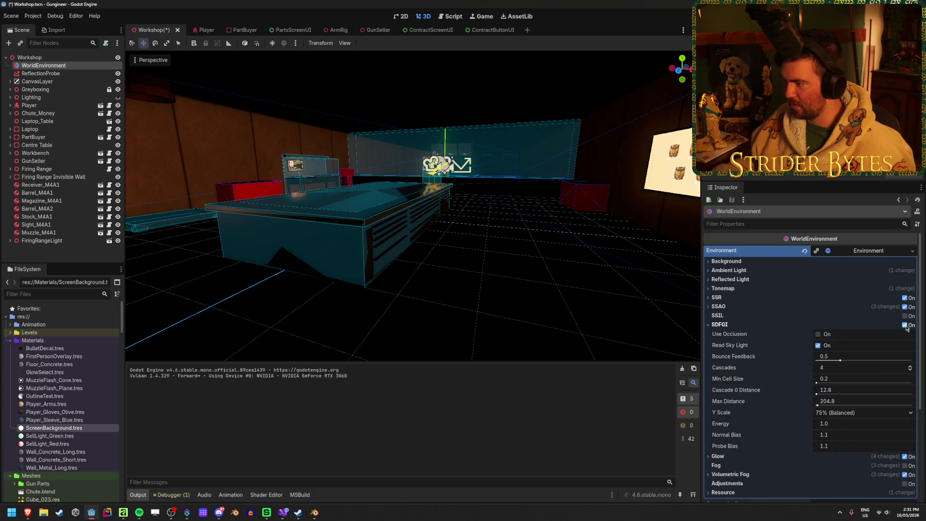
{"action": "mouse_move", "coordinate": [730, 337]}
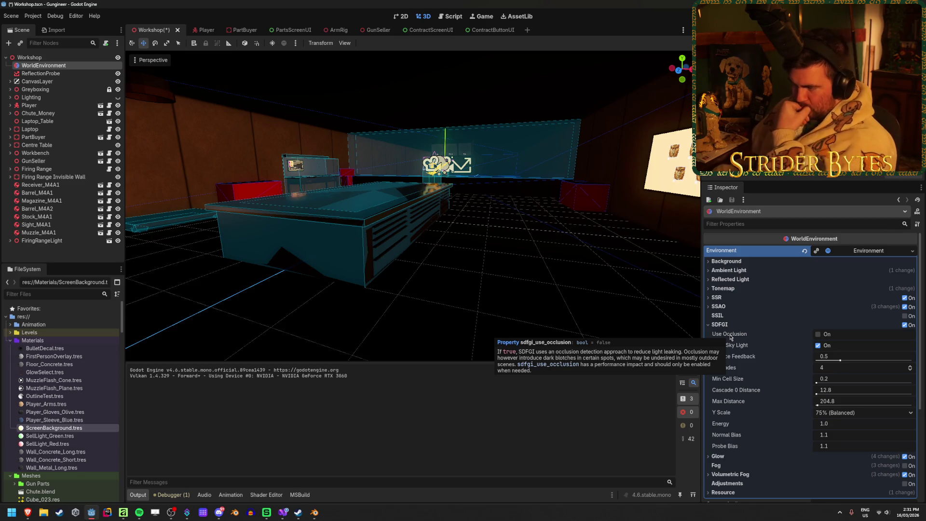
{"action": "left_click", "coordinate": [819, 335]}
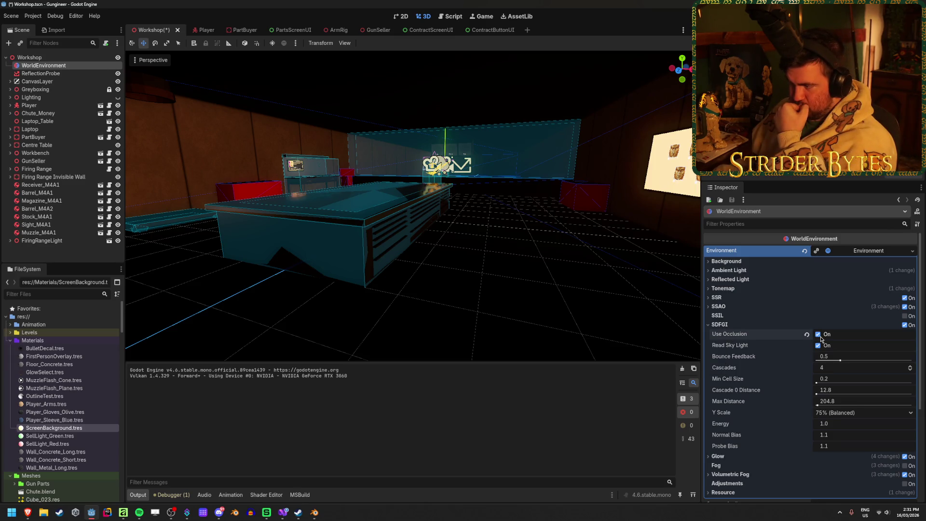
{"action": "left_click", "coordinate": [819, 346]}
{"action": "left_click_drag", "start_coordinate": [824, 357], "coordinate": [860, 359]}
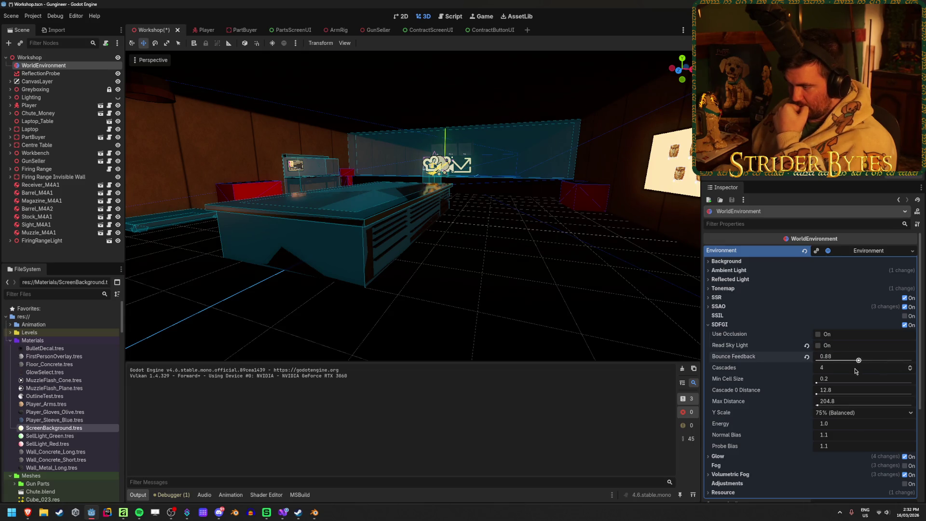
{"action": "left_click", "coordinate": [855, 371]}
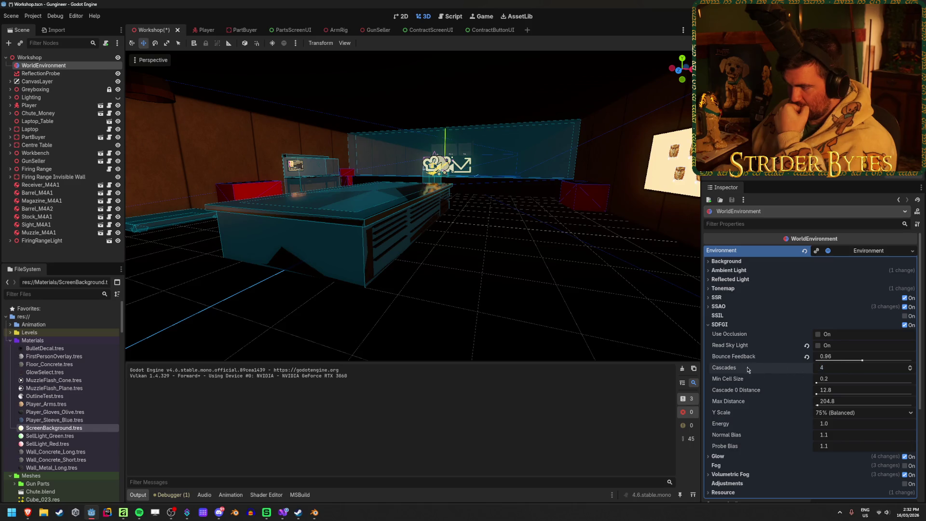
{"action": "mouse_move", "coordinate": [732, 369]}
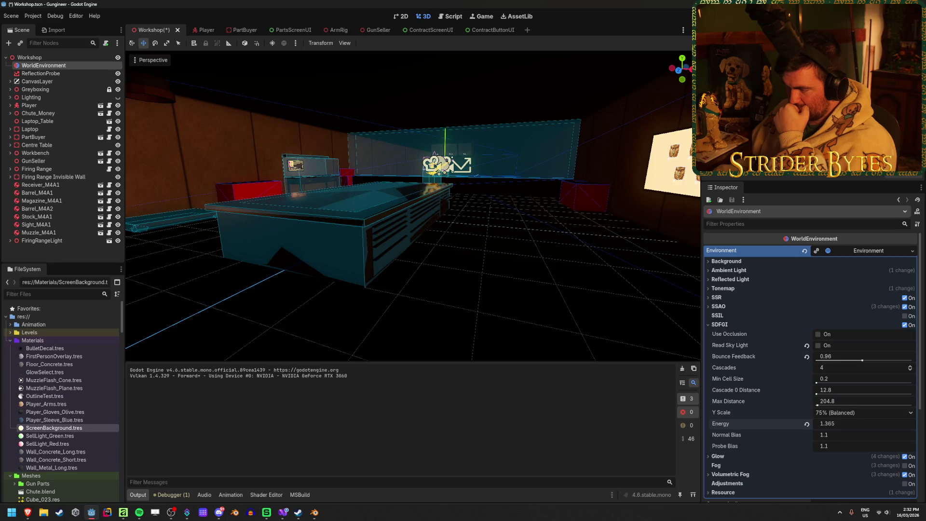
{"action": "left_click_drag", "start_coordinate": [826, 423], "coordinate": [848, 423]}
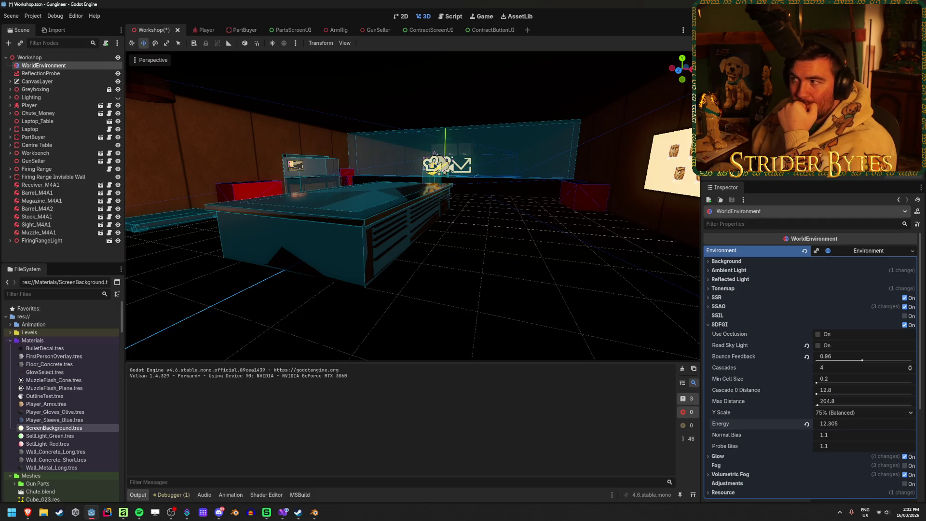
{"action": "left_click", "coordinate": [732, 325]}
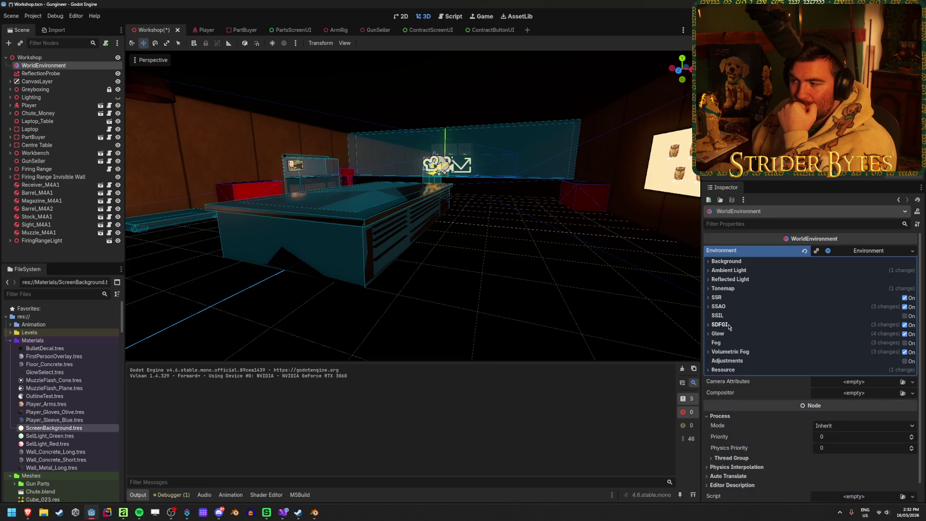
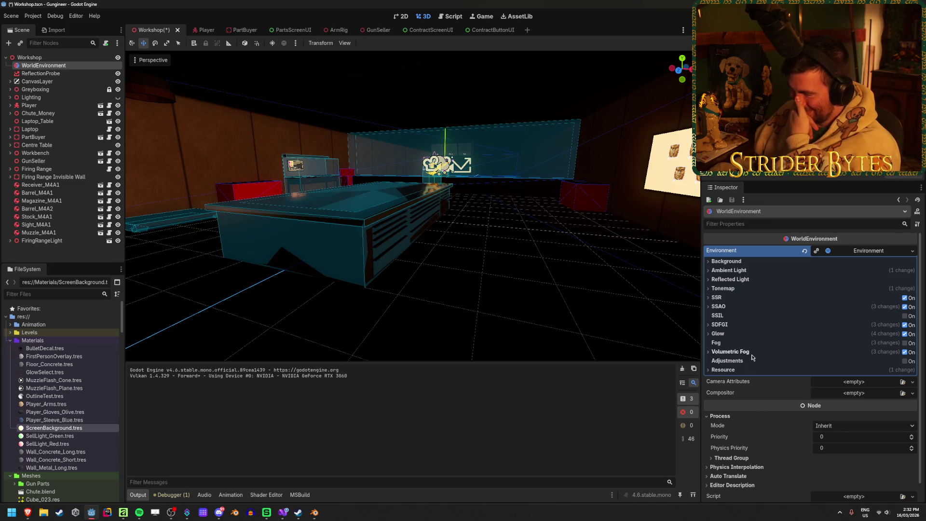
- Expand the Volumetric Fog settings and run the Workshop scene with F5 to preview the lighting
{"action": "left_click", "coordinate": [905, 352]}
{"action": "left_click", "coordinate": [904, 352]}
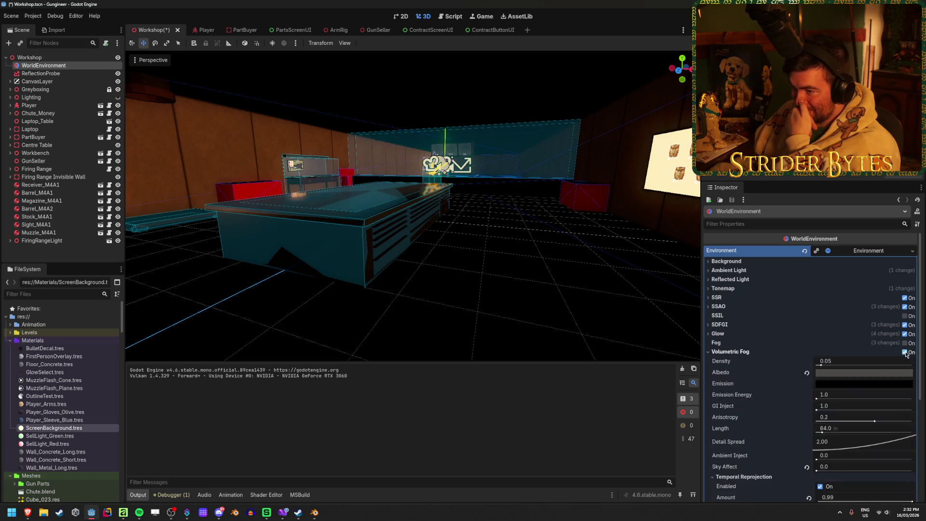
{"action": "key", "text": "F5"}
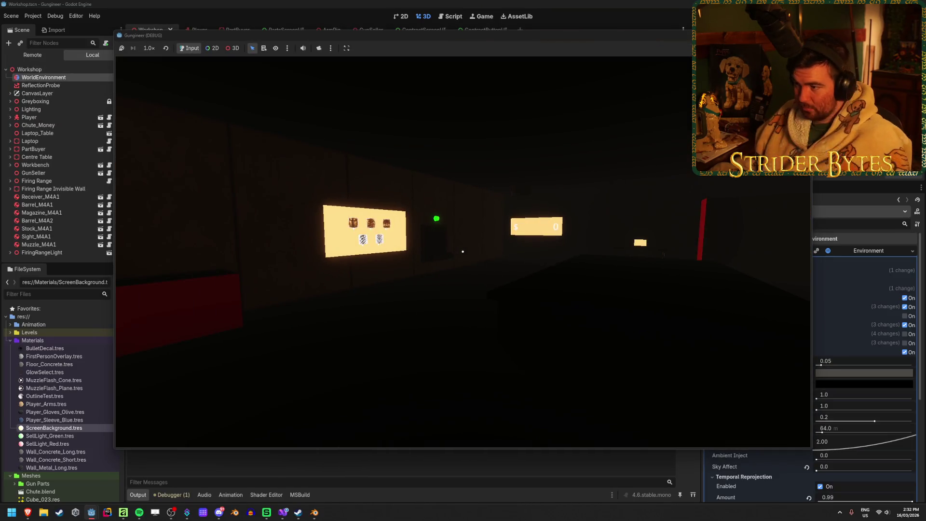
{"action": "left_click", "coordinate": [689, 172]}
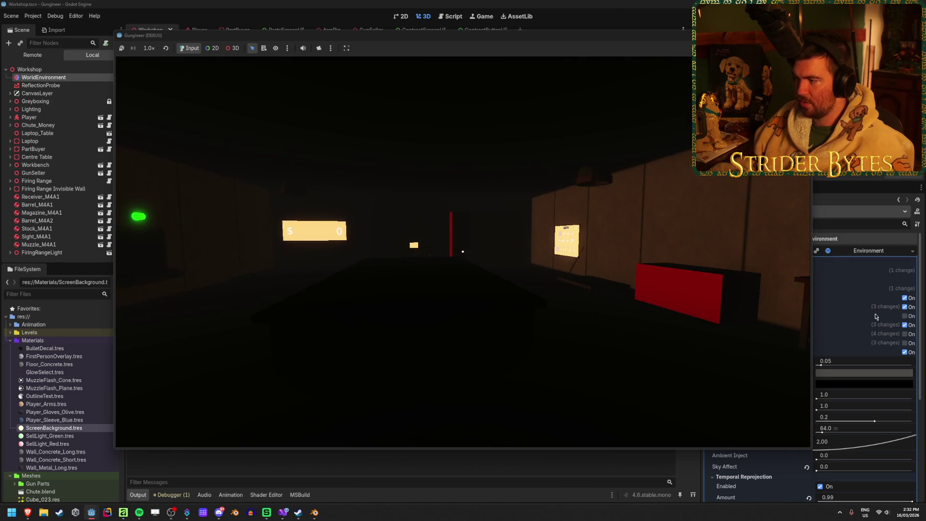
{"action": "key", "text": "F8"}
- Expand the SSIL settings and drag the game window into place over the editor
{"action": "left_click", "coordinate": [870, 313]}
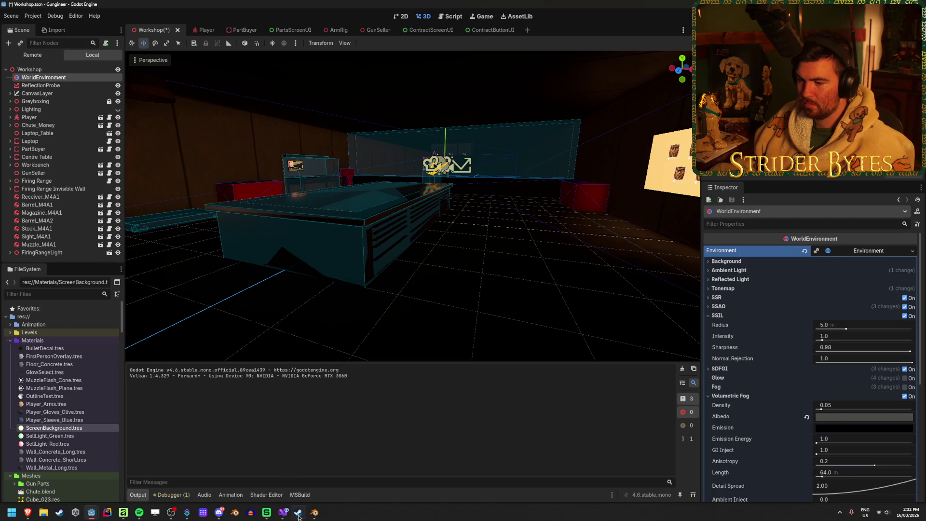
{"action": "mouse_move", "coordinate": [91, 512]}
{"action": "left_click", "coordinate": [130, 475]}
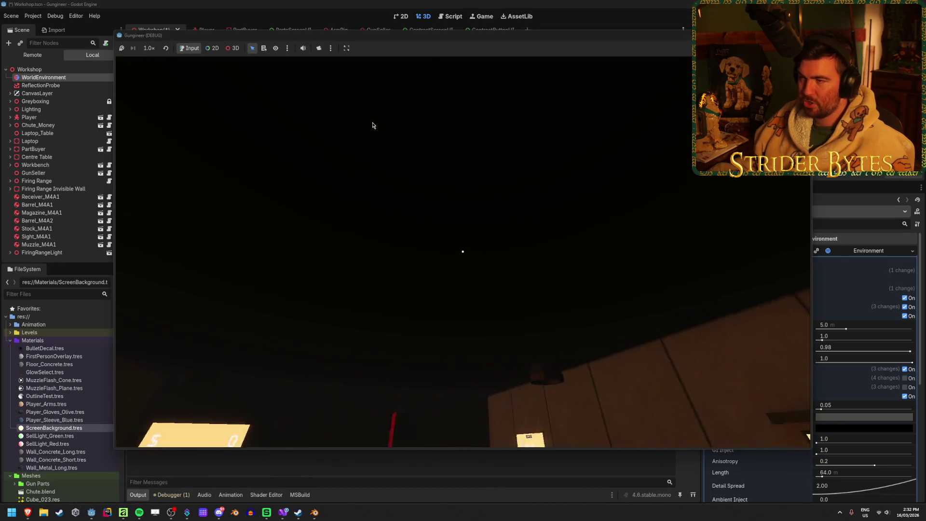
{"action": "left_click_drag", "start_coordinate": [423, 38], "coordinate": [459, 317]}
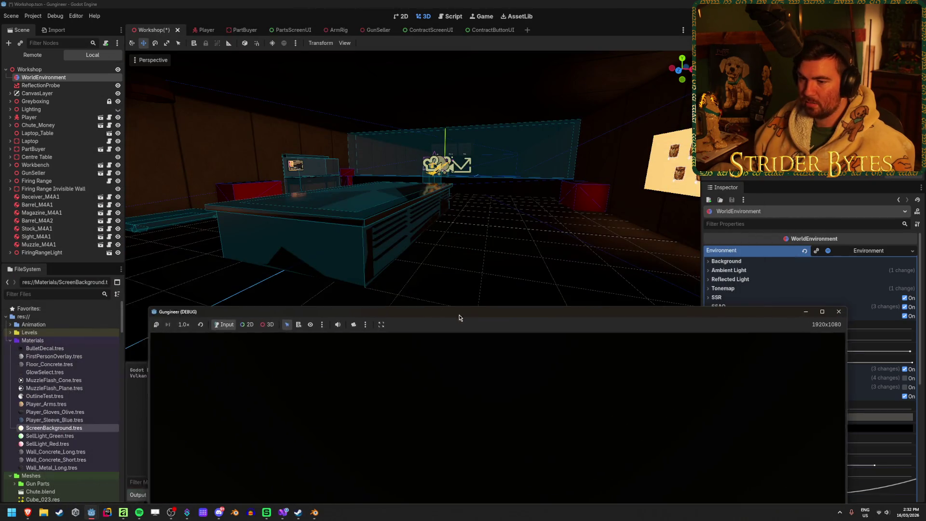
{"action": "mouse_move", "coordinate": [166, 317]}
{"action": "left_mouse_down"}
{"action": "mouse_move", "coordinate": [203, 442]}
{"action": "mouse_move", "coordinate": [151, 36]}
{"action": "mouse_move", "coordinate": [112, 67]}
{"action": "left_mouse_up"}
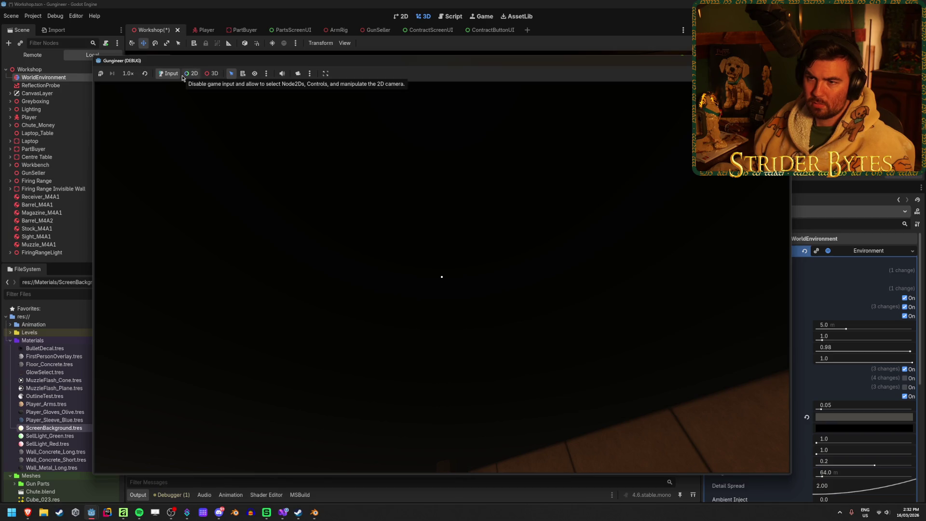
- In object-picking mode, select a firing range wall in the running game
{"action": "left_click", "coordinate": [212, 75]}
{"action": "left_click", "coordinate": [541, 438]}
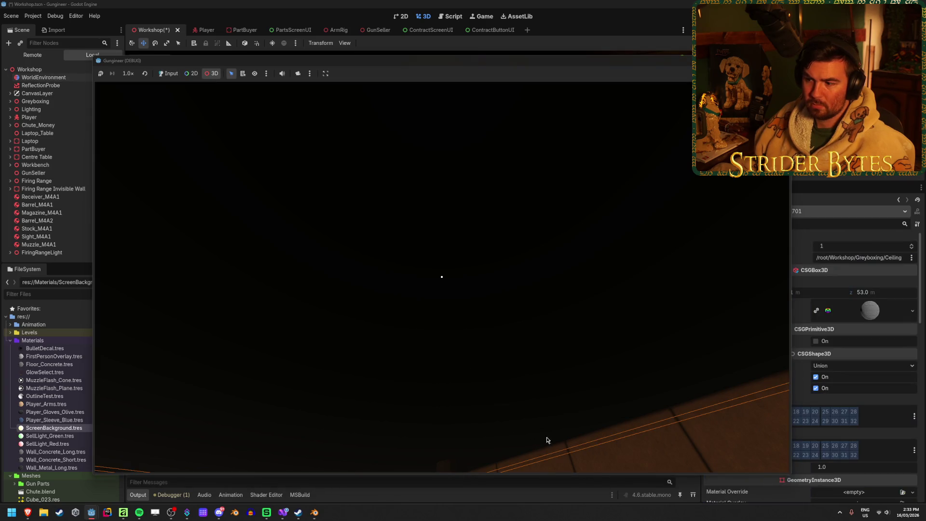
{"action": "left_click", "coordinate": [168, 73]}
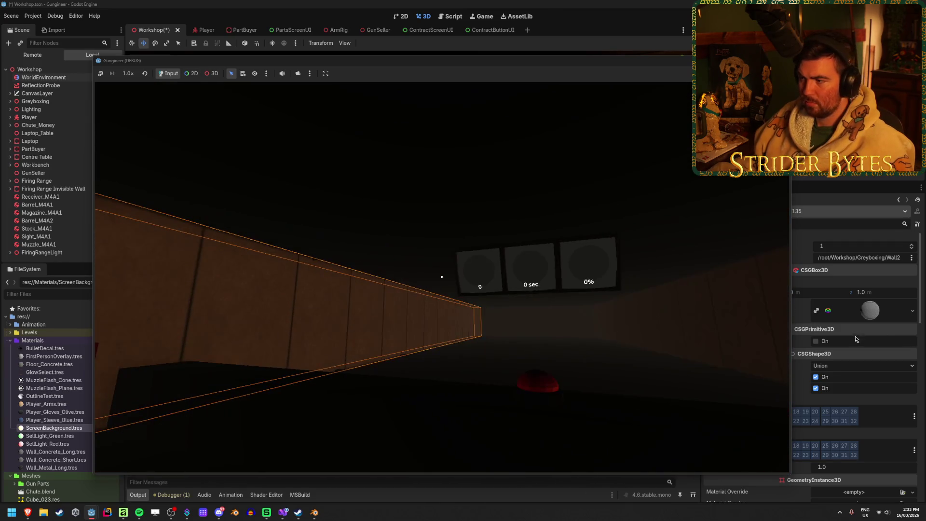
- Pick Wall2 instead of the invisible wall, then return control to the game window
{"action": "left_click", "coordinate": [212, 73]}
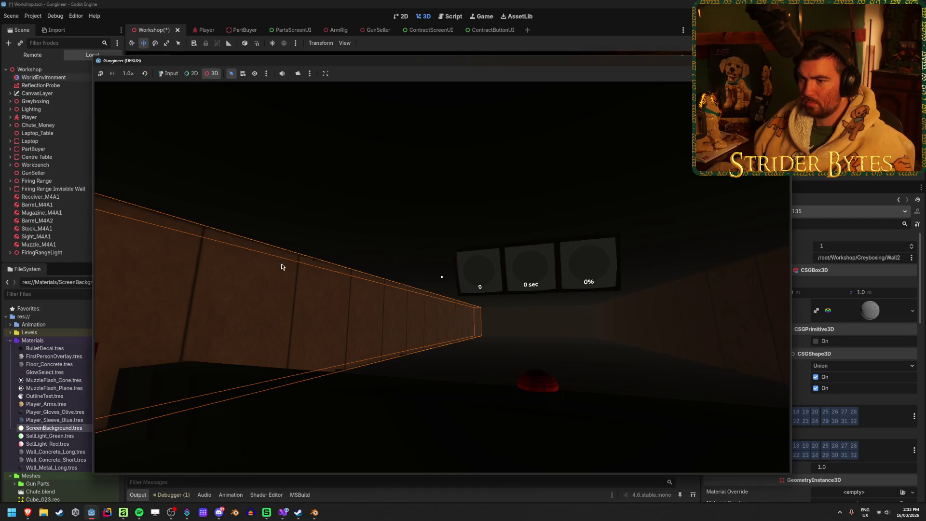
{"action": "left_click", "coordinate": [432, 420]}
{"action": "left_click", "coordinate": [279, 284]}
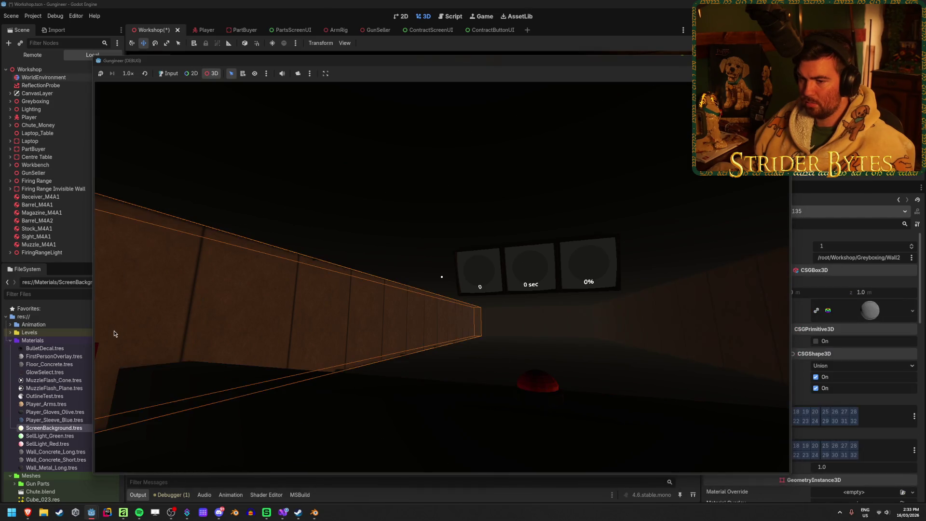
{"action": "left_click", "coordinate": [171, 73]}
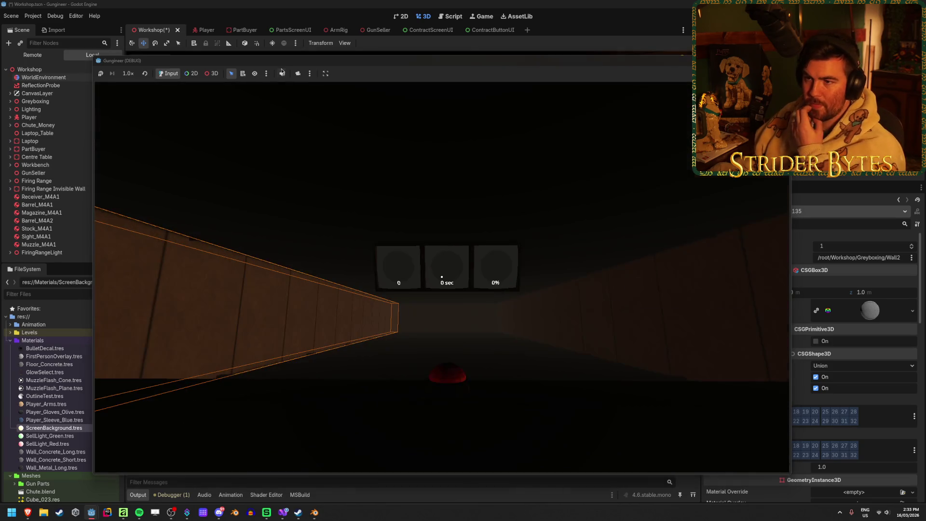
{"action": "left_click", "coordinate": [242, 74]}
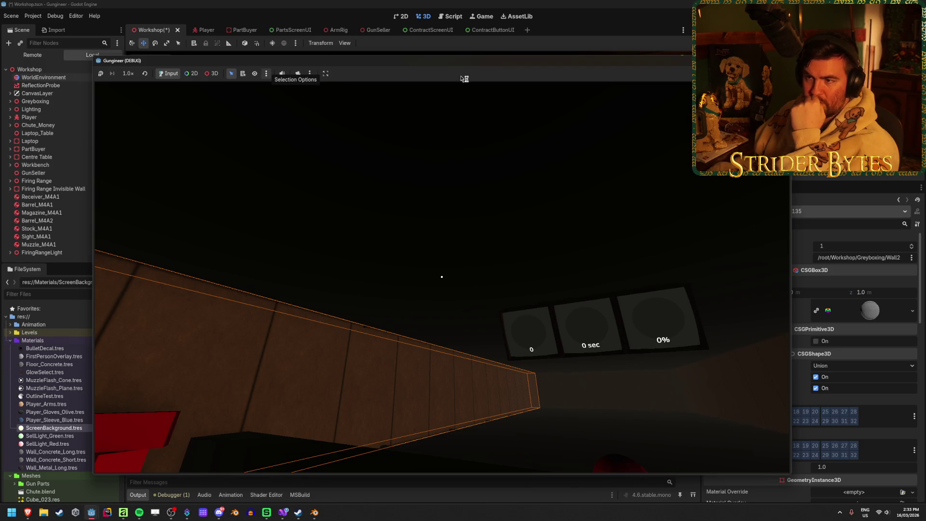
{"action": "left_click", "coordinate": [488, 84]}
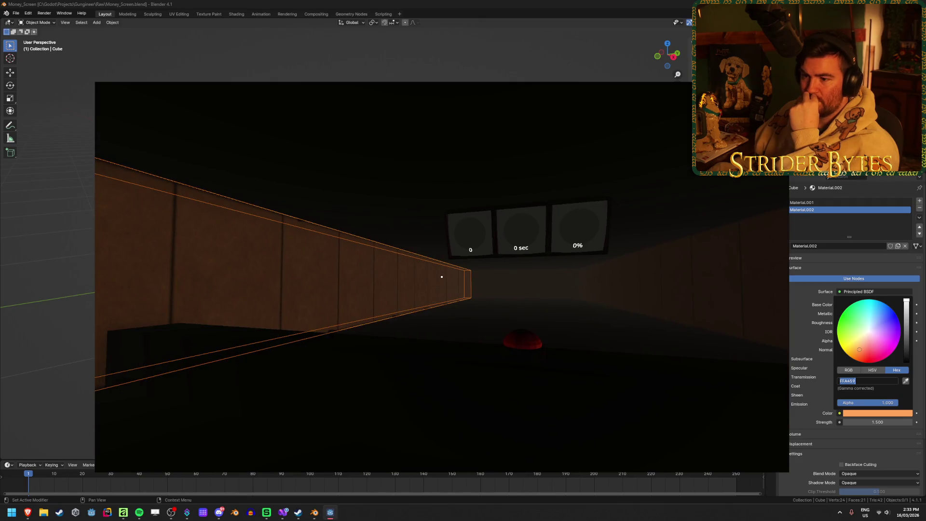
- Close the running game and reopen the Gungineer project from the Godot Project Manager
{"action": "key", "text": "Escape"}
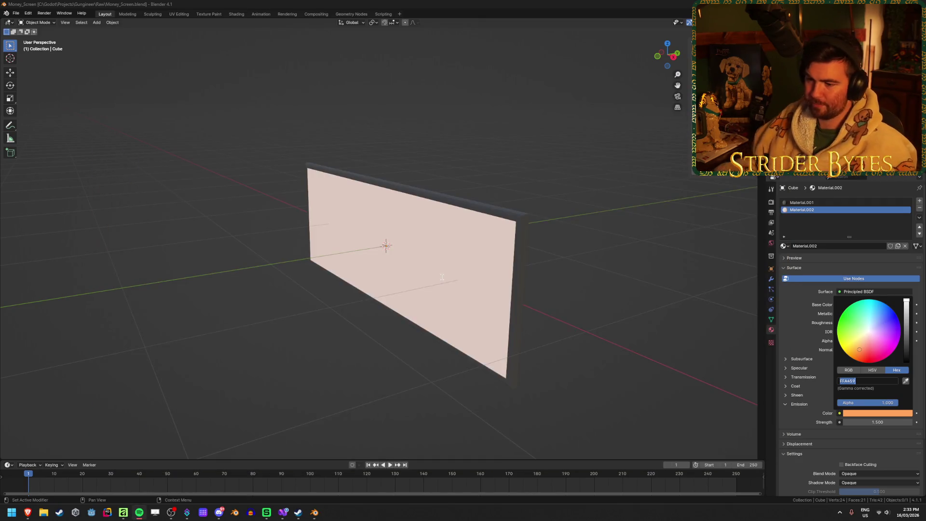
{"action": "left_click", "coordinate": [91, 513]}
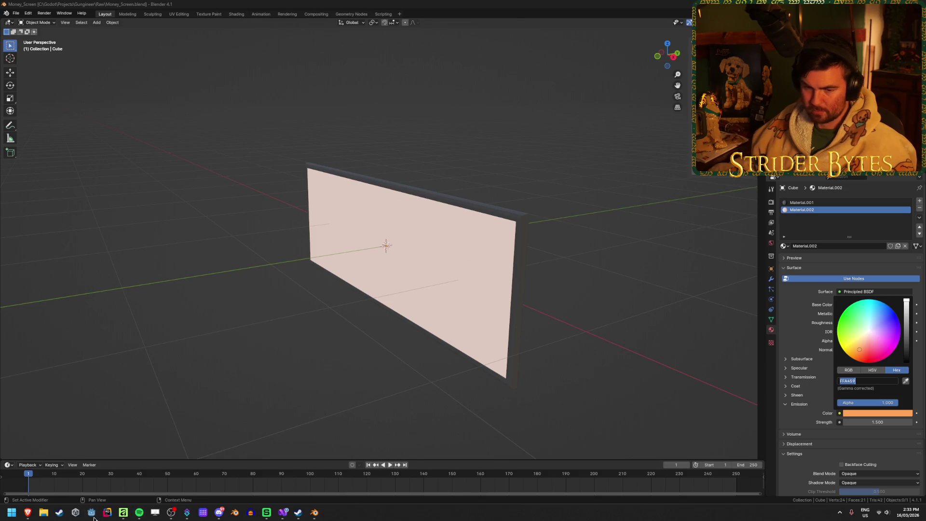
{"action": "left_click", "coordinate": [415, 158]}
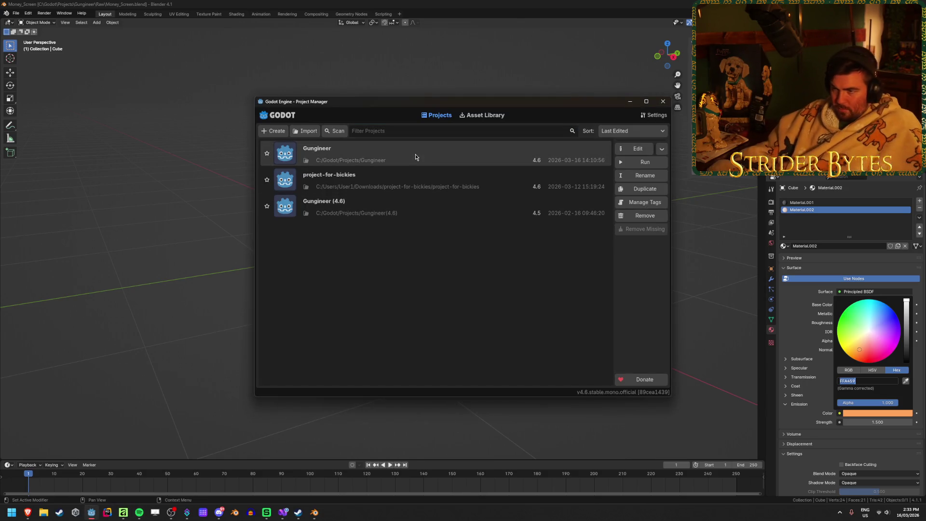
{"action": "double_click", "coordinate": [415, 157]}
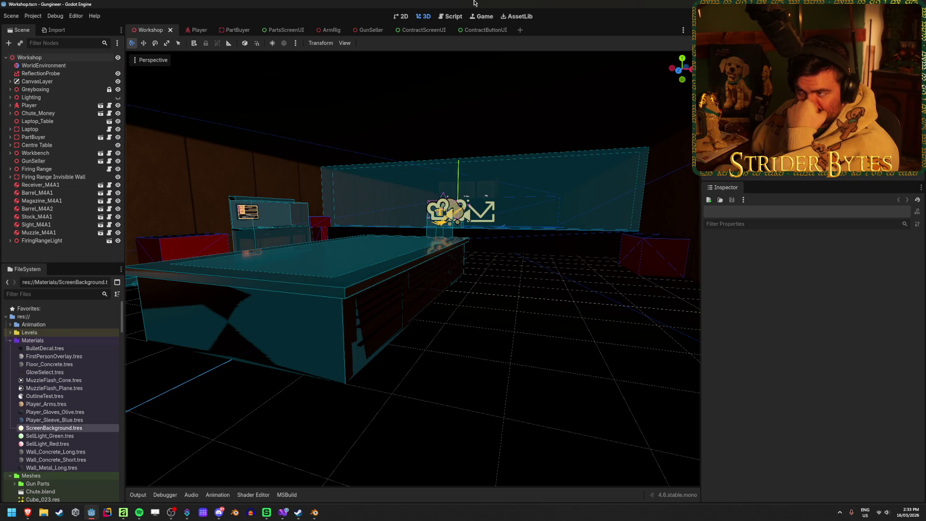
- Run the game from the Game workspace and move its floating window aside
{"action": "left_click", "coordinate": [484, 16]}
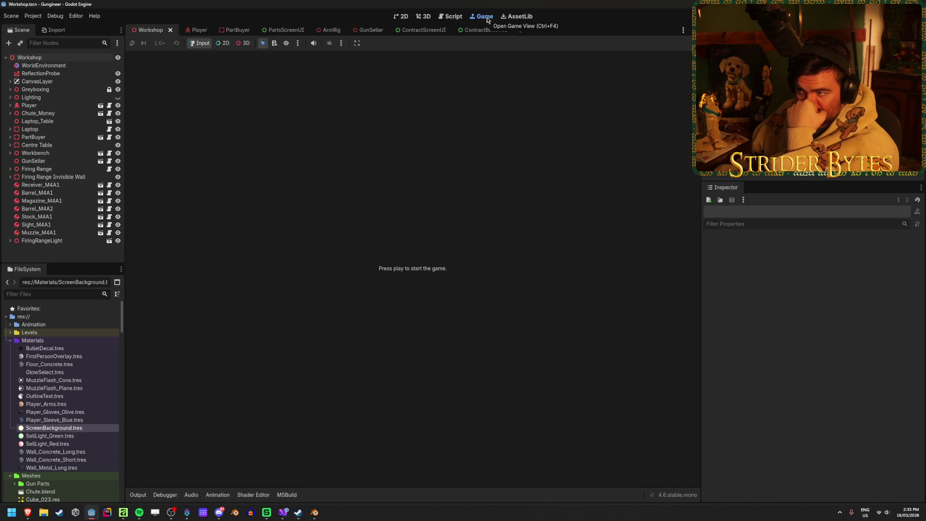
{"action": "key", "text": "F5"}
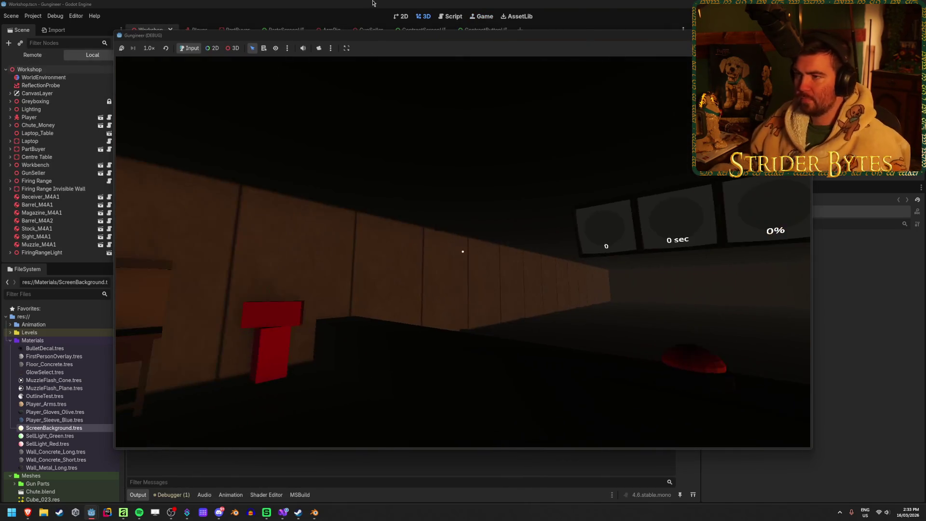
{"action": "mouse_move", "coordinate": [388, 35]}
{"action": "left_mouse_down"}
{"action": "mouse_move", "coordinate": [468, 171]}
{"action": "mouse_move", "coordinate": [459, 325]}
{"action": "mouse_move", "coordinate": [354, 124]}
{"action": "left_mouse_up"}
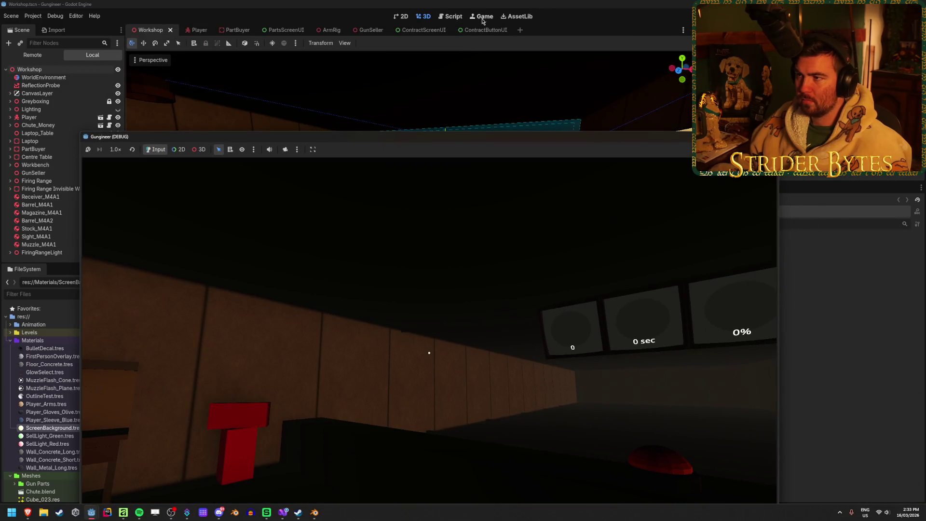
{"action": "left_click_drag", "start_coordinate": [329, 86], "coordinate": [329, 80]}
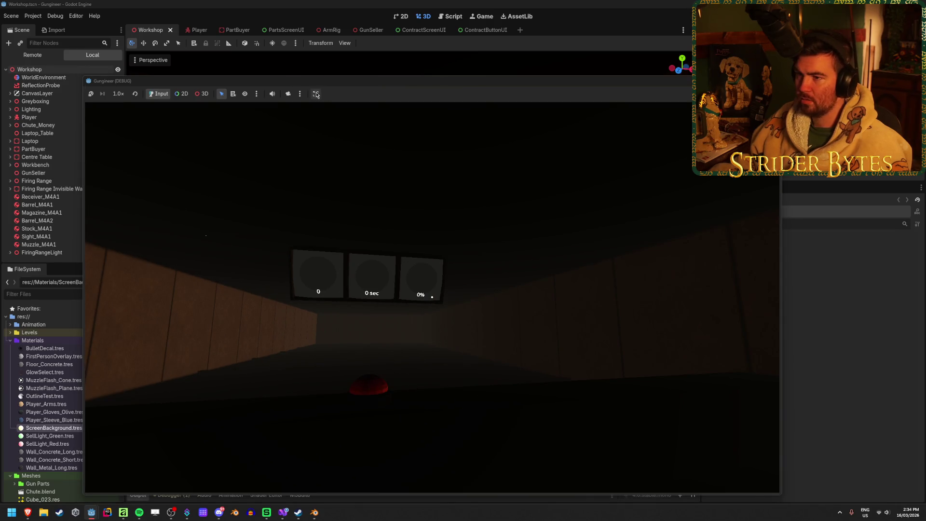
- Uncheck Make Game Workspace Floating on Next Play and rerun the game embedded
{"action": "left_click", "coordinate": [315, 94]}
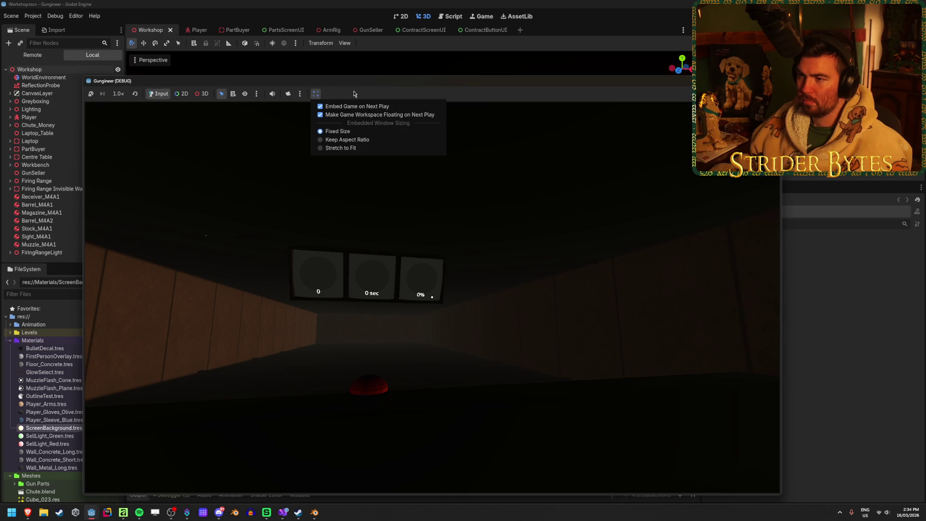
{"action": "left_click", "coordinate": [354, 94]}
{"action": "left_click", "coordinate": [315, 94]}
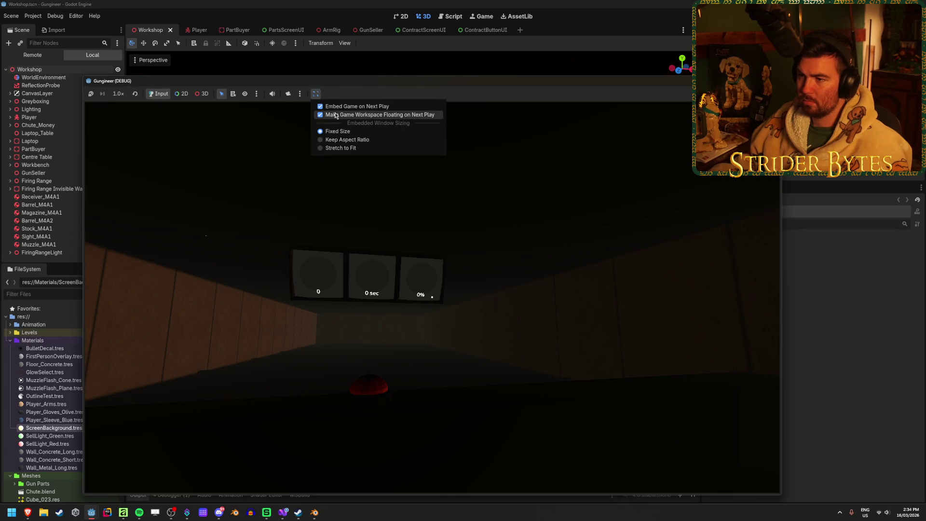
{"action": "left_click", "coordinate": [336, 116]}
{"action": "key", "text": "F8"}
{"action": "key", "text": "F5"}
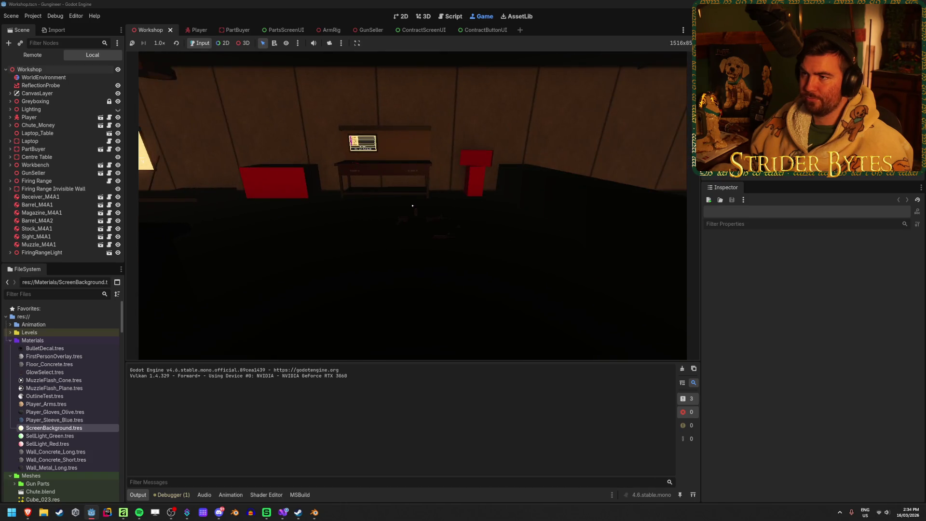
- Return the editor to the 3D scene view of the Workshop
{"action": "left_click", "coordinate": [407, 18]}
{"action": "left_click", "coordinate": [423, 17]}
{"action": "left_click", "coordinate": [481, 18]}
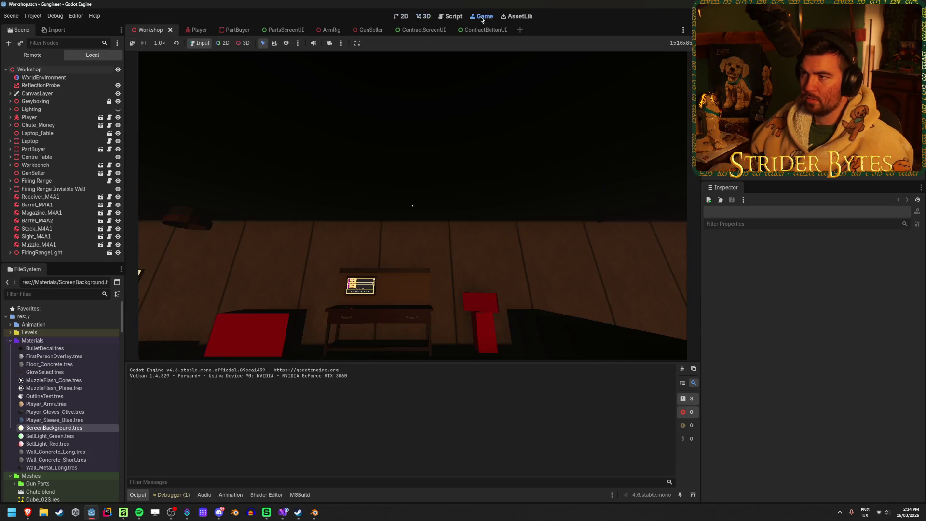
{"action": "left_click", "coordinate": [423, 17]}
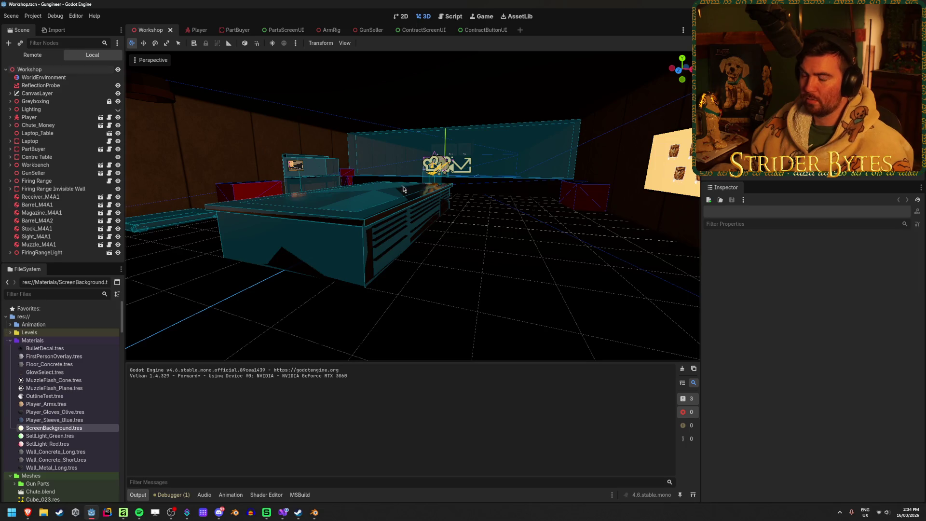
- Select the WorldEnvironment node in the Workshop scene tree
{"action": "left_click", "coordinate": [44, 77]}
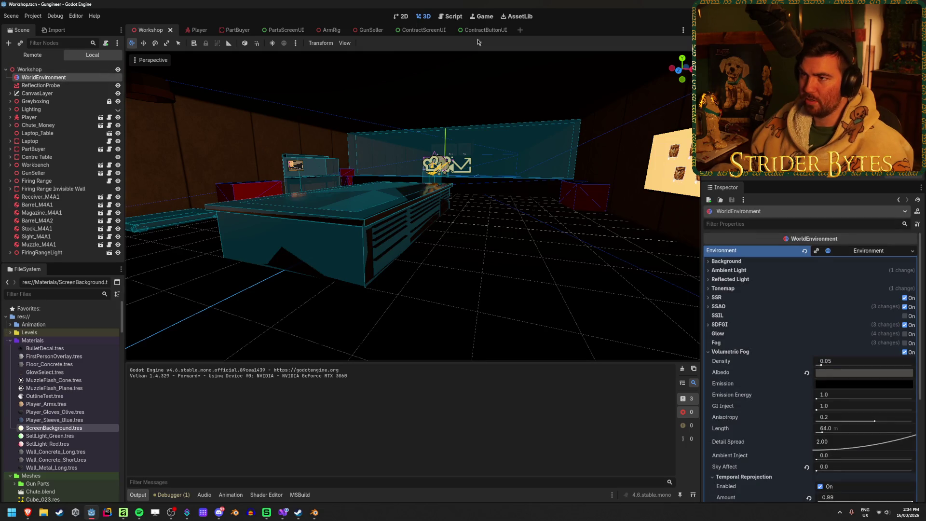
{"action": "left_click", "coordinate": [479, 18]}
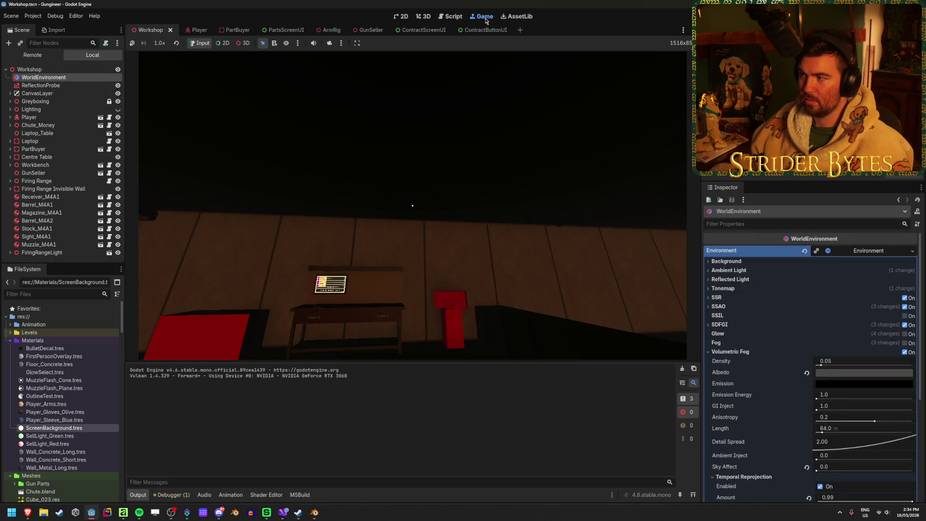
{"action": "left_click", "coordinate": [426, 16]}
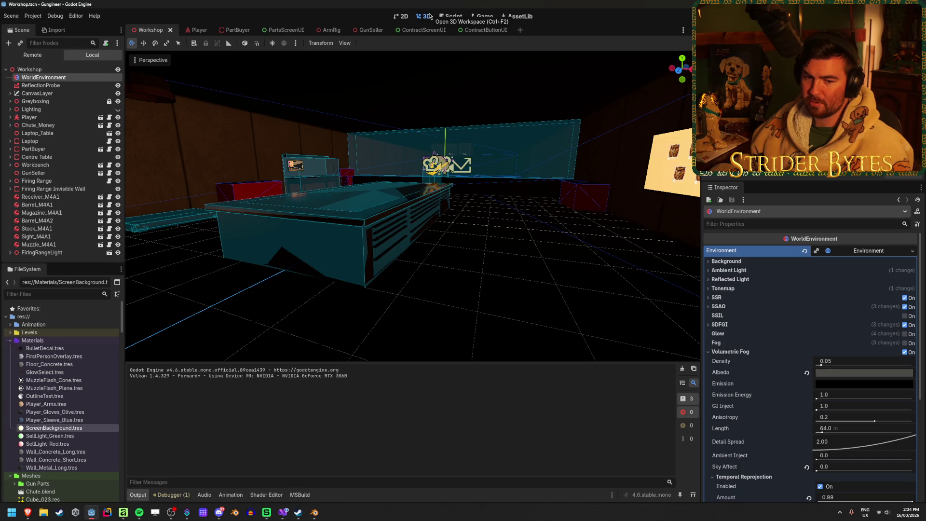
{"action": "left_click", "coordinate": [59, 86]}
{"action": "left_click", "coordinate": [59, 78]}
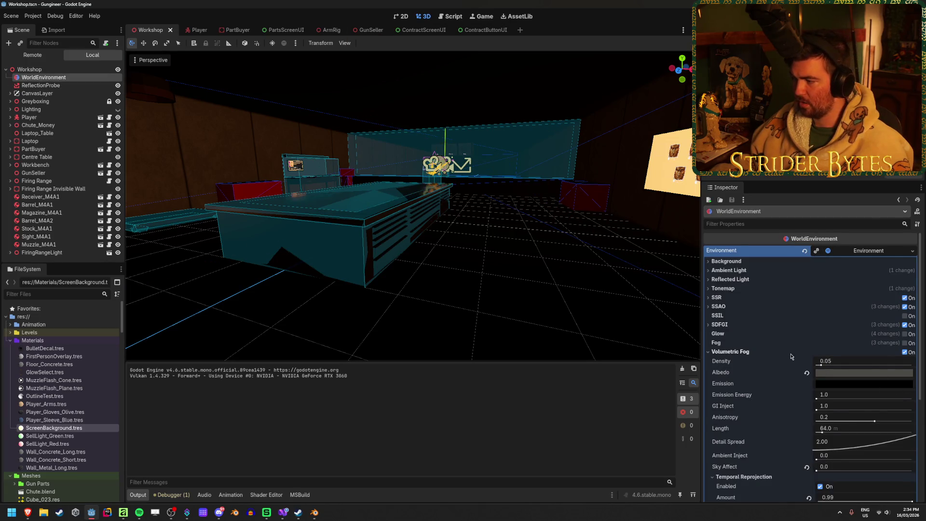
- With the game running, enable Glow, SSAO and SSR in the environment
{"action": "key", "text": "F5"}
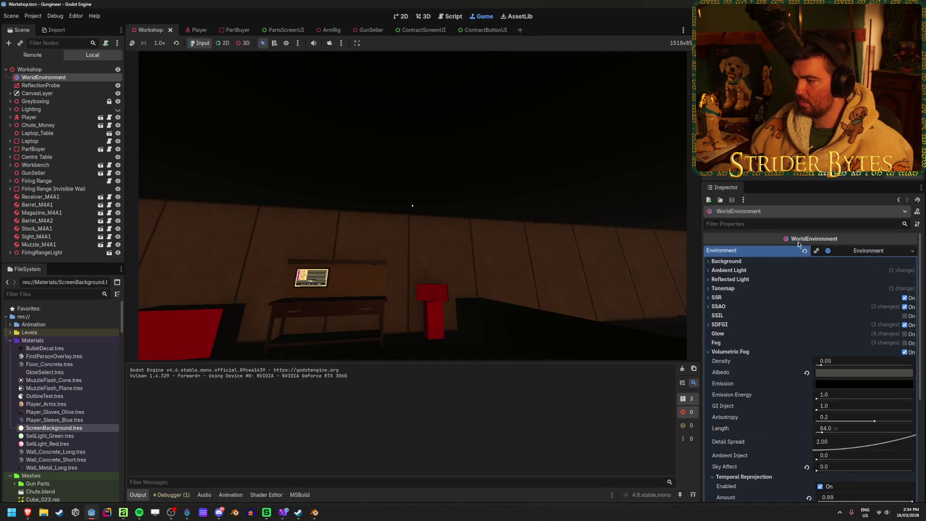
{"action": "left_click", "coordinate": [905, 333]}
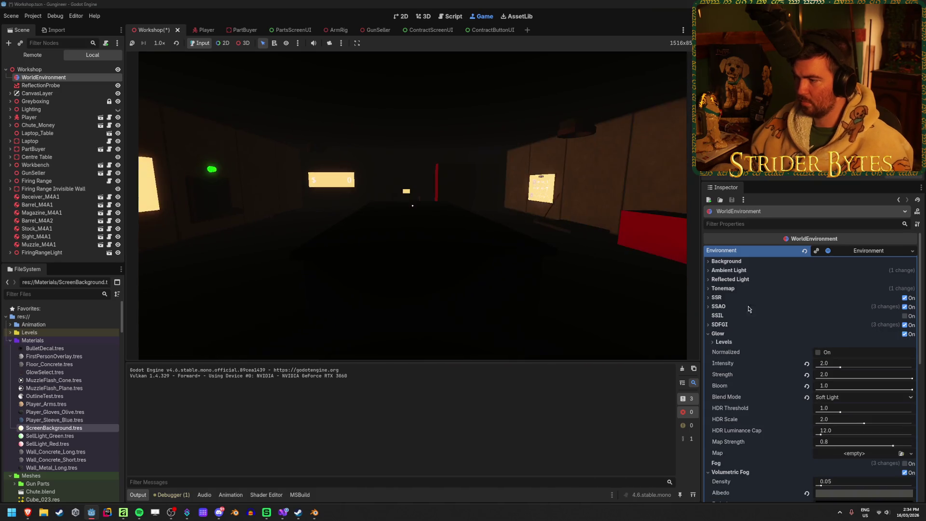
{"action": "left_click", "coordinate": [719, 324]}
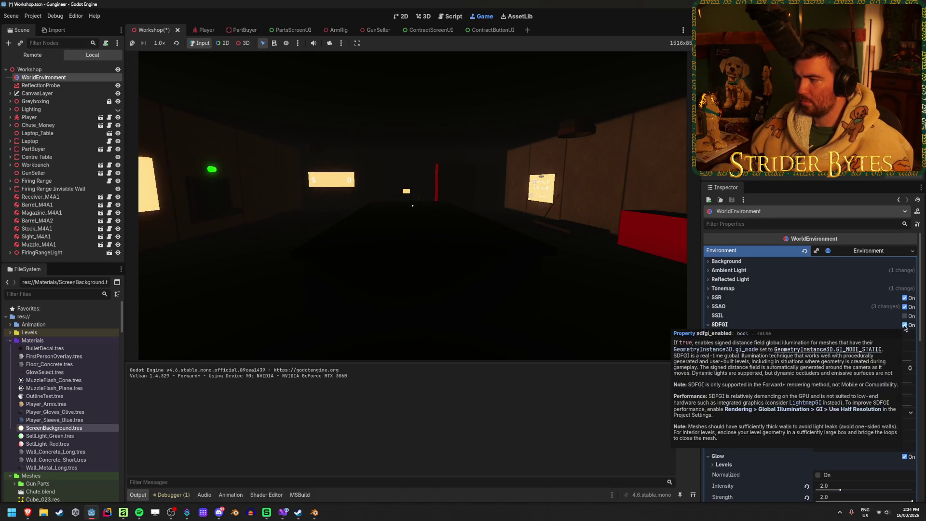
{"action": "left_click", "coordinate": [904, 326]}
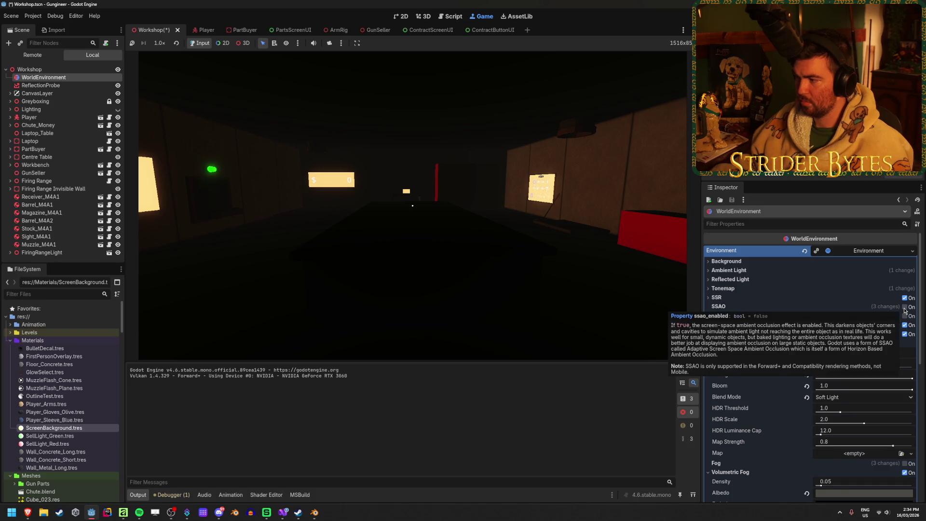
{"action": "left_click", "coordinate": [905, 308]}
{"action": "left_click", "coordinate": [905, 298]}
- Set the Tonemap mode to Filmic and collapse the Tonemap, SSR and SSAO sections
{"action": "left_click", "coordinate": [723, 287]}
{"action": "left_click", "coordinate": [858, 298]}
{"action": "left_click", "coordinate": [857, 298]}
{"action": "left_click", "coordinate": [853, 298]}
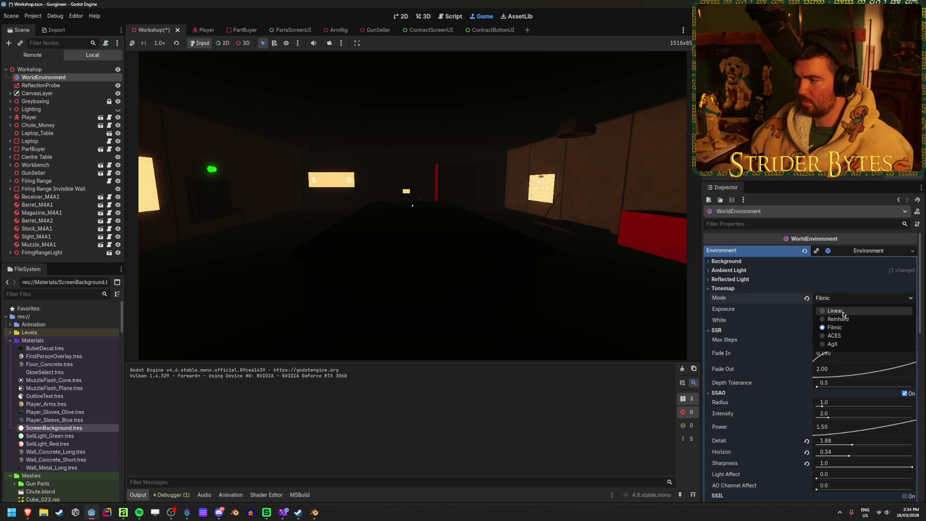
{"action": "left_click", "coordinate": [834, 310]}
{"action": "left_click", "coordinate": [843, 298]}
{"action": "left_click", "coordinate": [839, 327]}
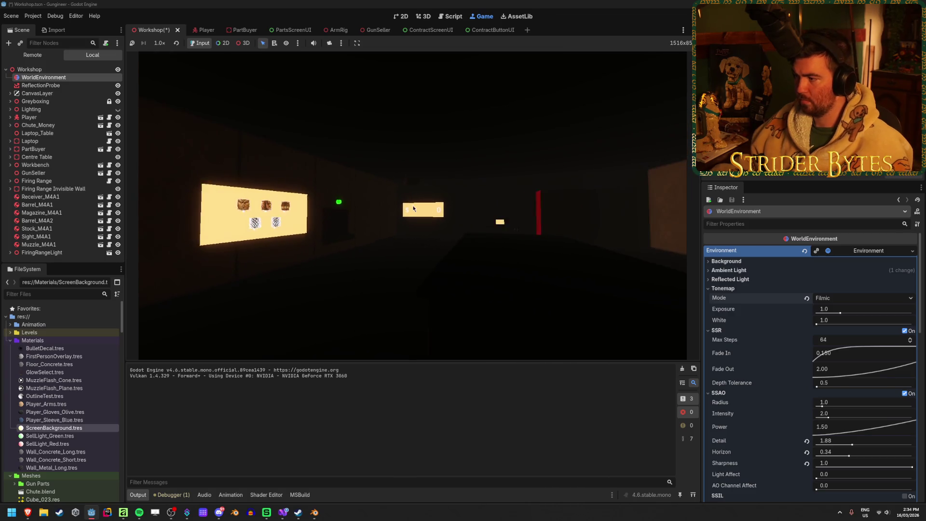
{"action": "left_click", "coordinate": [730, 288]}
{"action": "left_click", "coordinate": [730, 298]}
{"action": "left_click", "coordinate": [731, 306]}
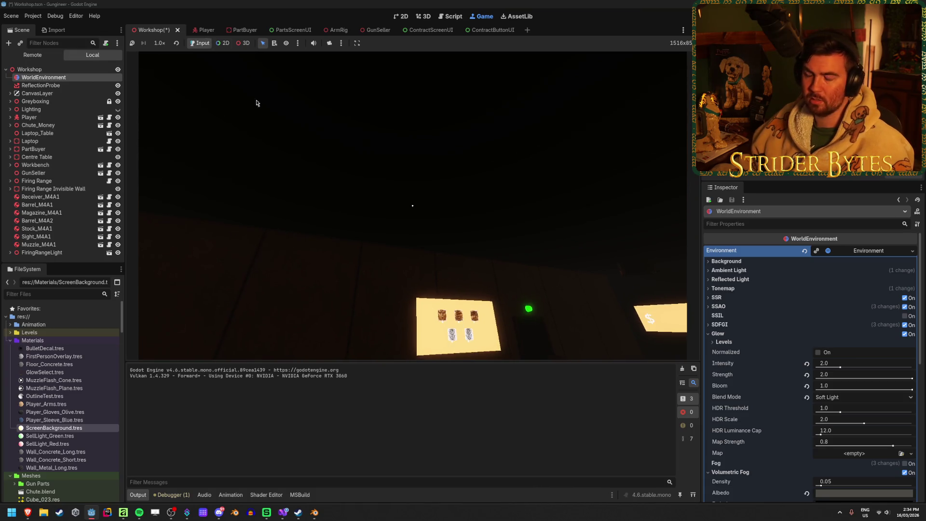
- Stop the game, save the Workshop scene, and open the Player scene
{"action": "key", "text": "F8"}
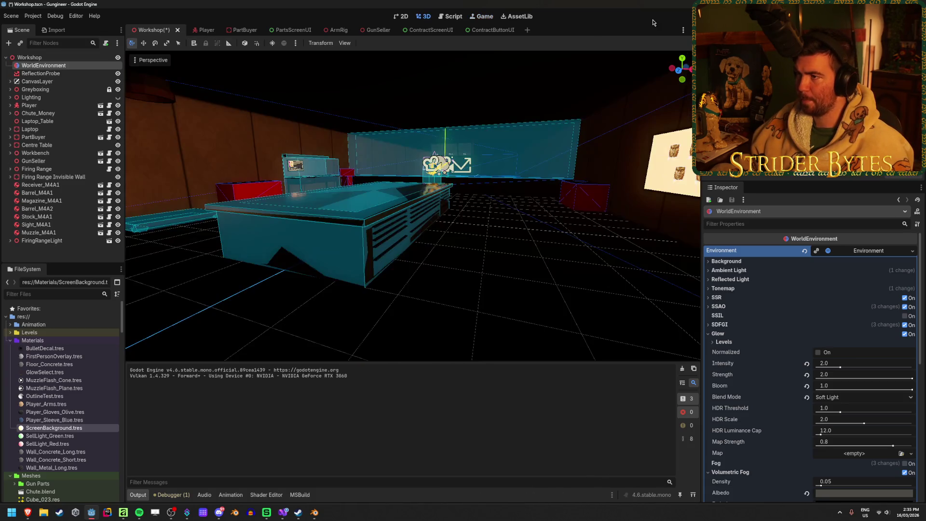
{"action": "left_click", "coordinate": [481, 16]}
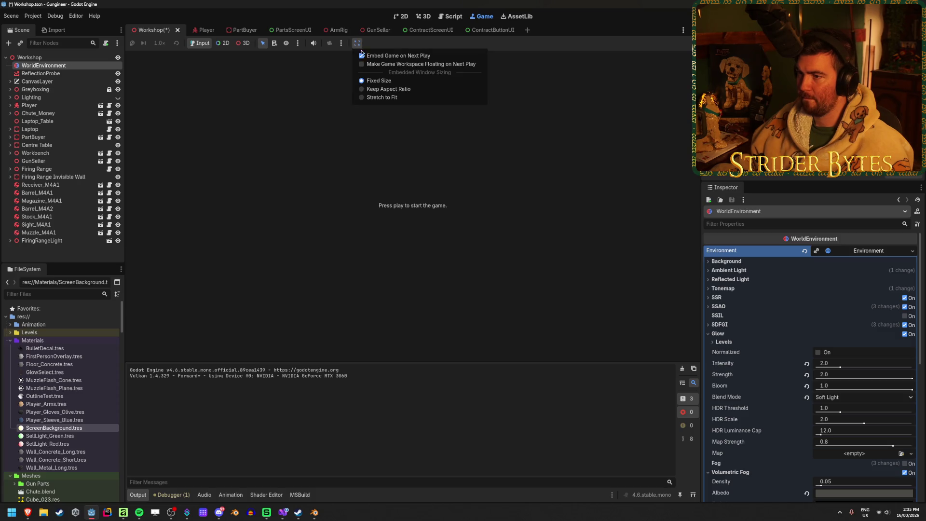
{"action": "key", "text": "ctrl+s"}
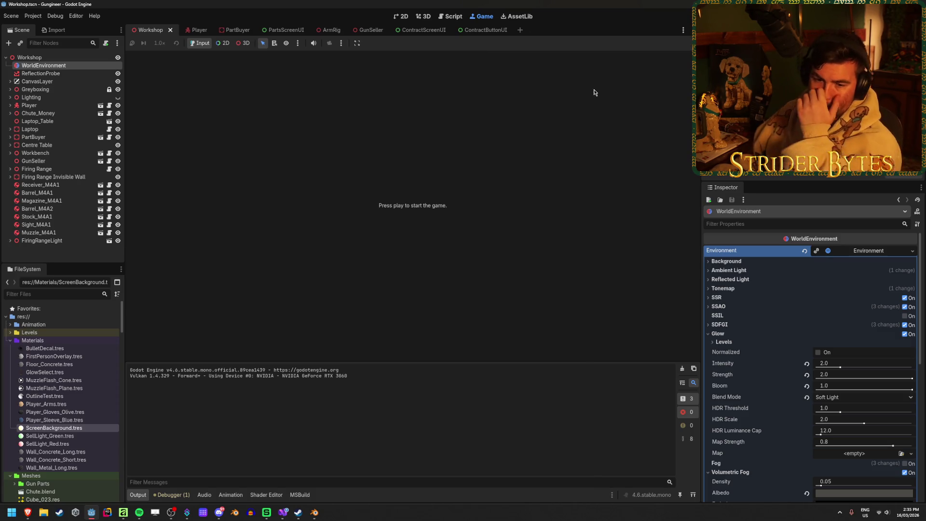
{"action": "left_click", "coordinate": [29, 57]}
{"action": "left_click", "coordinate": [41, 74]}
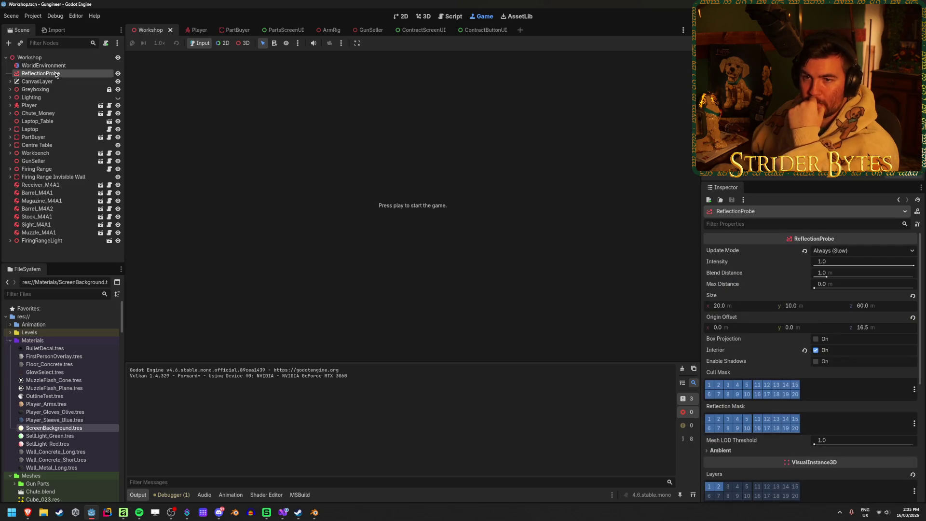
{"action": "left_click", "coordinate": [43, 65]}
{"action": "left_click", "coordinate": [424, 16]}
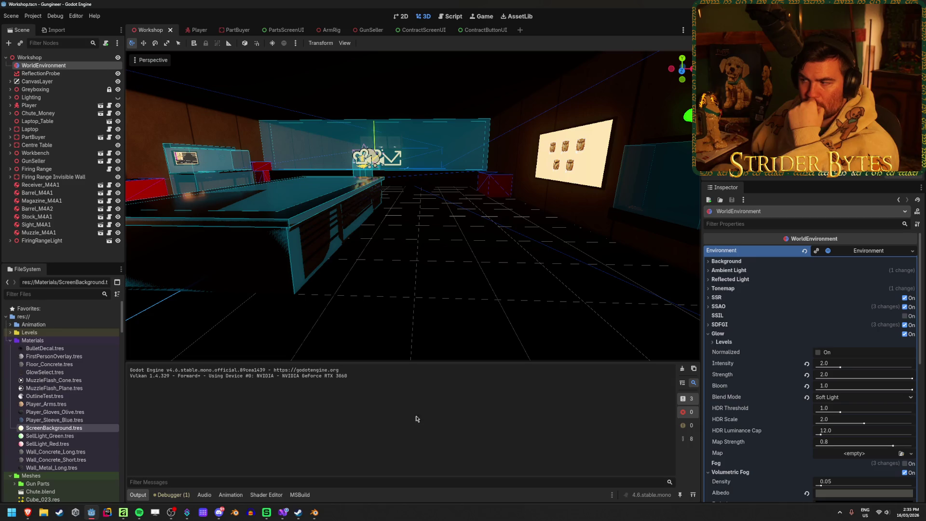
{"action": "left_click", "coordinate": [195, 29]}
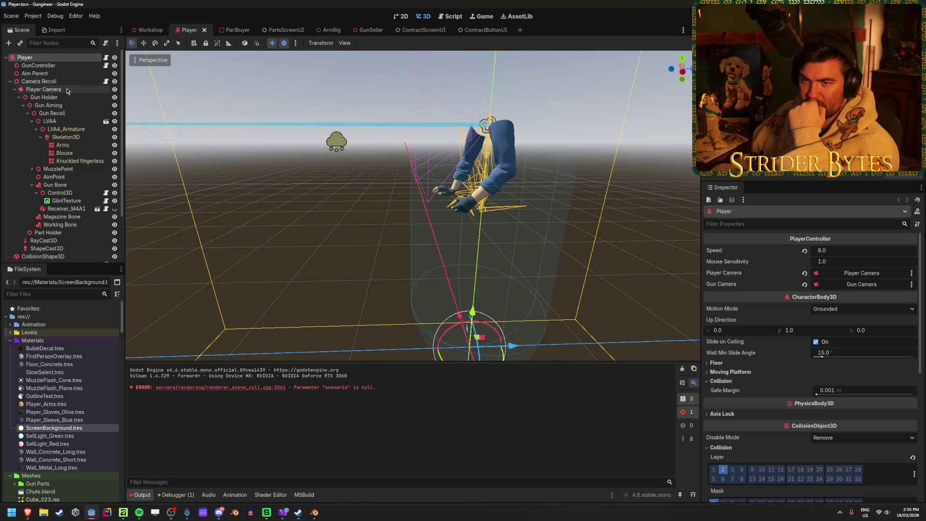
- Quick-load WorldEnvironment.tres as the Player Camera's environment and save the Player scene
{"action": "left_click", "coordinate": [45, 89]}
{"action": "scroll", "coordinate": [800, 338], "scroll_direction": "down", "scroll_amount": 3}
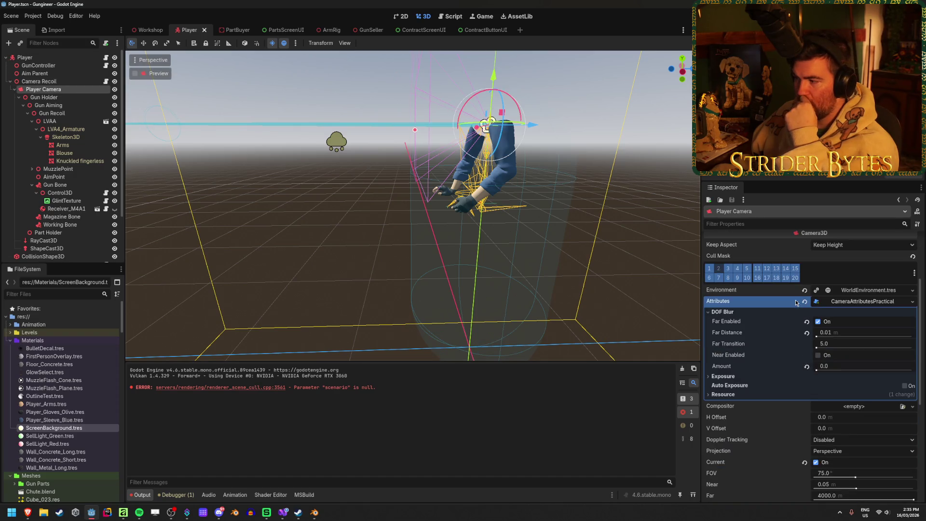
{"action": "left_click", "coordinate": [870, 291]}
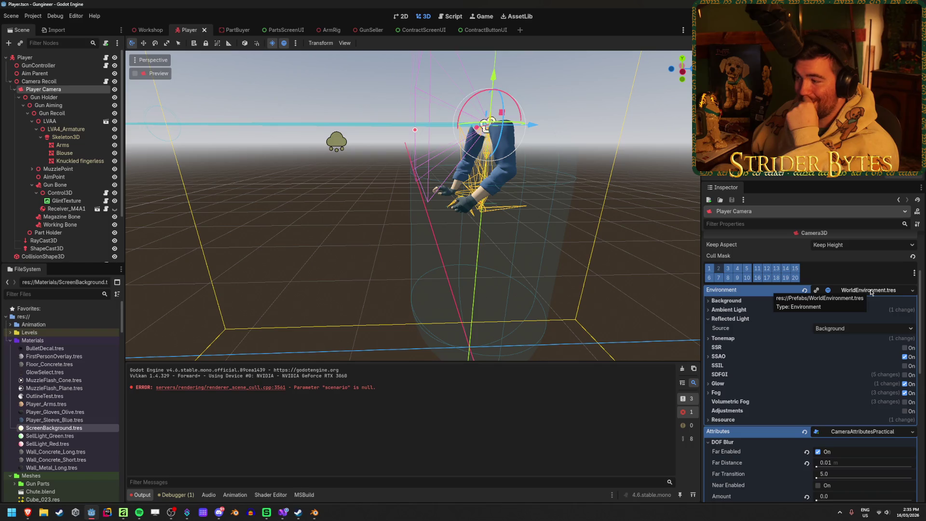
{"action": "left_click", "coordinate": [870, 291]}
{"action": "left_click", "coordinate": [913, 291]}
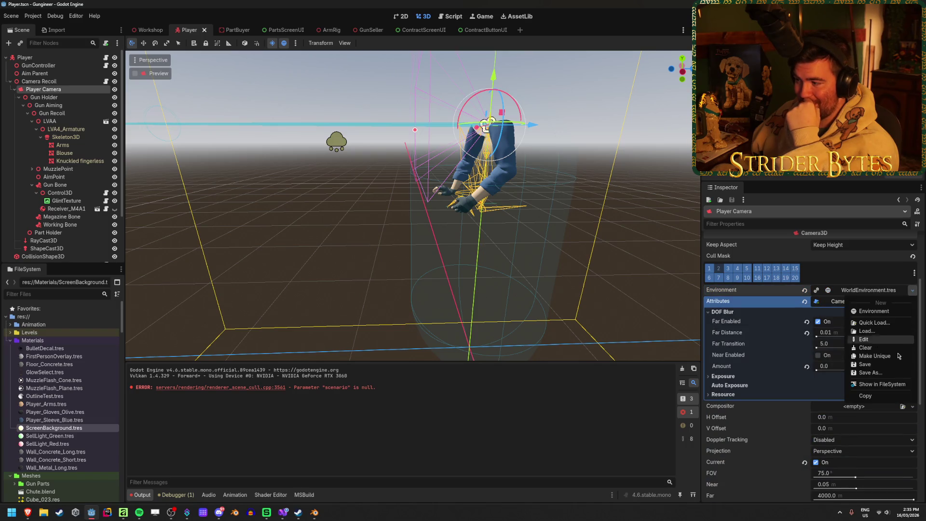
{"action": "left_click", "coordinate": [878, 321]}
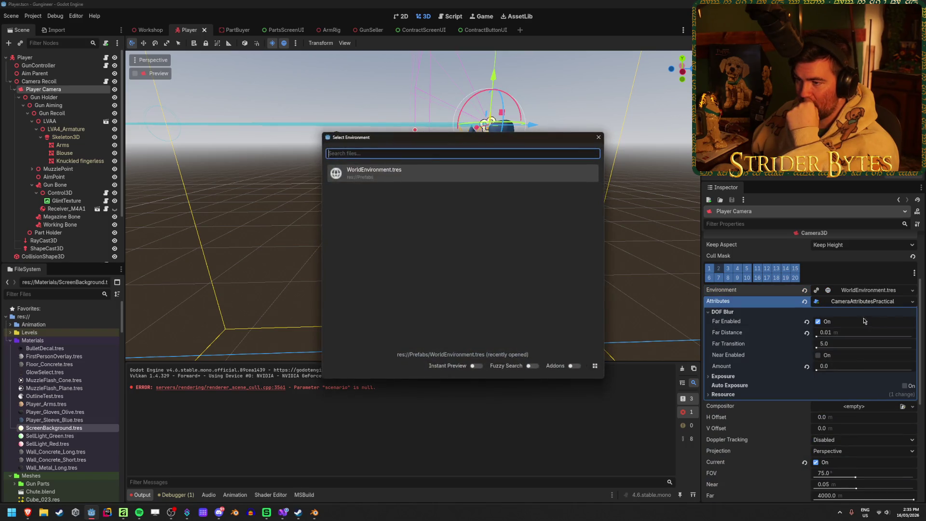
{"action": "double_click", "coordinate": [451, 175]}
{"action": "left_click", "coordinate": [853, 291]}
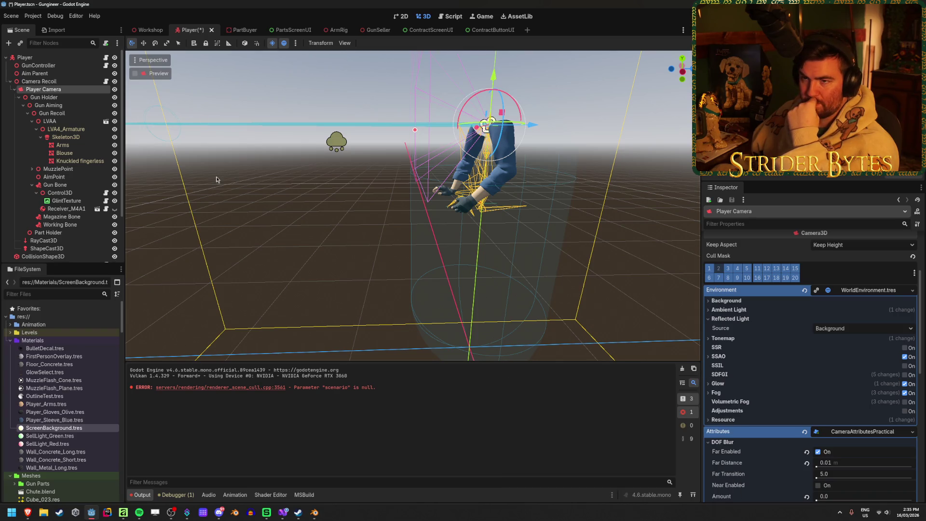
{"action": "key", "text": "ctrl+s"}
- In the Workshop, replace WorldEnvironment's own environment with the shared WorldEnvironment.tres
{"action": "left_click", "coordinate": [150, 30]}
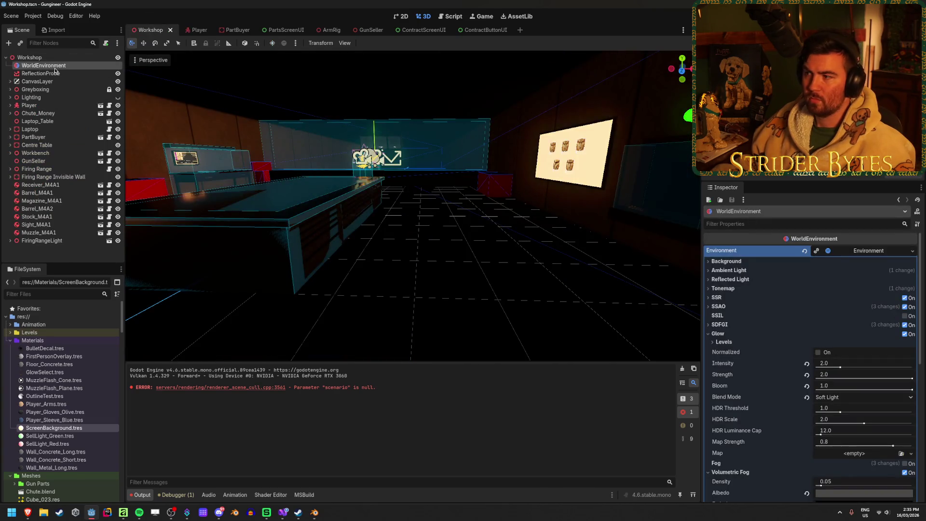
{"action": "left_click", "coordinate": [880, 251]}
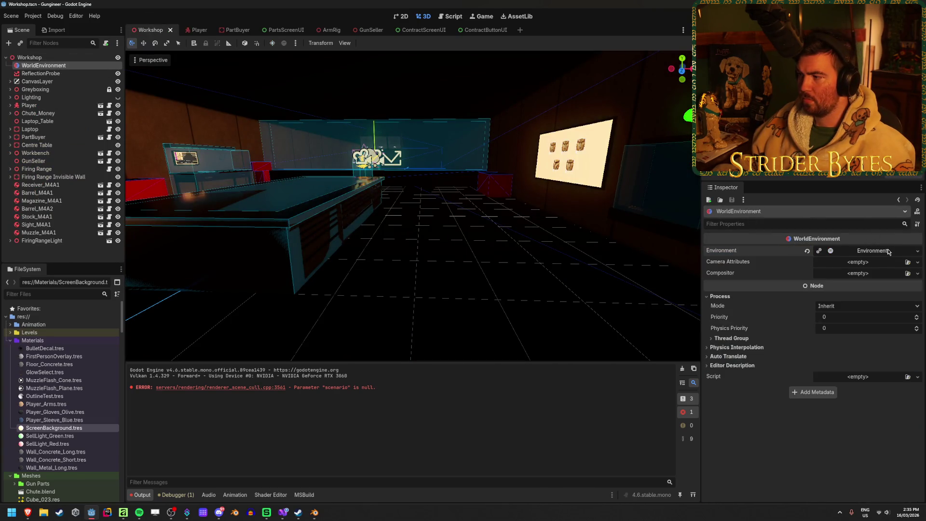
{"action": "left_click", "coordinate": [805, 253]}
{"action": "left_click", "coordinate": [907, 251]}
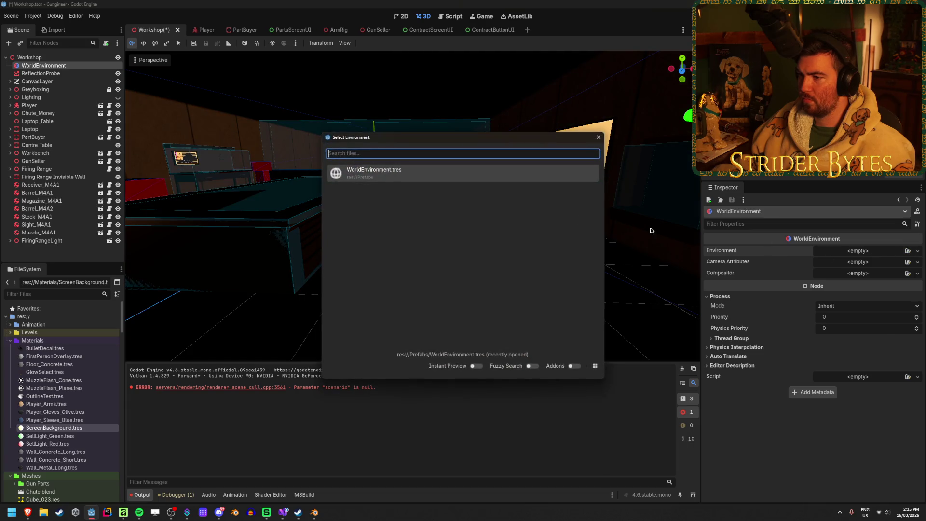
{"action": "double_click", "coordinate": [436, 177]}
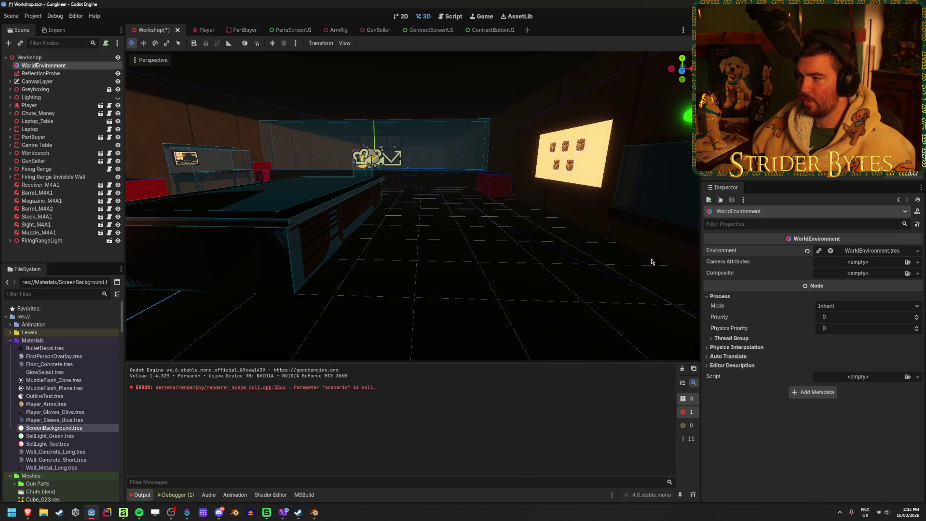
{"action": "left_click", "coordinate": [875, 251]}
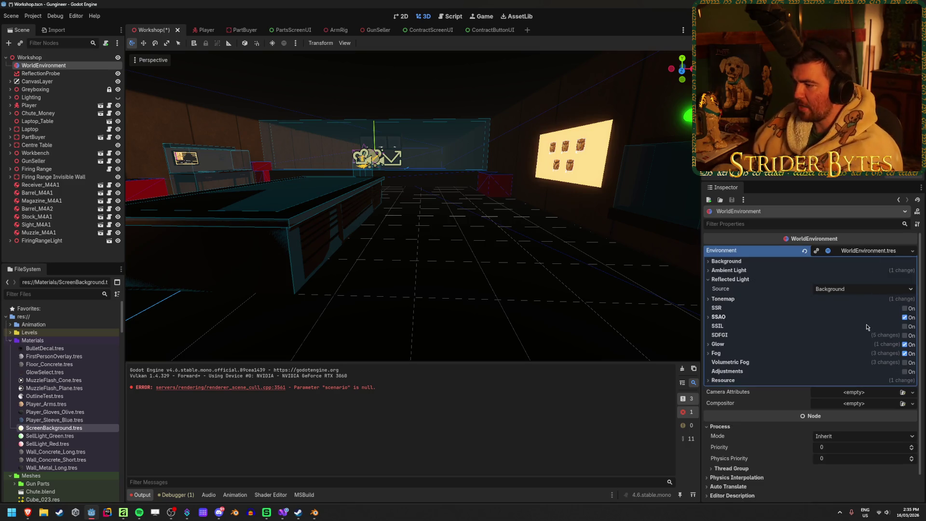
- Turn on Glow and SDFGI in the shared environment
{"action": "left_click", "coordinate": [904, 344]}
{"action": "left_click", "coordinate": [904, 344]}
{"action": "left_click", "coordinate": [904, 344]}
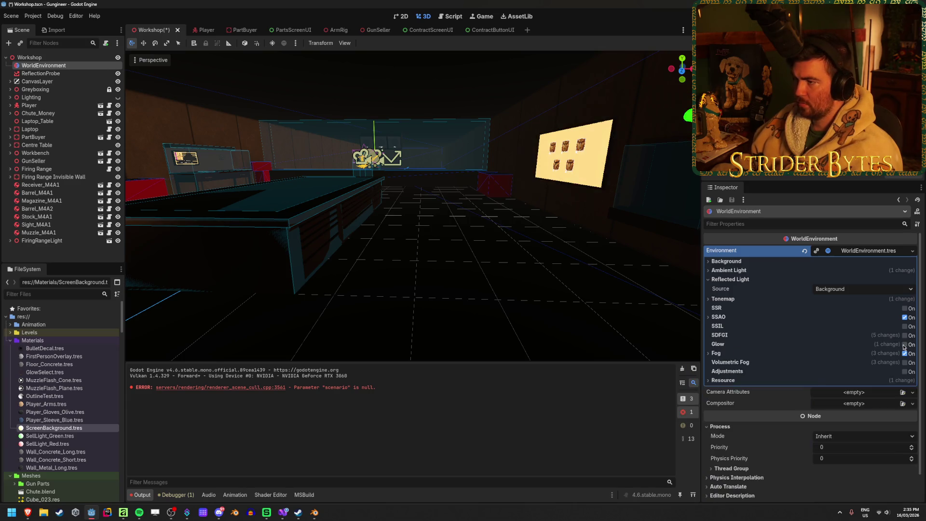
{"action": "left_click", "coordinate": [903, 344]}
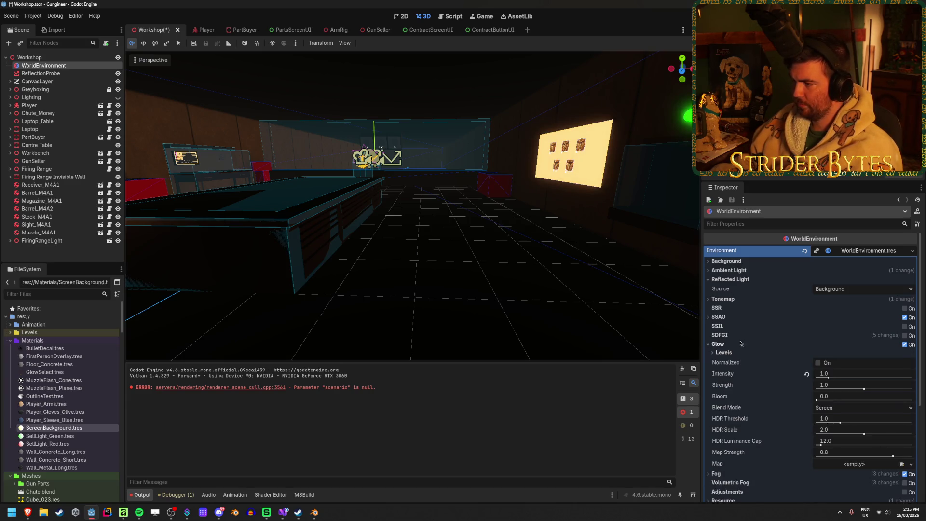
{"action": "left_click", "coordinate": [904, 336]}
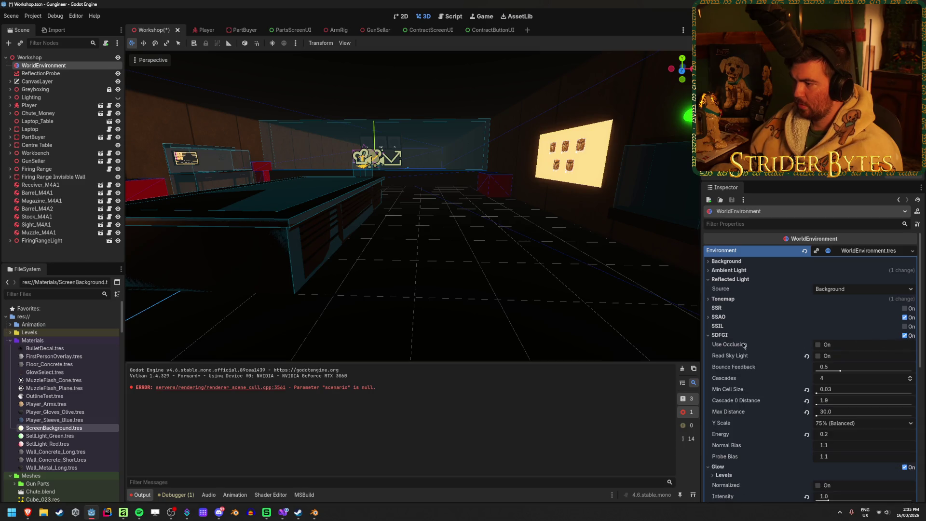
- Revert SDFGI Energy, Max Distance, Cascade 0 Distance, Min Cell Size and Read Sky Light to defaults
{"action": "scroll", "coordinate": [752, 345], "scroll_direction": "down", "scroll_amount": 1}
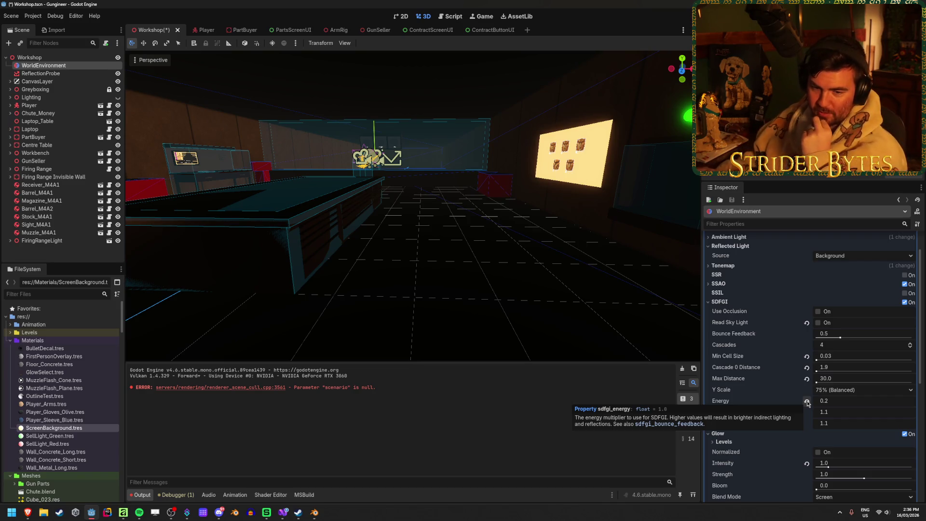
{"action": "left_click", "coordinate": [807, 401]}
{"action": "left_click", "coordinate": [807, 379]}
{"action": "left_click", "coordinate": [807, 368]}
{"action": "left_click", "coordinate": [807, 356]}
{"action": "left_click", "coordinate": [807, 322]}
{"action": "left_click", "coordinate": [751, 304]}
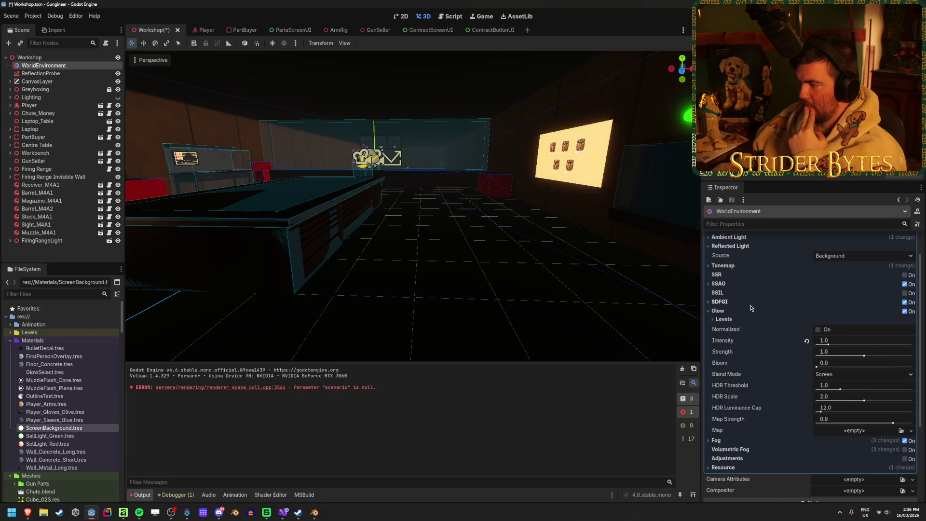
{"action": "left_click", "coordinate": [740, 312]}
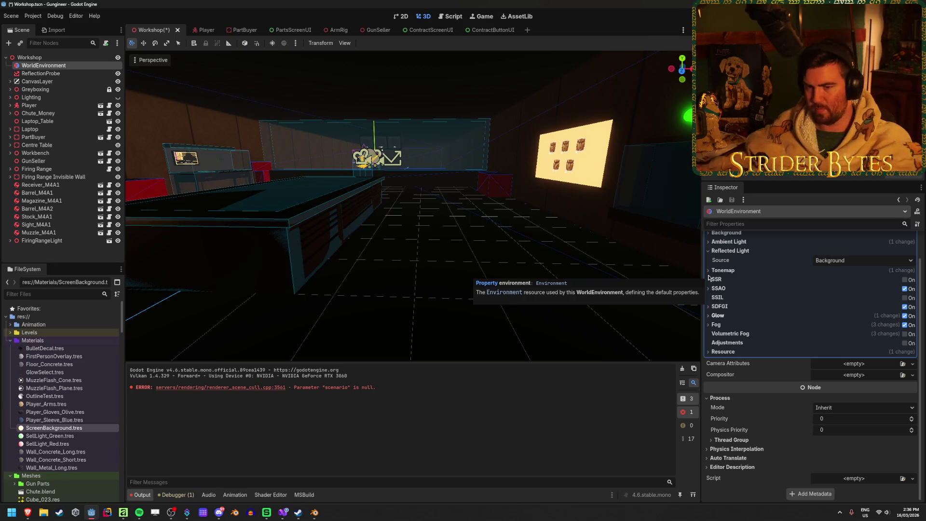
- Turn off regular Fog and enable Volumetric Fog
{"action": "left_click", "coordinate": [723, 324]}
{"action": "left_click", "coordinate": [905, 324]}
{"action": "left_click", "coordinate": [905, 325]}
{"action": "left_click", "coordinate": [905, 325]}
{"action": "left_click", "coordinate": [905, 334]}
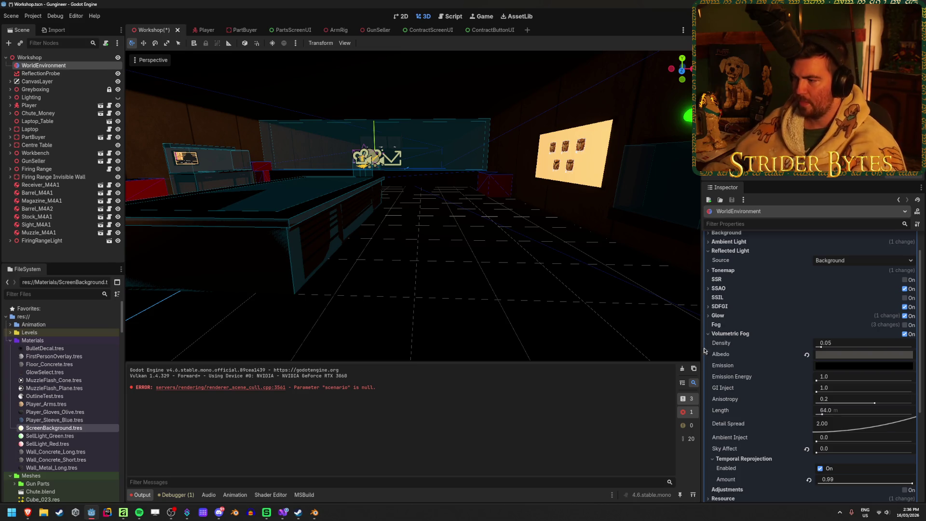
- Raise the volumetric fog density to 0.053, then switch volumetric fog off
{"action": "left_click", "coordinate": [722, 334]}
{"action": "left_click", "coordinate": [742, 335]}
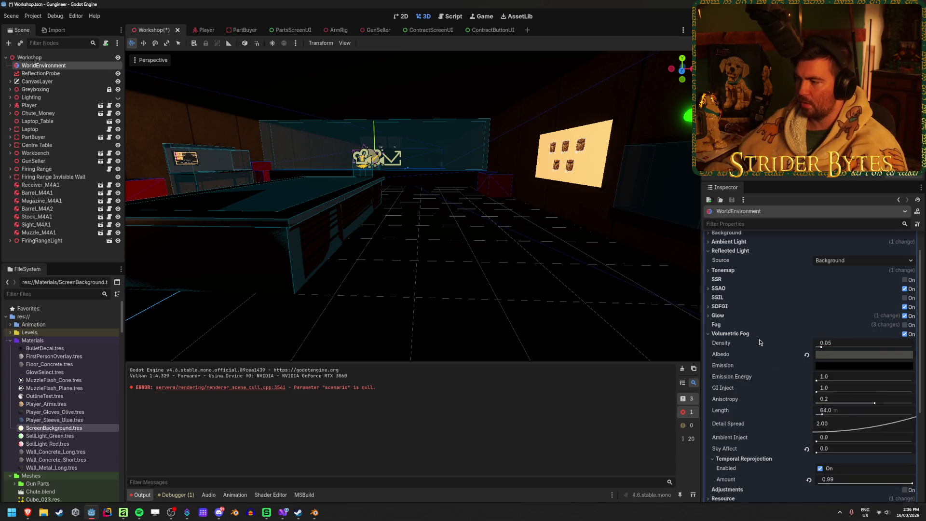
{"action": "mouse_move", "coordinate": [829, 348]}
{"action": "left_mouse_down"}
{"action": "mouse_move", "coordinate": [846, 348]}
{"action": "mouse_move", "coordinate": [821, 343]}
{"action": "left_mouse_up"}
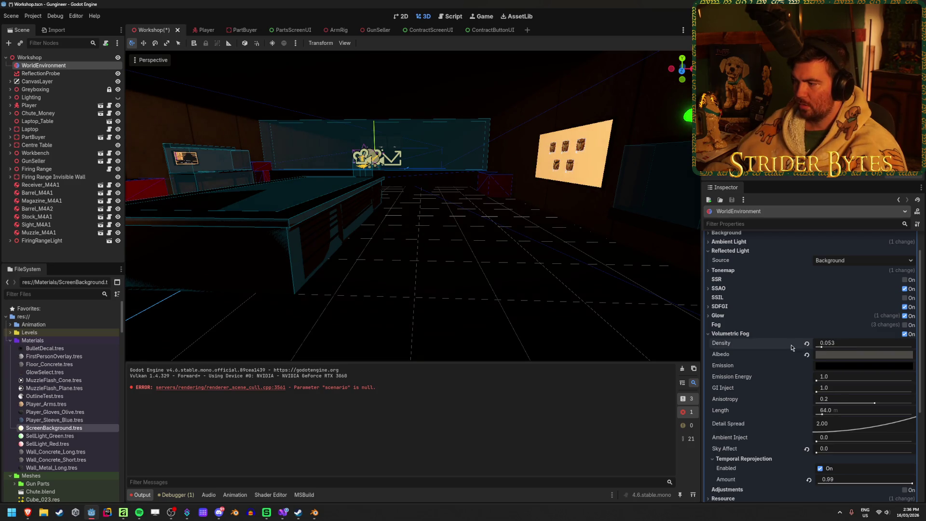
{"action": "left_click", "coordinate": [905, 333]}
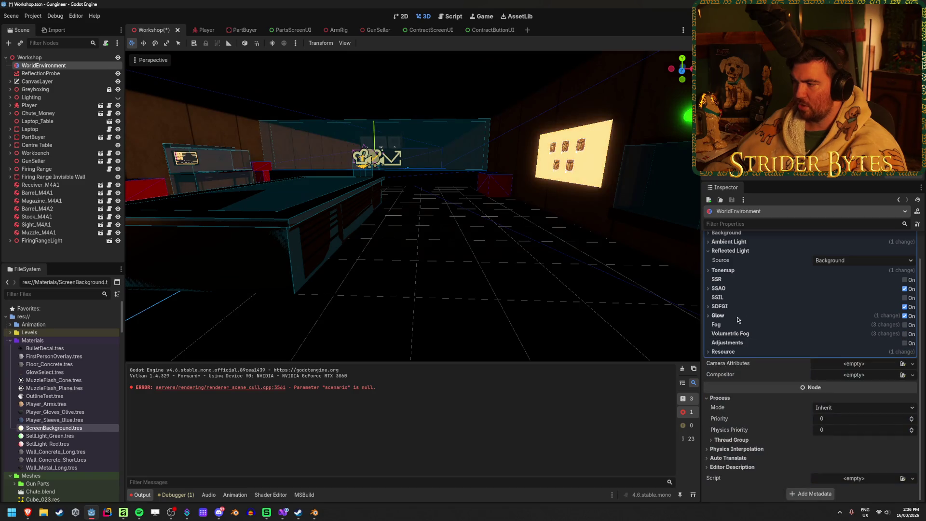
- Turn off Glow, SDFGI and SSAO in the environment
{"action": "left_click", "coordinate": [905, 316]}
{"action": "left_click", "coordinate": [905, 308]}
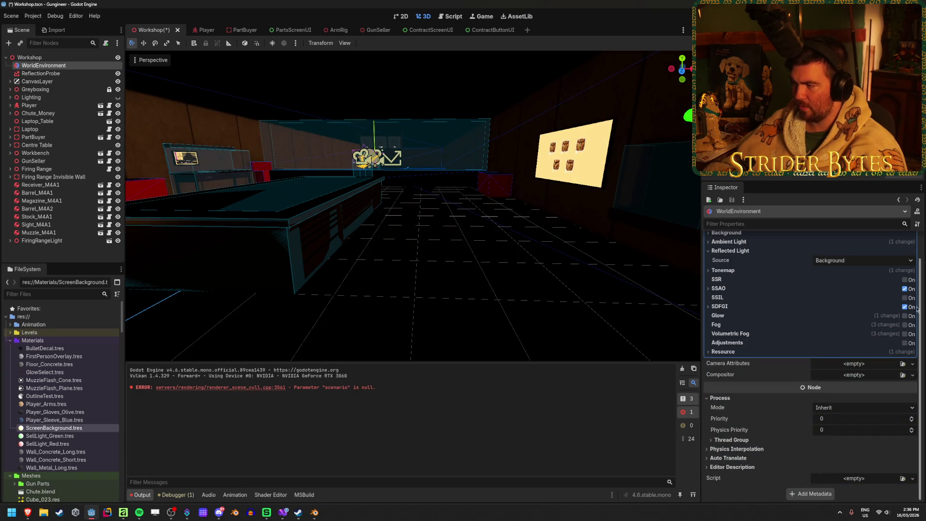
{"action": "left_click", "coordinate": [905, 289]}
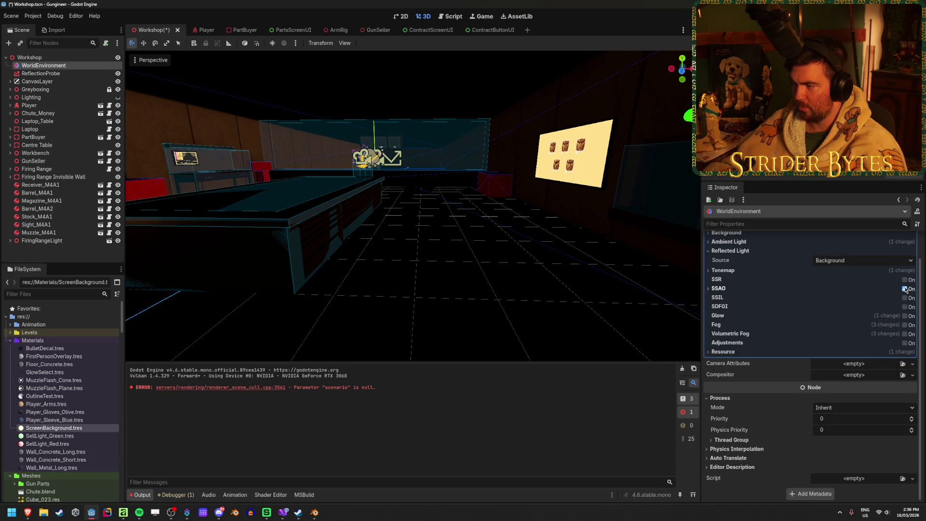
{"action": "left_click", "coordinate": [904, 288]}
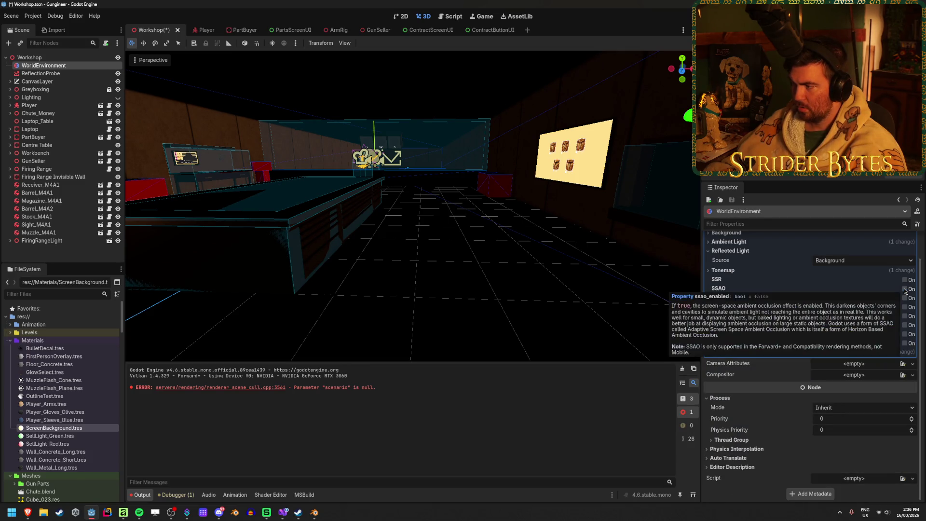
- Set the Reflected Light source to Disabled
{"action": "left_click", "coordinate": [840, 260]}
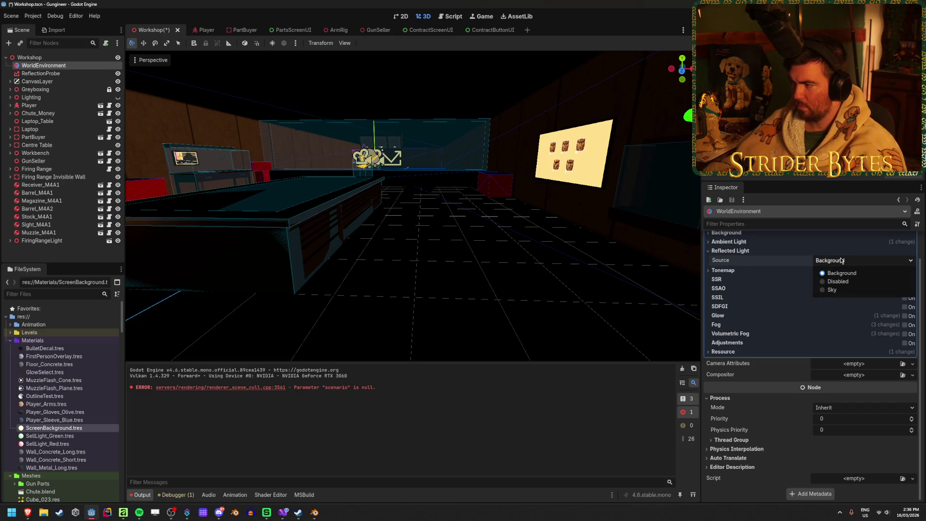
{"action": "left_click", "coordinate": [838, 283]}
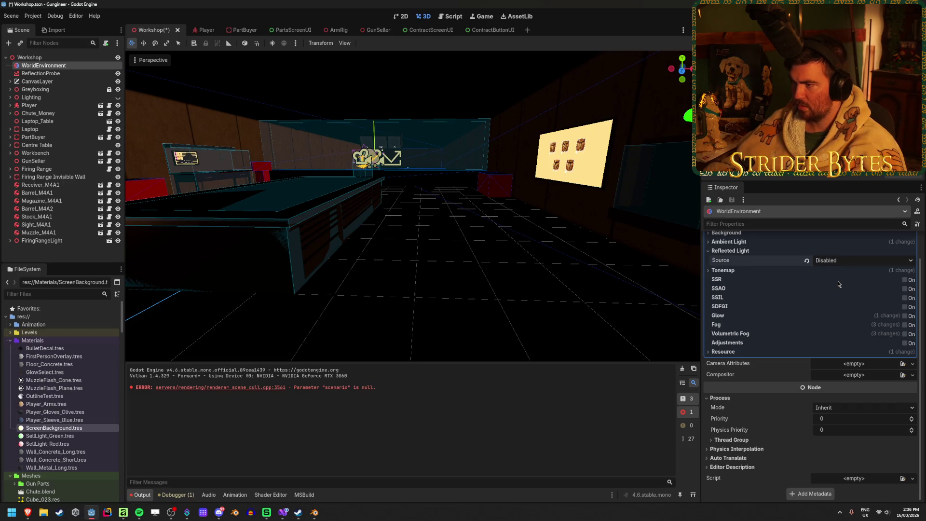
{"action": "scroll", "coordinate": [819, 270], "scroll_direction": "up", "scroll_amount": 1}
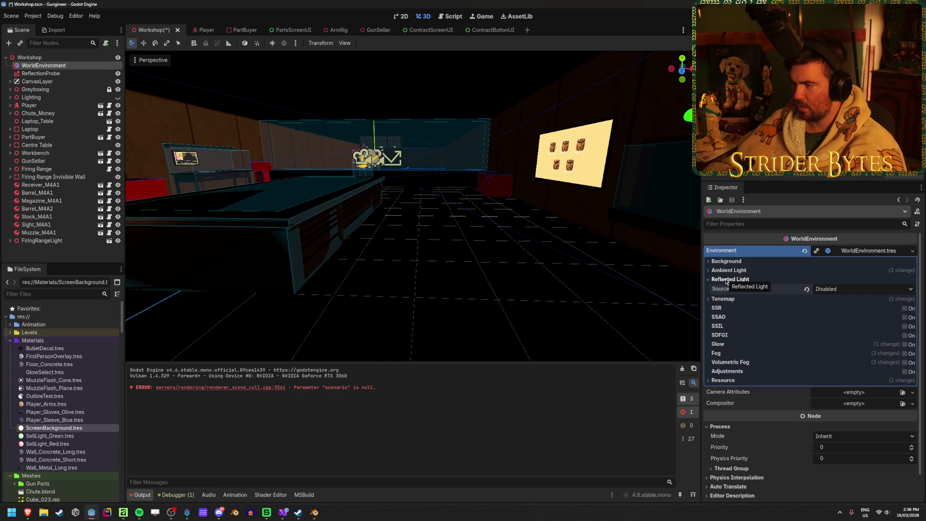
{"action": "left_click", "coordinate": [831, 289]}
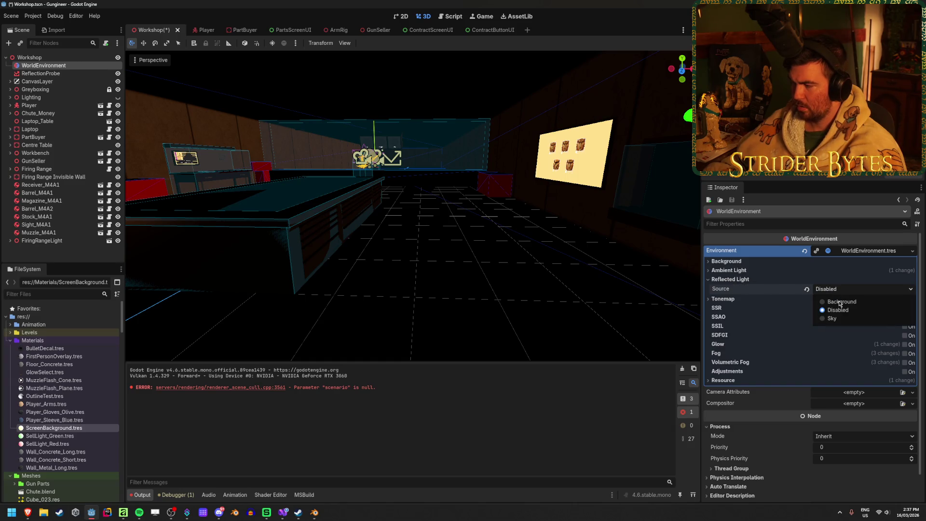
{"action": "left_click", "coordinate": [735, 289]}
{"action": "mouse_move", "coordinate": [718, 290]}
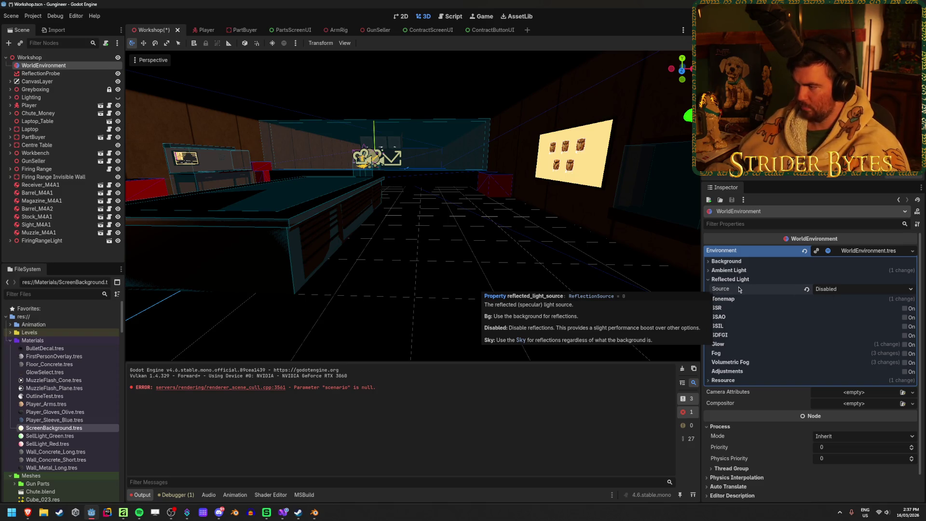
- Set the Ambient Light source to Color
{"action": "left_click", "coordinate": [734, 280]}
{"action": "left_click", "coordinate": [728, 270]}
{"action": "left_click", "coordinate": [831, 281]}
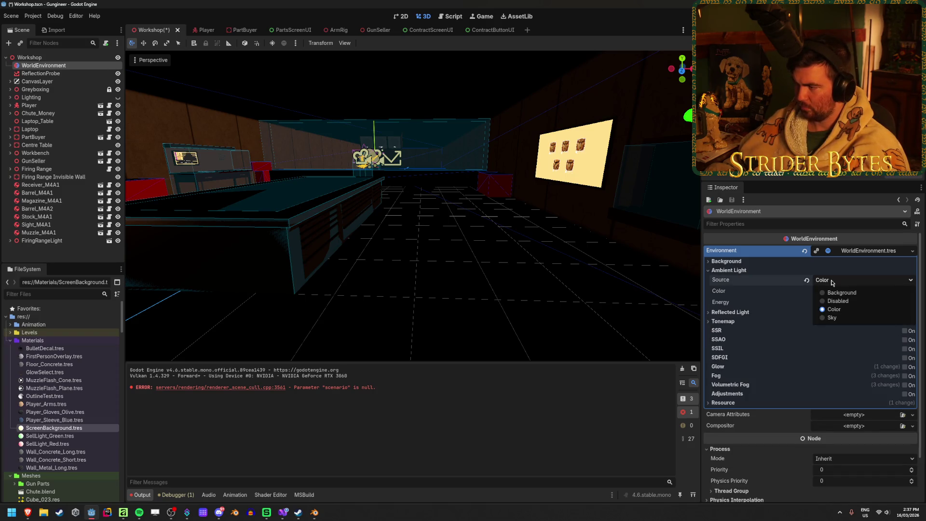
{"action": "left_click", "coordinate": [831, 293]}
{"action": "left_click", "coordinate": [849, 280]}
{"action": "left_click", "coordinate": [834, 309]}
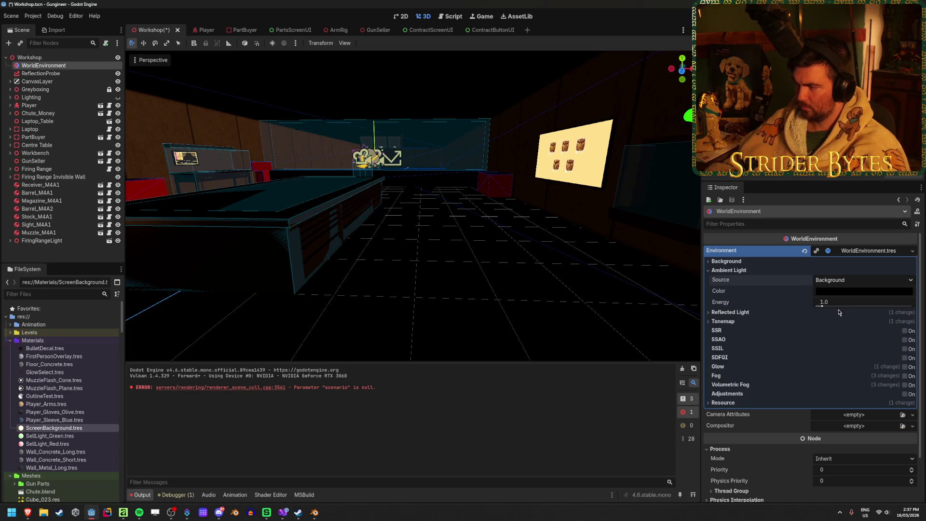
{"action": "left_click_drag", "start_coordinate": [822, 306], "coordinate": [825, 308]}
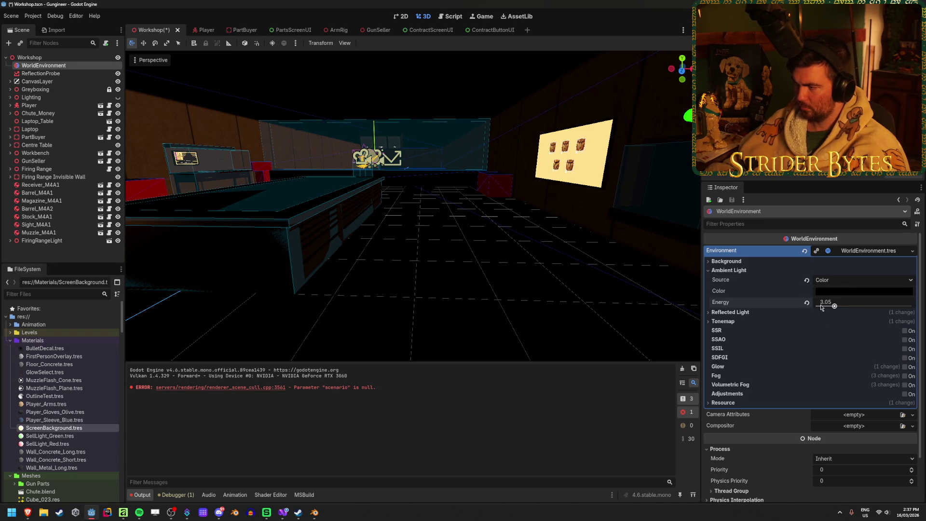
- Make the ambient colour white (ffffff) at energy 8.85, then save and run with F5
{"action": "left_click", "coordinate": [844, 292]}
{"action": "type", "text": "ffffff"}
{"action": "key", "text": "Return"}
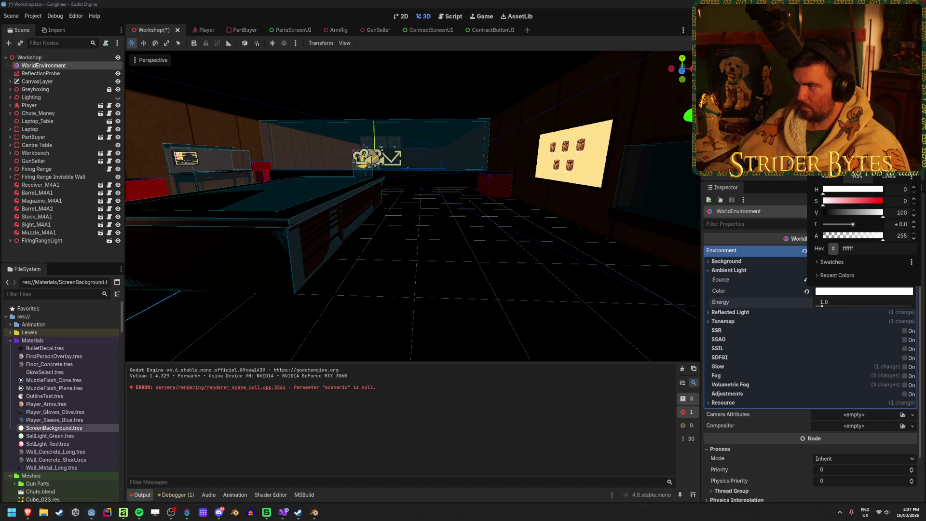
{"action": "left_click", "coordinate": [817, 321]}
{"action": "left_click_drag", "start_coordinate": [830, 305], "coordinate": [870, 305]}
{"action": "key", "text": "F5"}
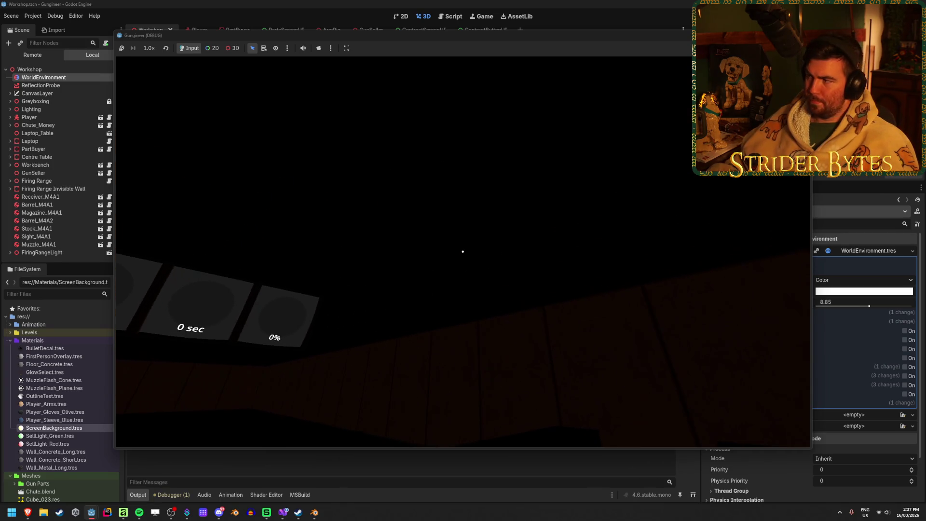
- Stop the running game with F8 to return to the Workshop scene in the editor
{"action": "key", "text": "F8"}
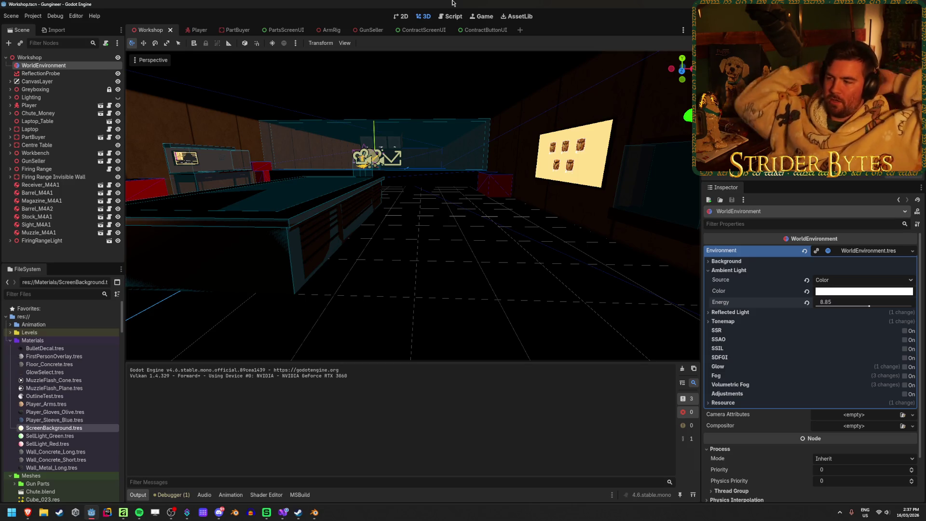
- Reset ambient energy and colour, keep the Clear Color background, and set ambient source to Color
{"action": "left_click", "coordinate": [806, 302]}
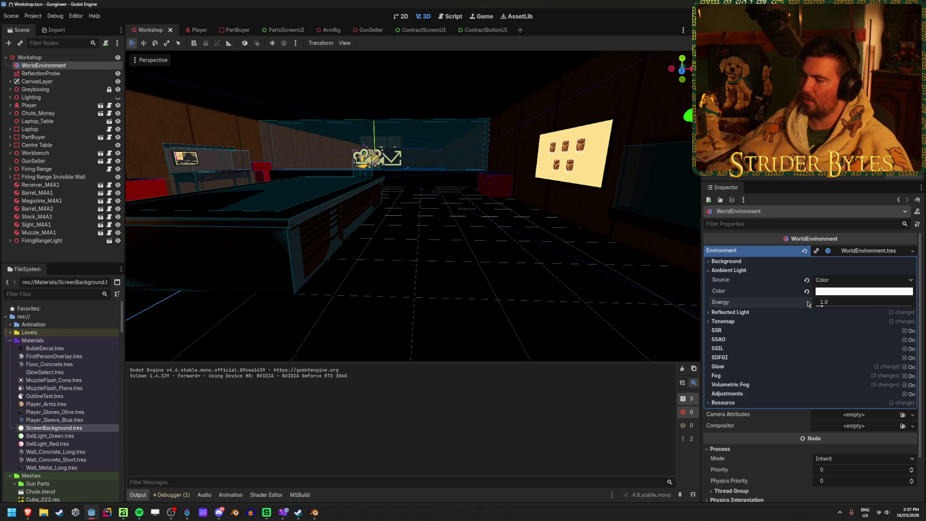
{"action": "left_click", "coordinate": [726, 261]}
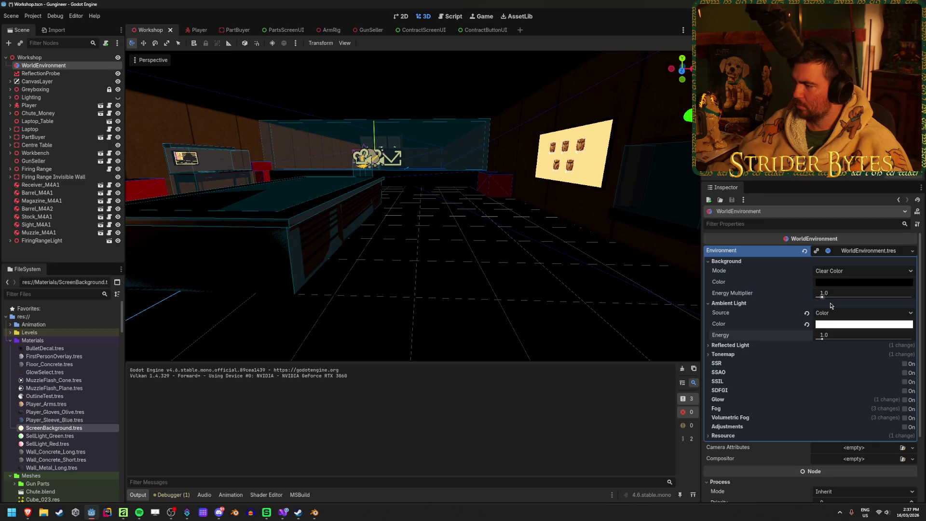
{"action": "left_click", "coordinate": [806, 324]}
{"action": "left_click", "coordinate": [832, 272]}
{"action": "left_click", "coordinate": [833, 283]}
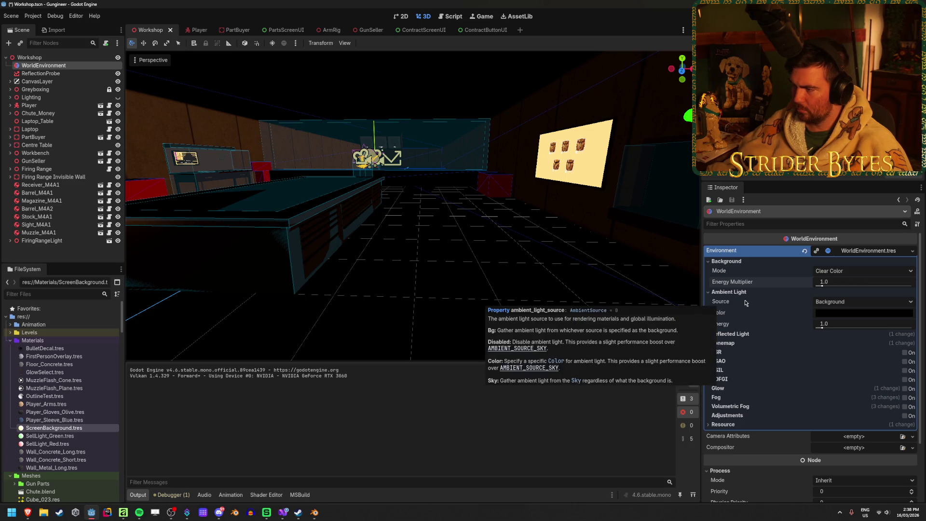
{"action": "left_click", "coordinate": [835, 300]}
{"action": "left_click", "coordinate": [824, 330]}
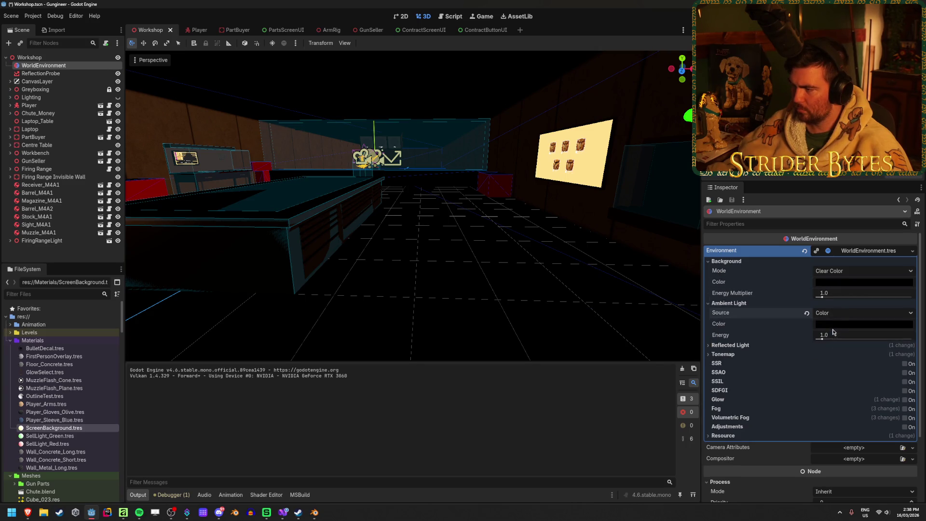
- Set the background colour to ffffff and raise its energy multiplier
{"action": "left_click_drag", "start_coordinate": [822, 296], "coordinate": [836, 296]}
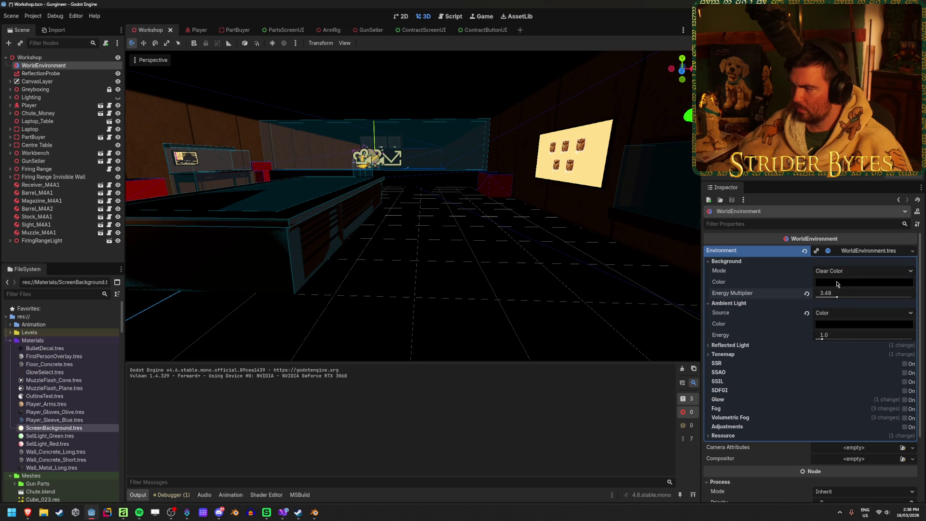
{"action": "left_click", "coordinate": [863, 281]}
{"action": "type", "text": "ffffff"}
{"action": "key", "text": "Return"}
{"action": "left_click", "coordinate": [836, 330]}
- Make the ambient colour ffffff, with ambient energy 7.71 and background energy 4.45
{"action": "left_click", "coordinate": [836, 329]}
{"action": "type", "text": "ffffff"}
{"action": "key", "text": "Return"}
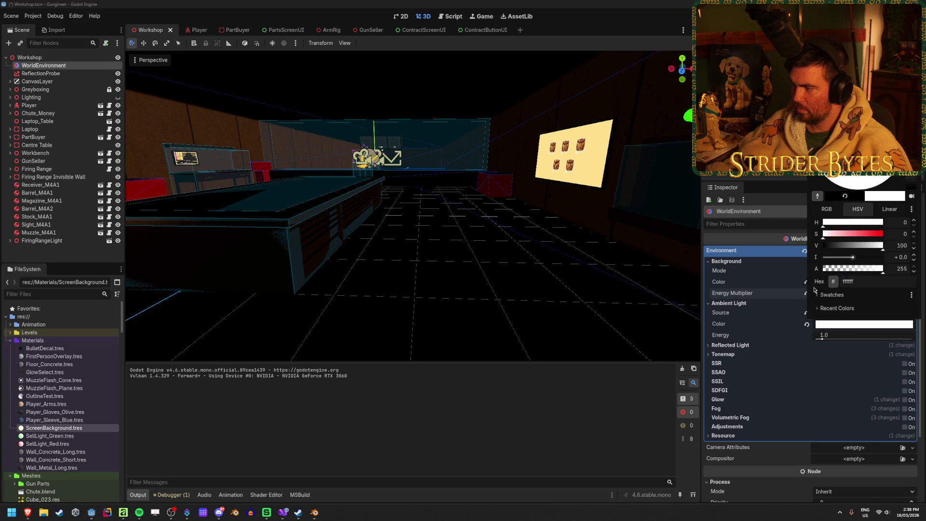
{"action": "left_click", "coordinate": [823, 354]}
{"action": "left_click_drag", "start_coordinate": [822, 338], "coordinate": [846, 339]}
{"action": "left_click_drag", "start_coordinate": [836, 296], "coordinate": [844, 298]}
{"action": "left_click_drag", "start_coordinate": [847, 339], "coordinate": [862, 339]}
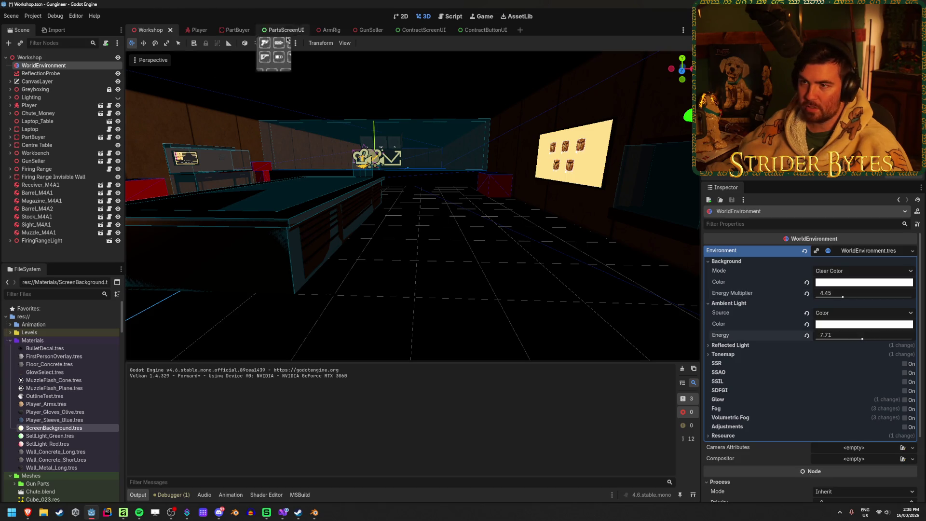
{"action": "left_click", "coordinate": [272, 43]}
{"action": "left_click", "coordinate": [272, 43]}
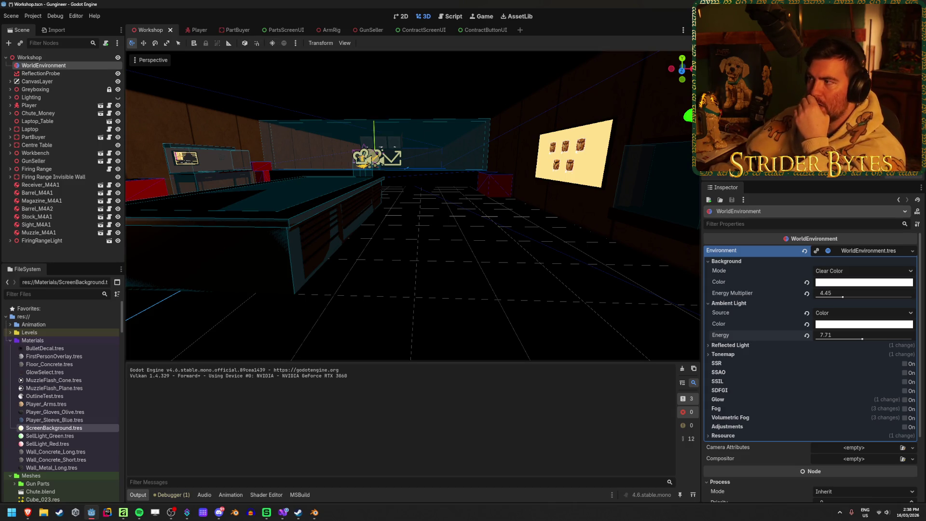
- Save and run the game with F5, then stop it with F8
{"action": "key", "text": "F5"}
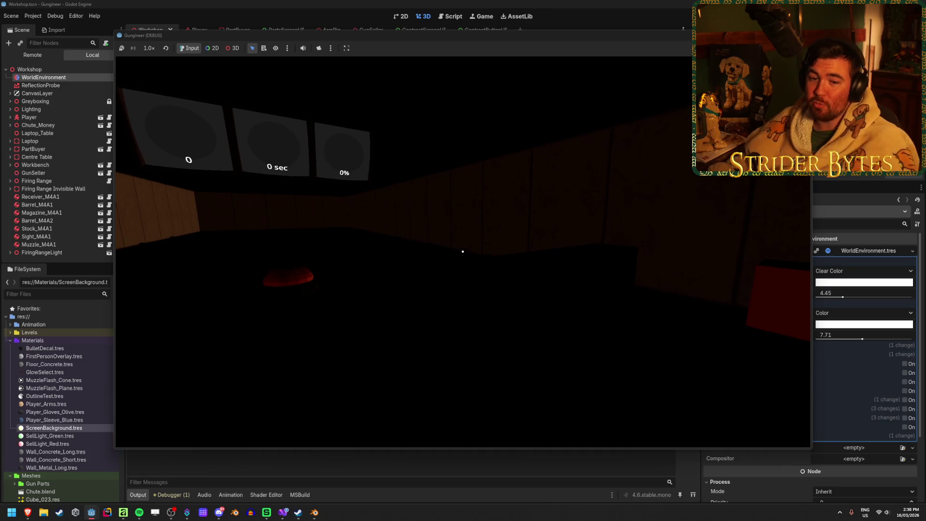
{"action": "key", "text": "F8"}
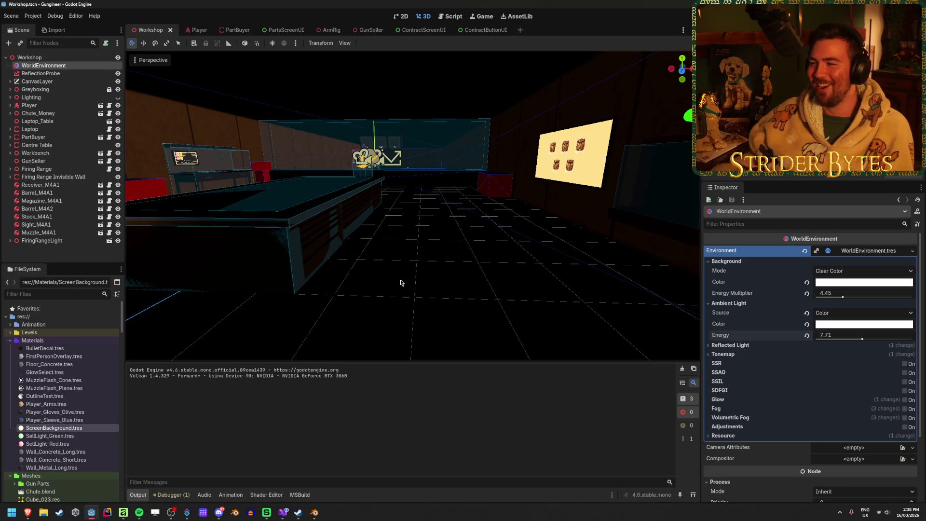
- Revert the ambient light and background colour and energy properties to defaults, then save
{"action": "left_click", "coordinate": [806, 335]}
{"action": "left_click", "coordinate": [806, 324]}
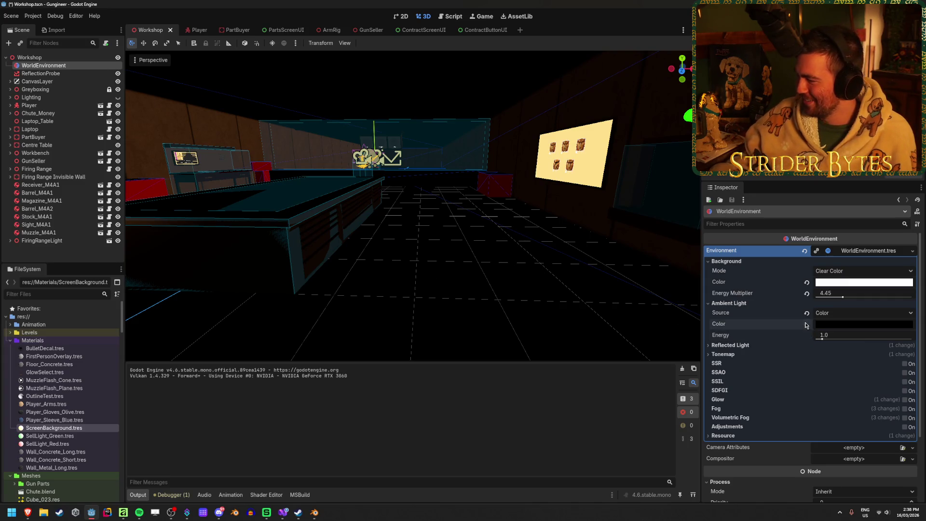
{"action": "left_click", "coordinate": [806, 312]}
{"action": "left_click", "coordinate": [806, 283]}
{"action": "left_click", "coordinate": [806, 283]}
{"action": "key", "text": "ctrl+s"}
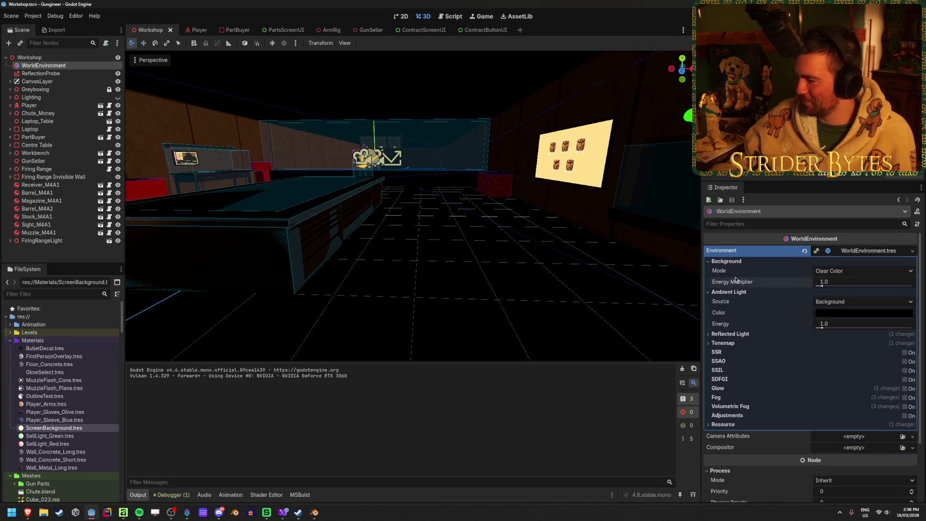
- Collapse the environment sections and make the Lighting group visible
{"action": "left_click", "coordinate": [737, 261]}
{"action": "left_click", "coordinate": [735, 270]}
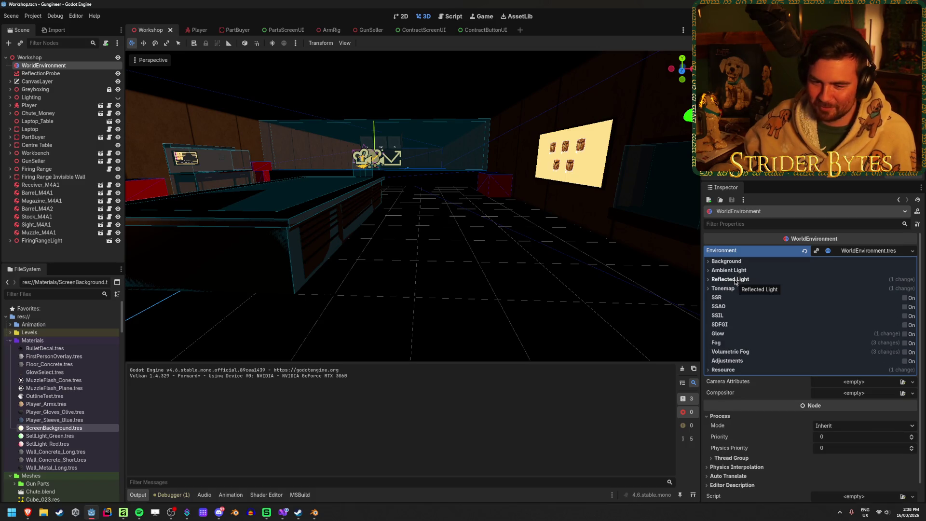
{"action": "left_click", "coordinate": [729, 289]}
{"action": "left_click", "coordinate": [729, 289]}
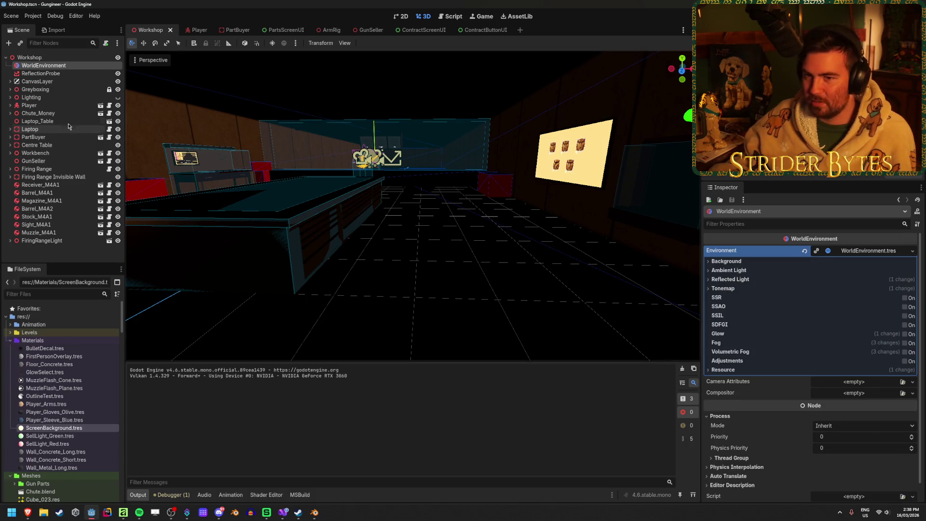
{"action": "left_click", "coordinate": [117, 97]}
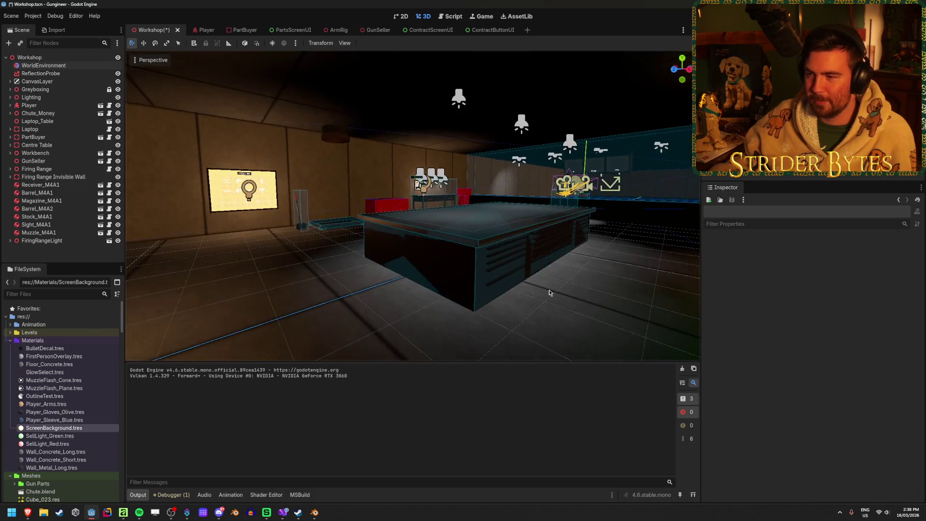
- Run a quick test of the game, then stop it and return to the viewport
{"action": "key", "text": "F5"}
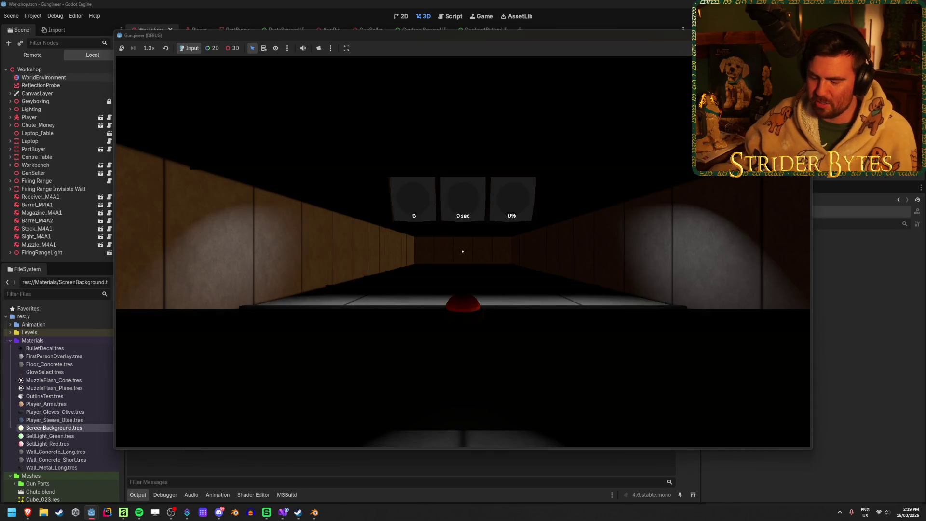
{"action": "mouse_move", "coordinate": [462, 251]}
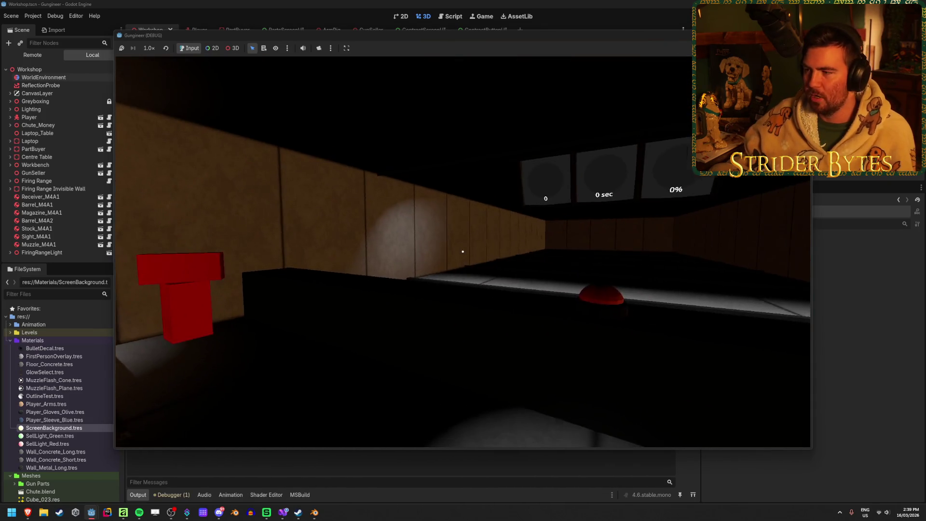
{"action": "key", "text": "F8"}
{"action": "mouse_move", "coordinate": [339, 256]}
{"action": "left_mouse_down"}
{"action": "mouse_move", "coordinate": [366, 250]}
{"action": "mouse_move", "coordinate": [338, 257]}
{"action": "left_mouse_up"}
- Turn visibility back on for OmniLight3D through OmniLight3D7 and save the Workshop scene
{"action": "left_click", "coordinate": [10, 97]}
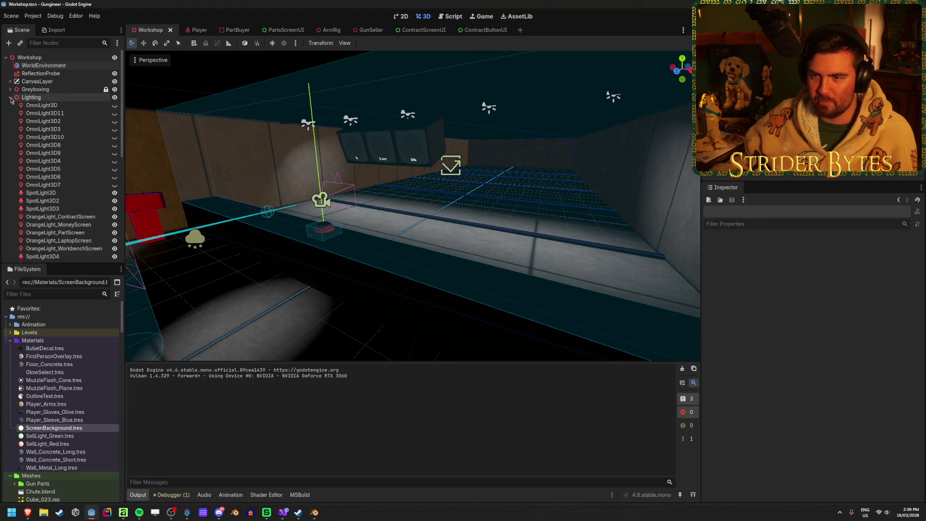
{"action": "left_click", "coordinate": [48, 185]}
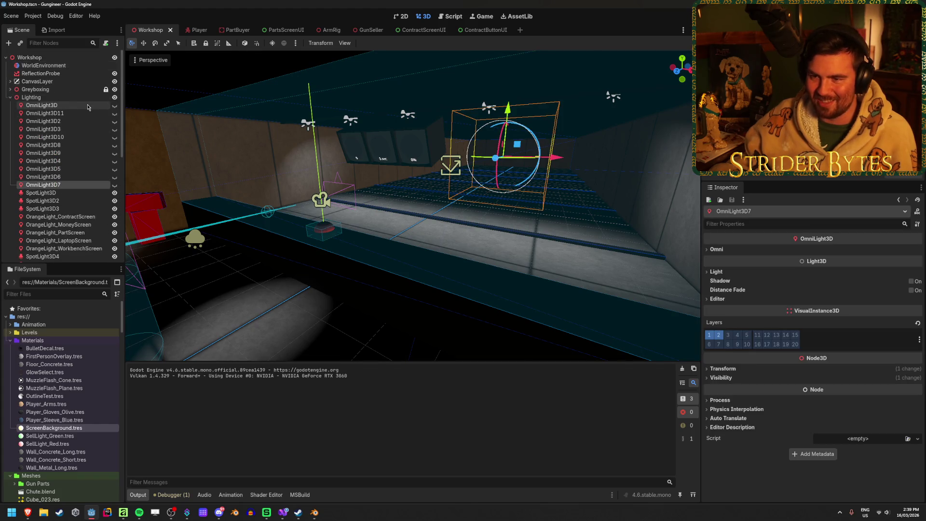
{"action": "left_click", "coordinate": [87, 107], "text": "shift"}
{"action": "left_click", "coordinate": [114, 105]}
{"action": "left_click", "coordinate": [580, 227]}
{"action": "key", "text": "ctrl+s"}
{"action": "left_click_drag", "start_coordinate": [579, 227], "coordinate": [573, 231]}
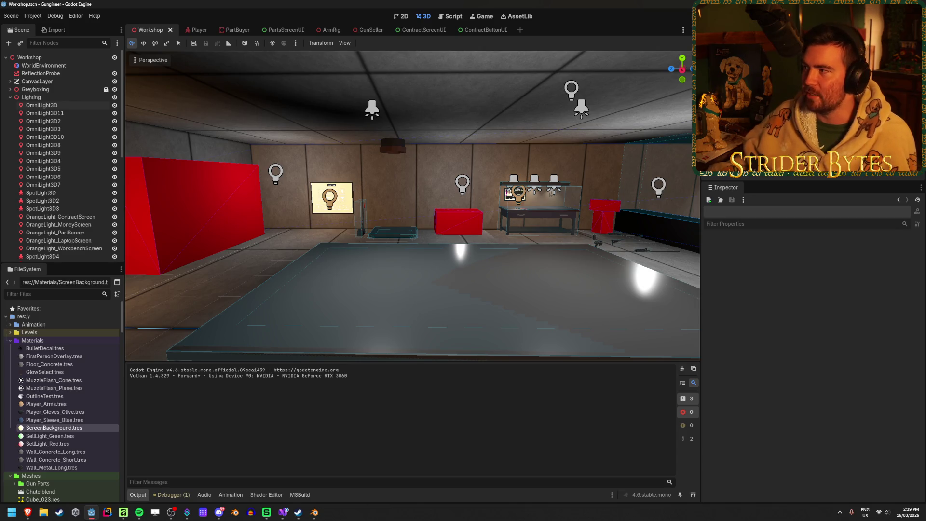
- Launch the game with F5 to view the relit workshop
{"action": "key", "text": "F5"}
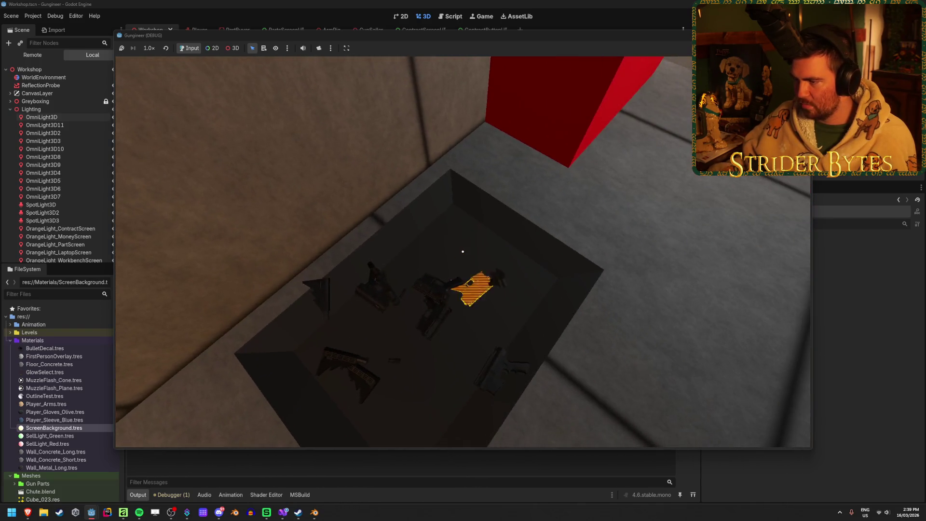
{"action": "key", "text": "w"}
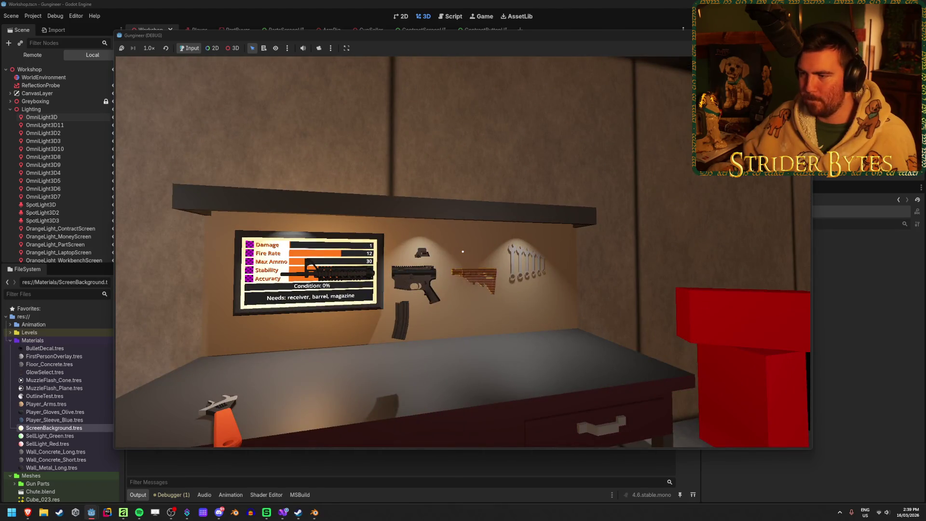
{"action": "key", "text": "w"}
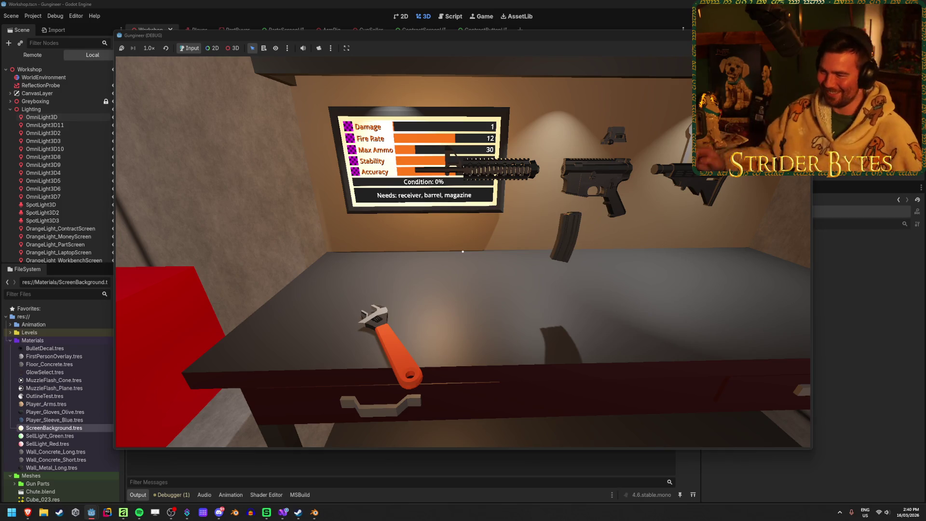
{"action": "key", "text": "s"}
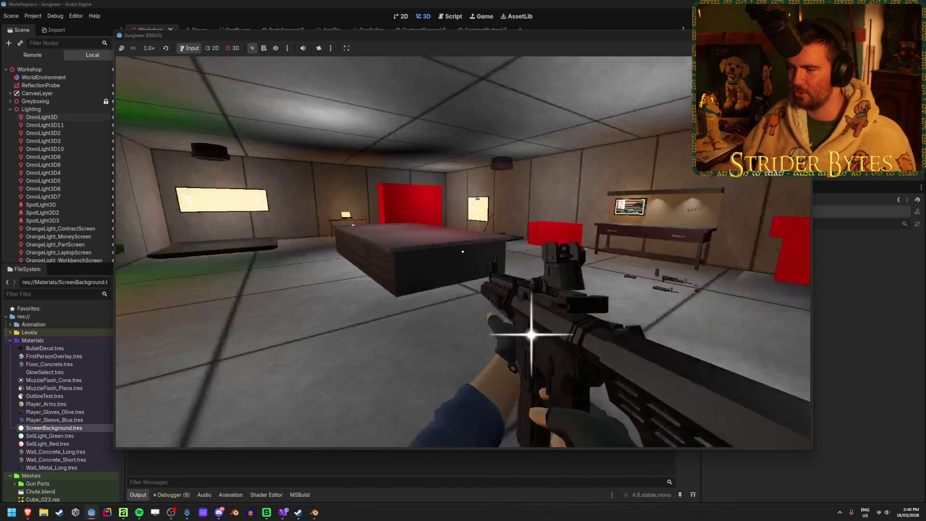
{"action": "left_click", "coordinate": [462, 252]}
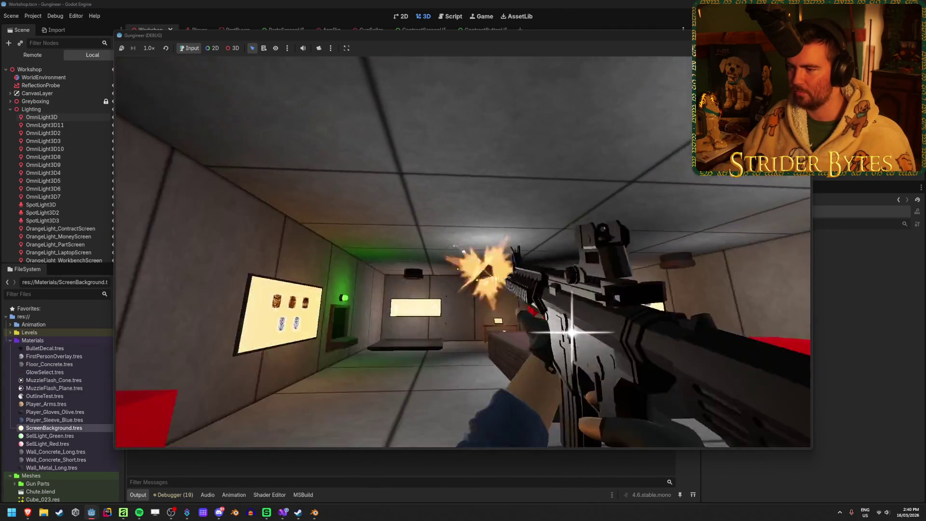
{"action": "left_click", "coordinate": [463, 251]}
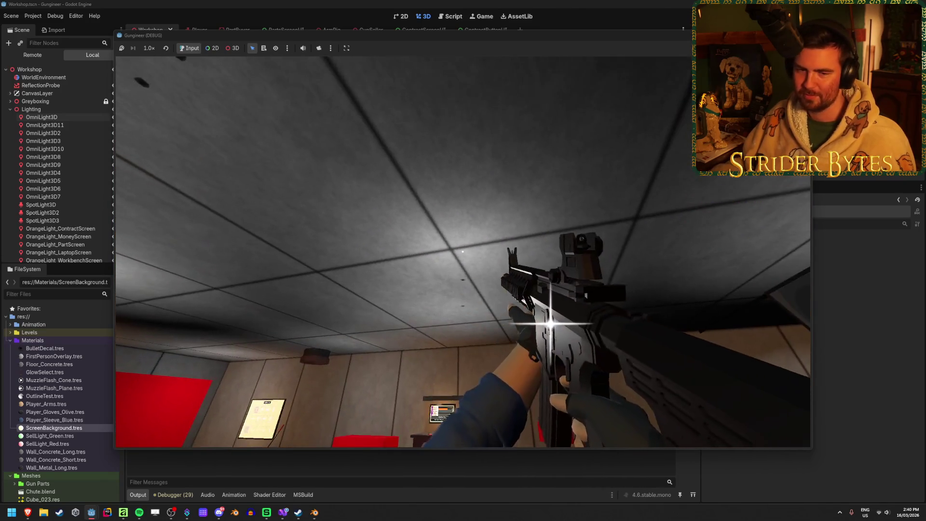
{"action": "left_click", "coordinate": [462, 252]}
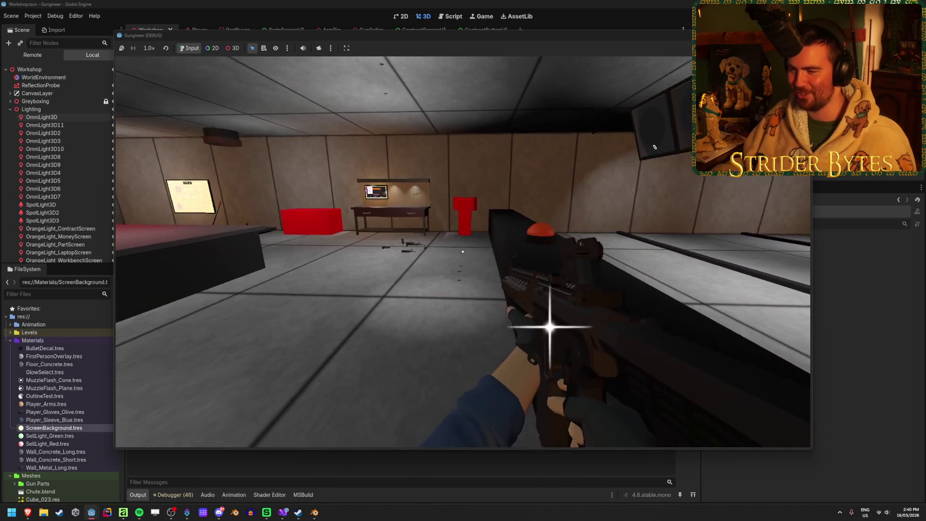
{"action": "left_click", "coordinate": [463, 252]}
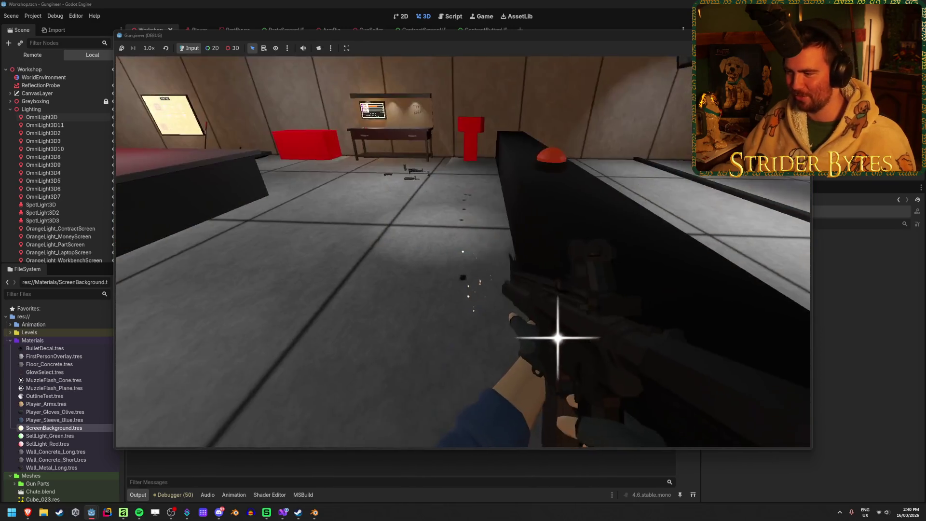
{"action": "left_click", "coordinate": [462, 252]}
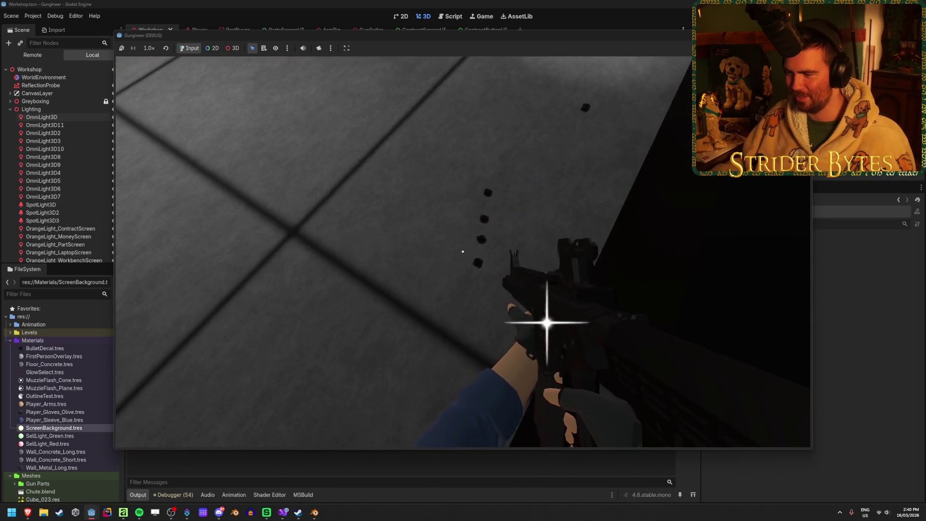
{"action": "left_click", "coordinate": [463, 251]}
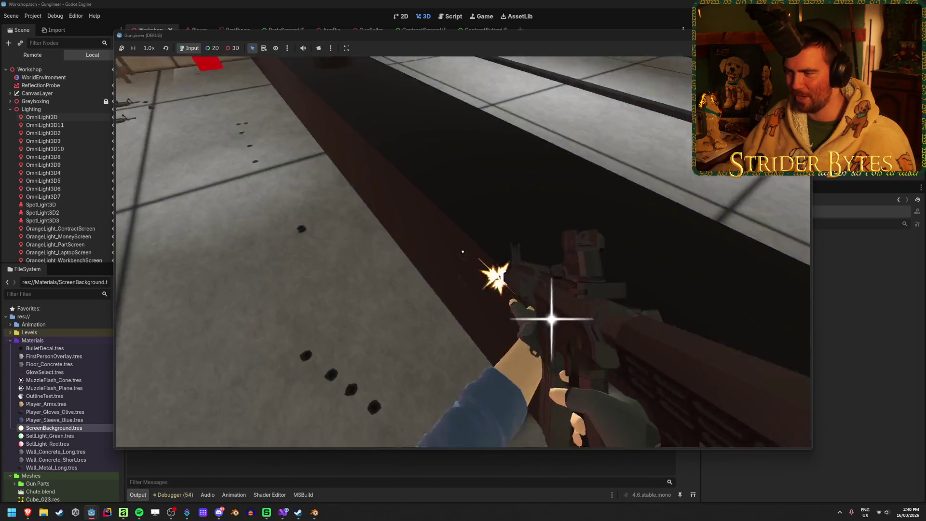
{"action": "left_click", "coordinate": [462, 252]}
{"action": "left_click", "coordinate": [463, 251]}
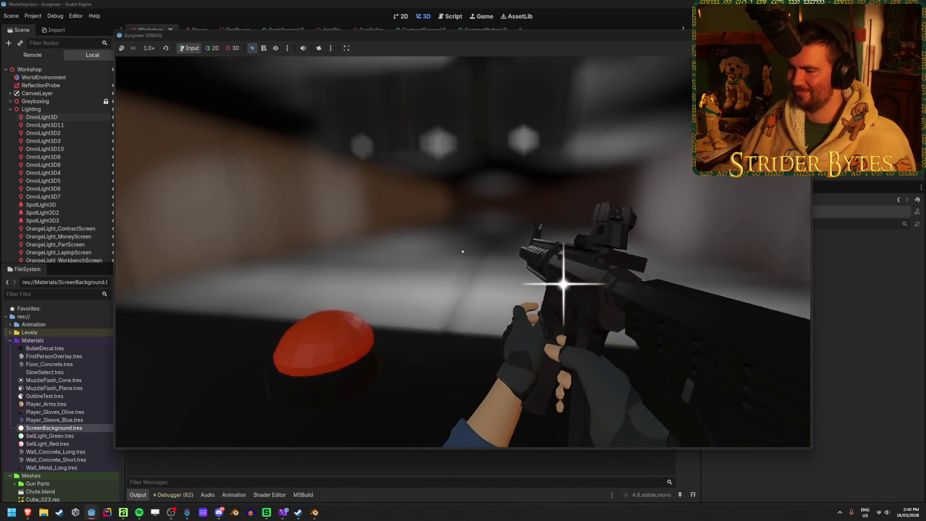
{"action": "key", "text": "r"}
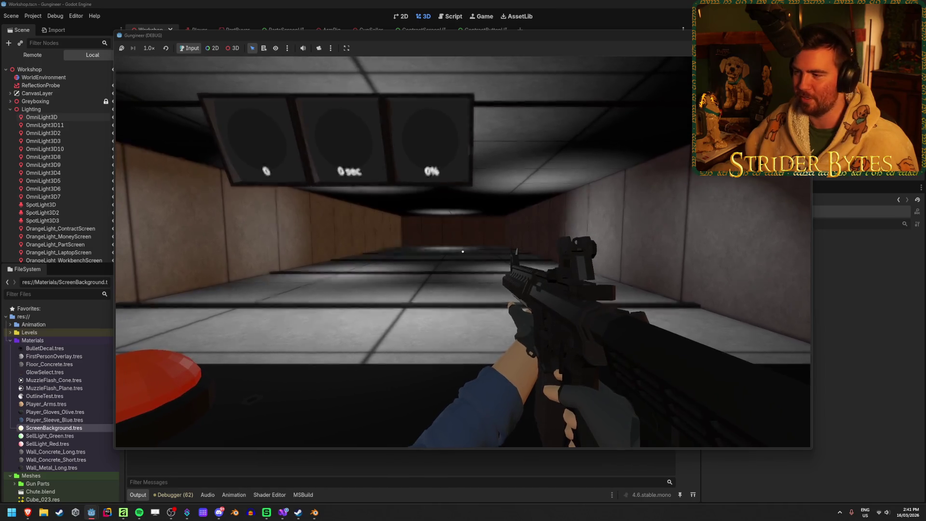
{"action": "key", "text": "f"}
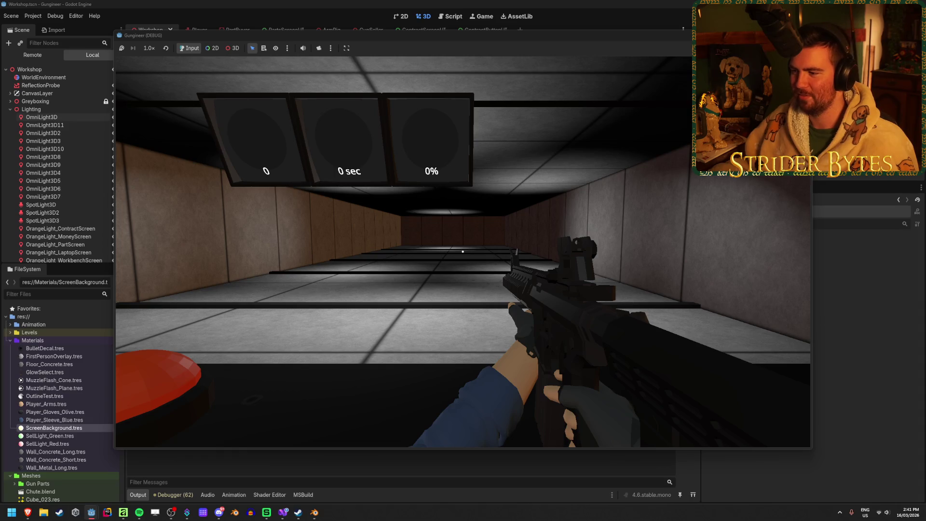
{"action": "key", "text": "f"}
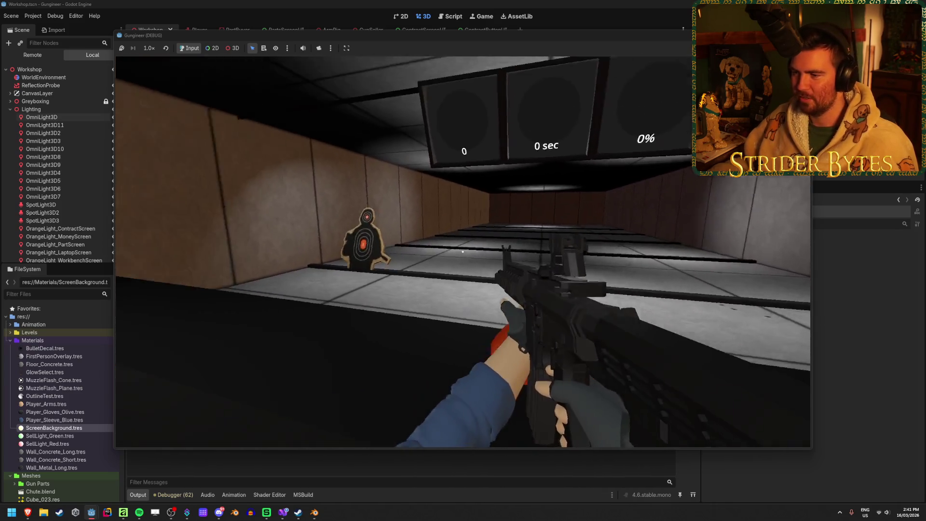
{"action": "right_click", "coordinate": [462, 251]}
{"action": "left_click", "coordinate": [463, 251]}
{"action": "left_click", "coordinate": [463, 252]}
{"action": "left_click", "coordinate": [463, 251]}
{"action": "left_click", "coordinate": [462, 251]}
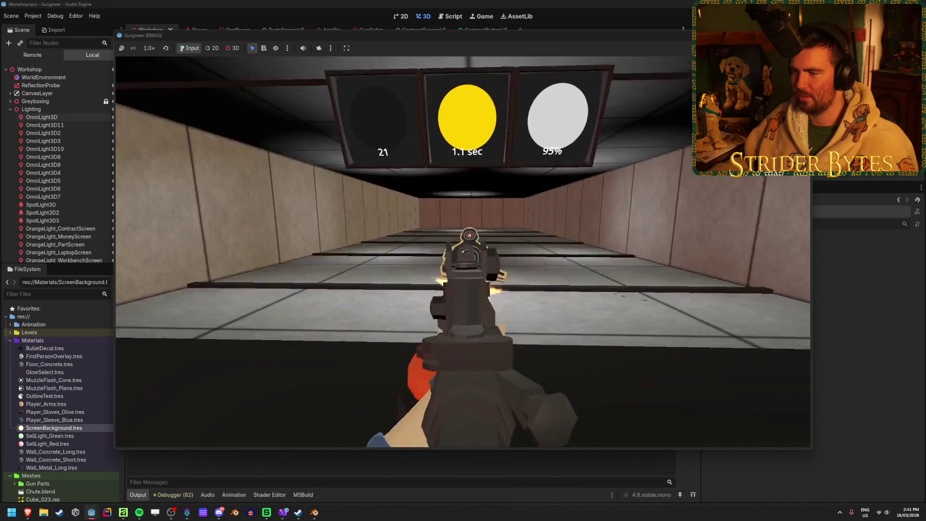
{"action": "left_click", "coordinate": [462, 251]}
{"action": "left_click", "coordinate": [462, 251]}
{"action": "left_click", "coordinate": [463, 251]}
{"action": "left_click", "coordinate": [463, 251]}
{"action": "left_click", "coordinate": [462, 251]}
{"action": "left_click", "coordinate": [463, 251]}
{"action": "left_click", "coordinate": [463, 251]}
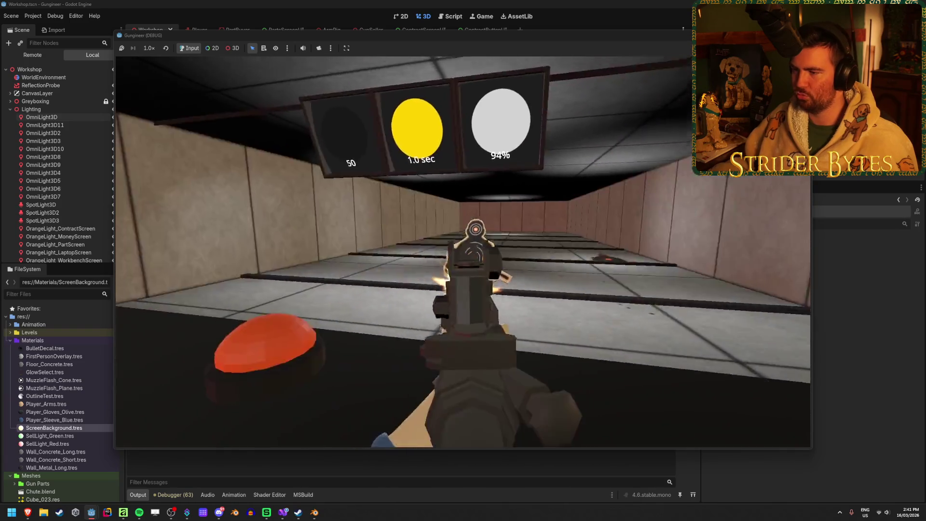
{"action": "left_click", "coordinate": [463, 251]}
{"action": "left_click", "coordinate": [463, 251]}
{"action": "left_click", "coordinate": [463, 251]}
{"action": "left_click", "coordinate": [463, 251]}
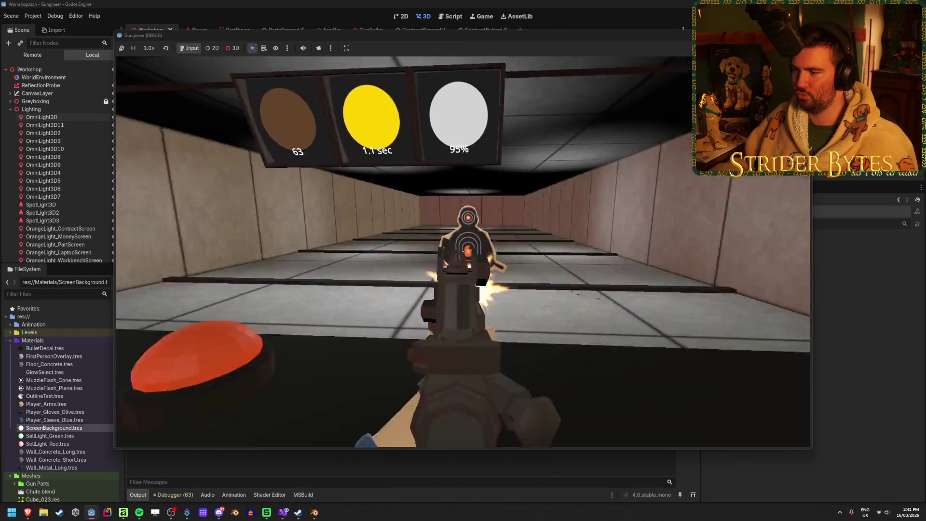
{"action": "left_click", "coordinate": [462, 251]}
{"action": "left_click", "coordinate": [462, 251]}
{"action": "left_click", "coordinate": [463, 251]}
{"action": "left_click", "coordinate": [463, 251]}
{"action": "left_click", "coordinate": [463, 251]}
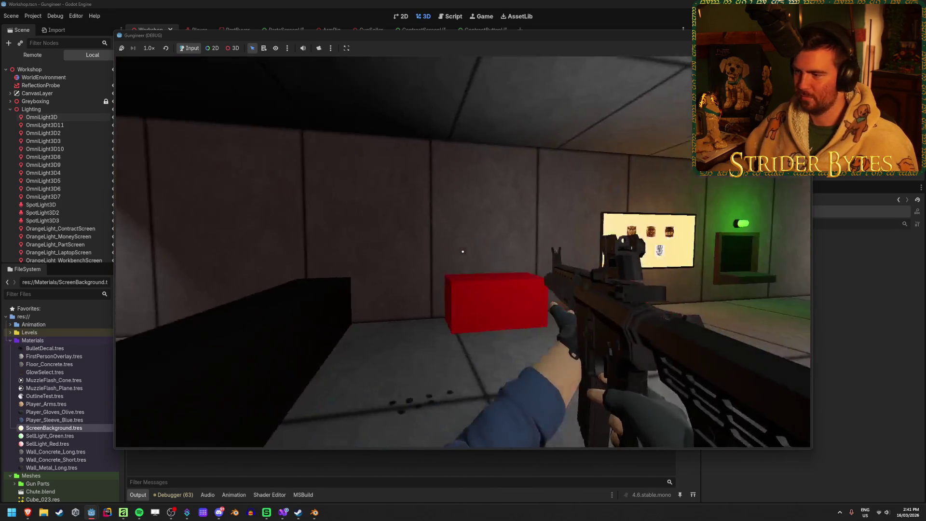
{"action": "key", "text": "w"}
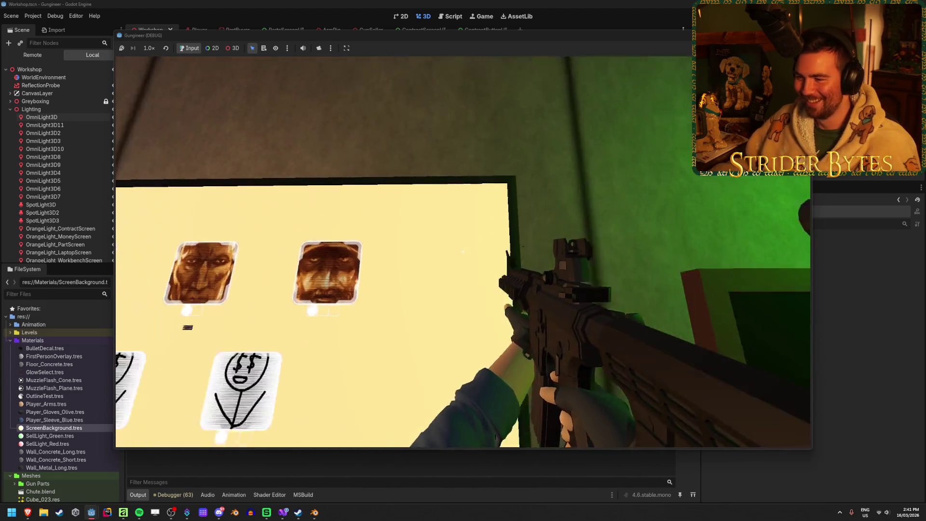
- In the game, browse contracts on the portrait screen, starting with Cpt. Cost
{"action": "left_click", "coordinate": [462, 251]}
{"action": "key", "text": "w"}
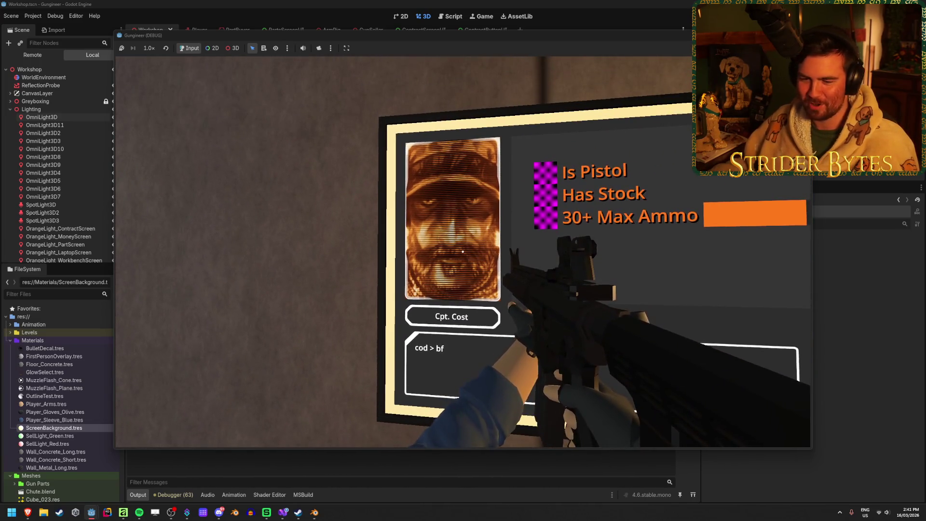
{"action": "left_click", "coordinate": [463, 250]}
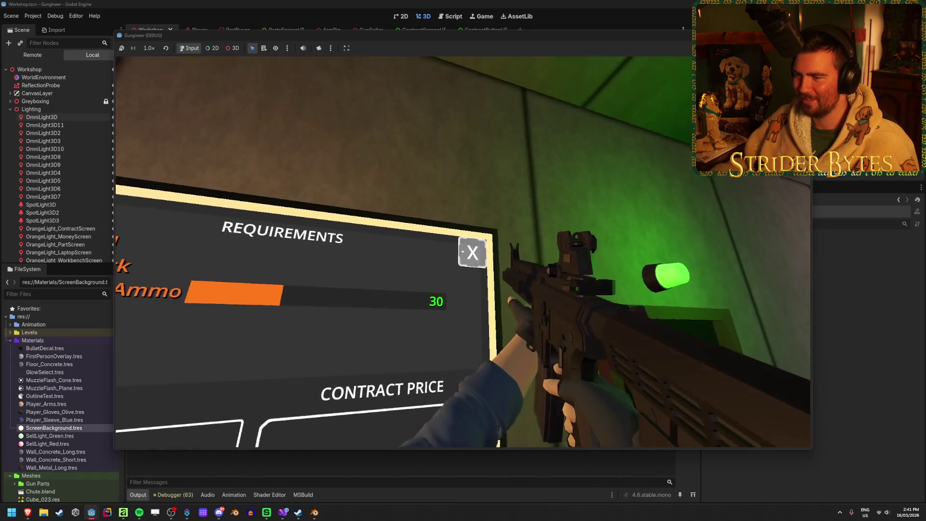
{"action": "left_click", "coordinate": [462, 251]}
{"action": "left_click", "coordinate": [462, 250]}
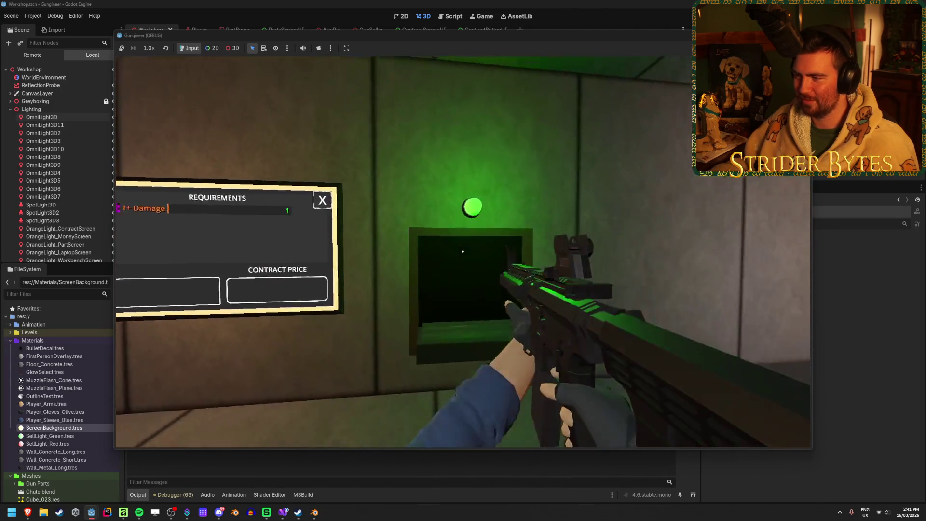
- Drop the rifle into the wall chute, split the green part, then stop the game with F8
{"action": "left_click", "coordinate": [463, 250]}
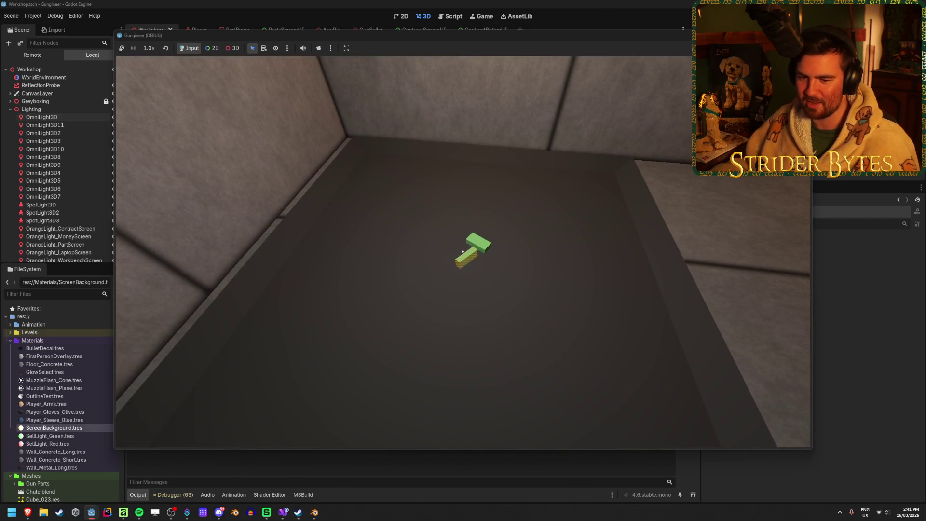
{"action": "left_click", "coordinate": [462, 251]}
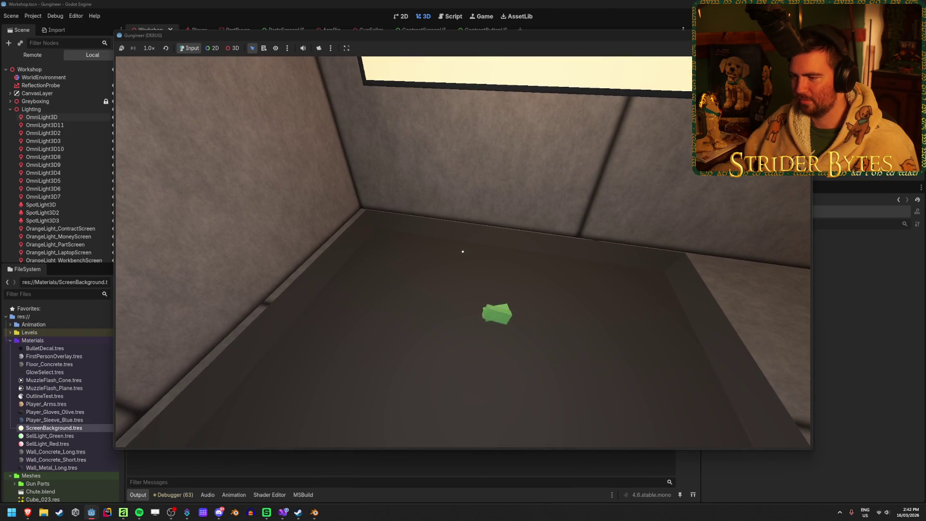
{"action": "mouse_move", "coordinate": [462, 252]}
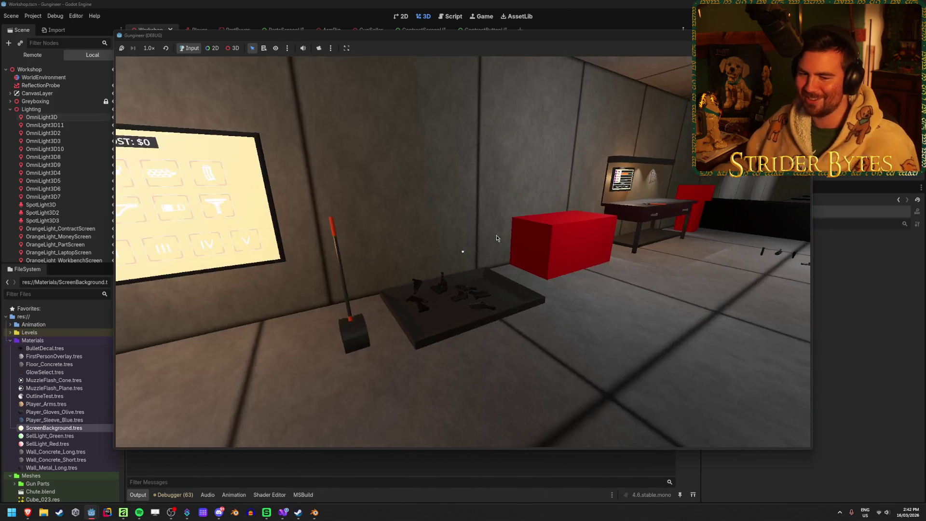
{"action": "key", "text": "F8"}
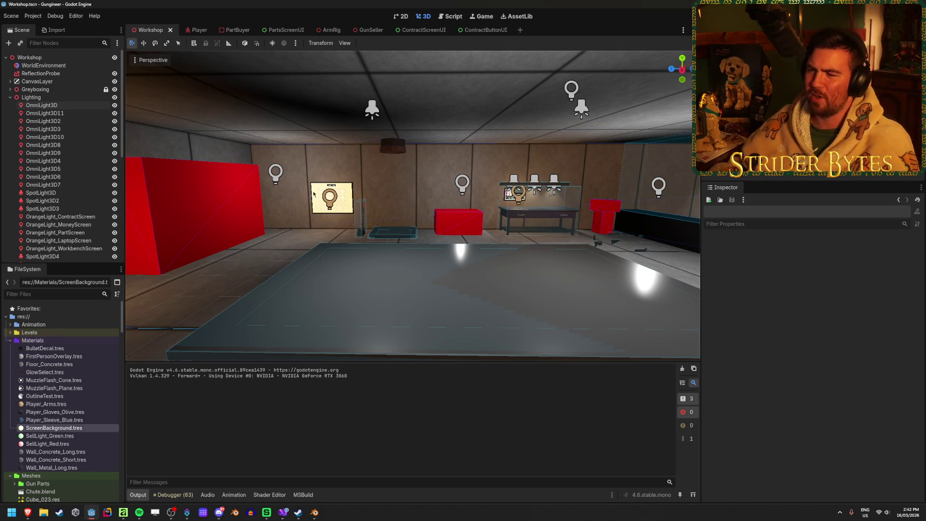
{"action": "left_click_drag", "start_coordinate": [222, 282], "coordinate": [483, 287]}
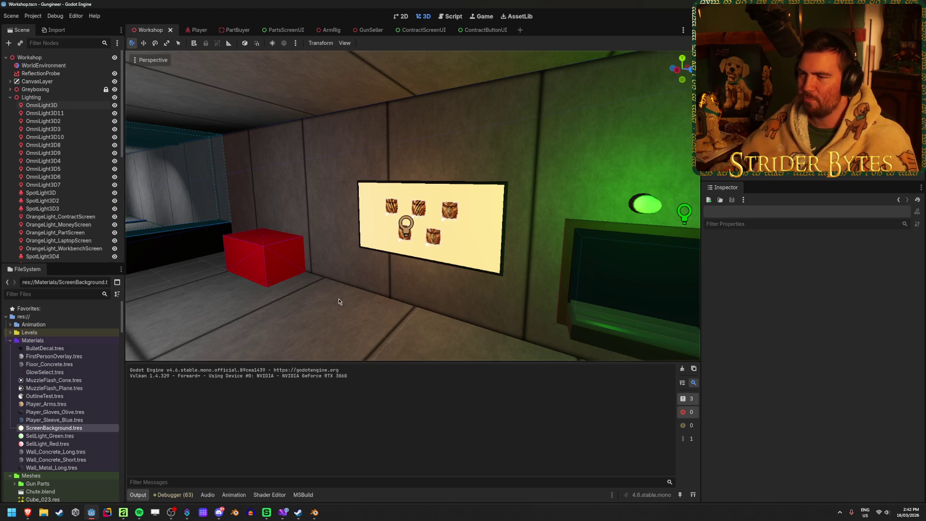
{"action": "left_click_drag", "start_coordinate": [323, 297], "coordinate": [349, 281]}
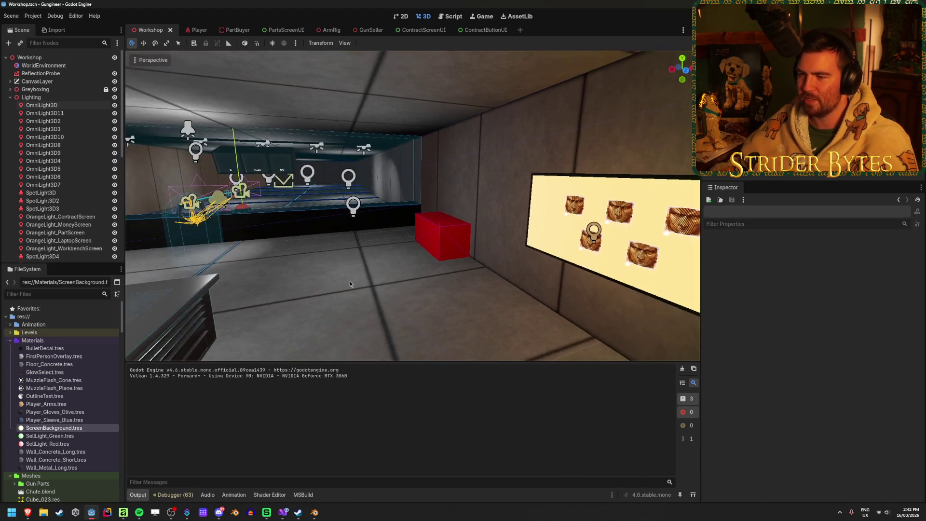
{"action": "left_click_drag", "start_coordinate": [495, 299], "coordinate": [511, 292]}
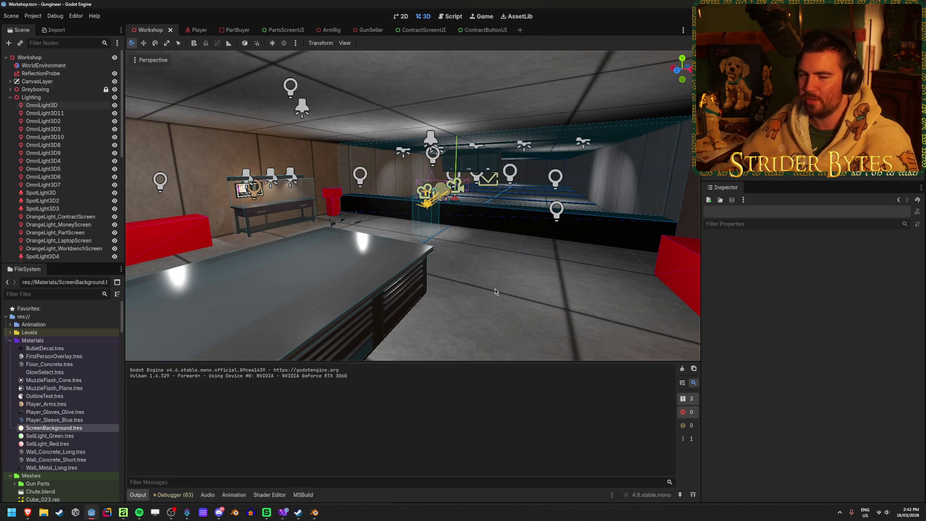
{"action": "mouse_move", "coordinate": [508, 286]}
{"action": "left_mouse_down"}
{"action": "mouse_move", "coordinate": [443, 291]}
{"action": "mouse_move", "coordinate": [510, 289]}
{"action": "left_mouse_up"}
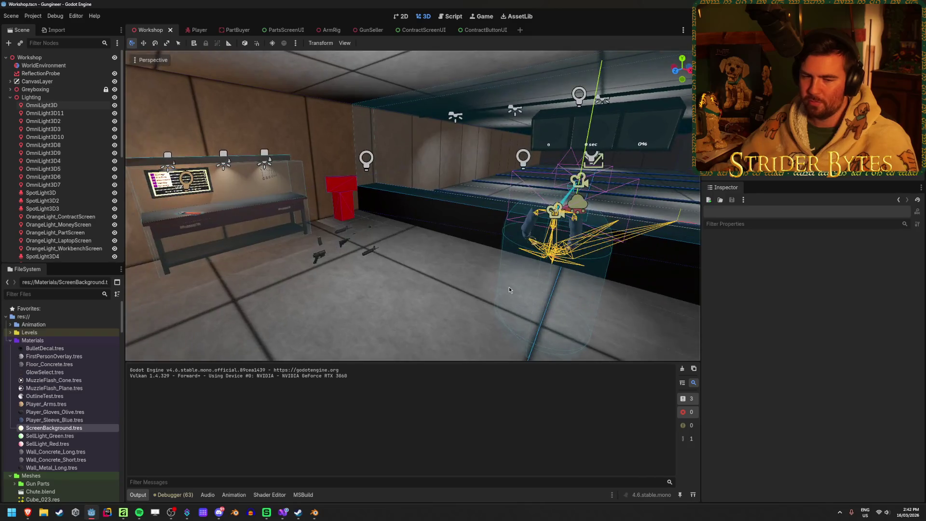
{"action": "mouse_move", "coordinate": [438, 305]}
{"action": "left_mouse_down"}
{"action": "mouse_move", "coordinate": [414, 307]}
{"action": "mouse_move", "coordinate": [458, 291]}
{"action": "left_mouse_up"}
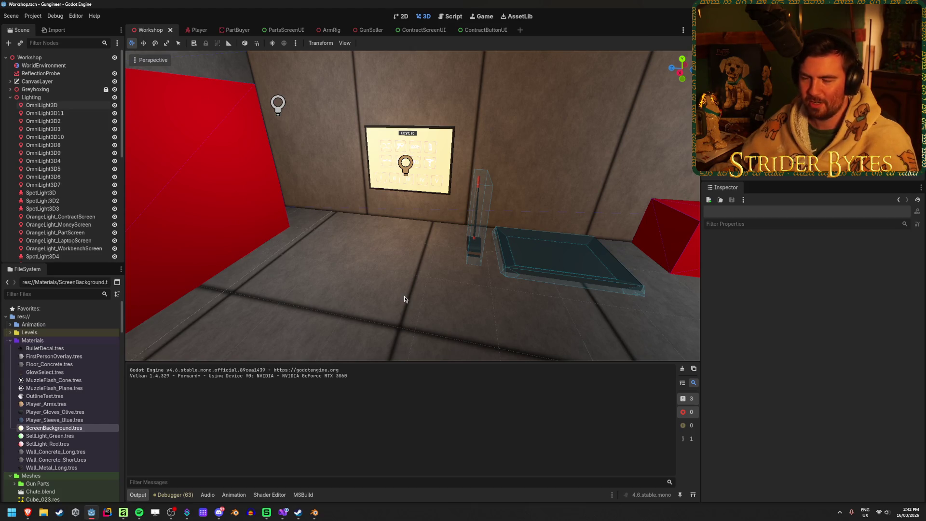
{"action": "mouse_move", "coordinate": [399, 331]}
{"action": "left_mouse_down"}
{"action": "mouse_move", "coordinate": [367, 333]}
{"action": "mouse_move", "coordinate": [353, 306]}
{"action": "left_mouse_up"}
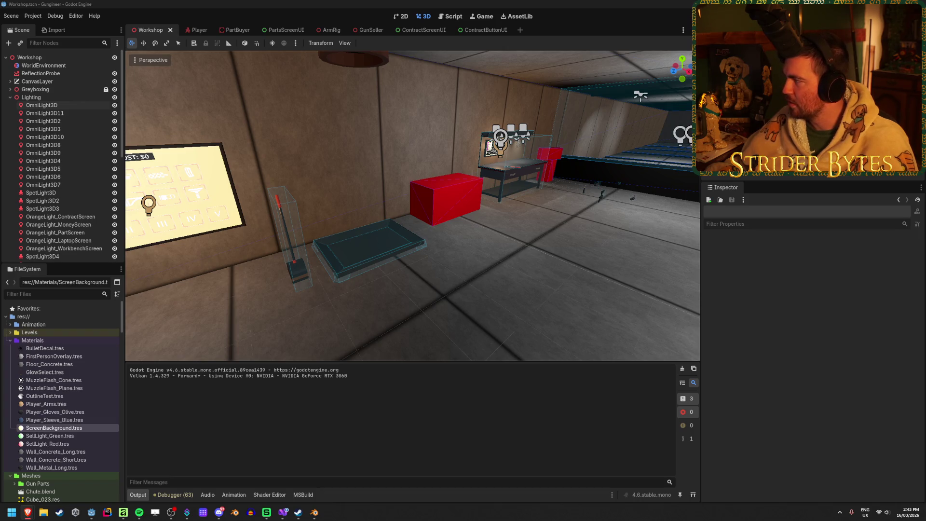
{"action": "left_click", "coordinate": [536, 252]}
{"action": "scroll", "coordinate": [535, 251], "scroll_direction": "down", "scroll_amount": 3}
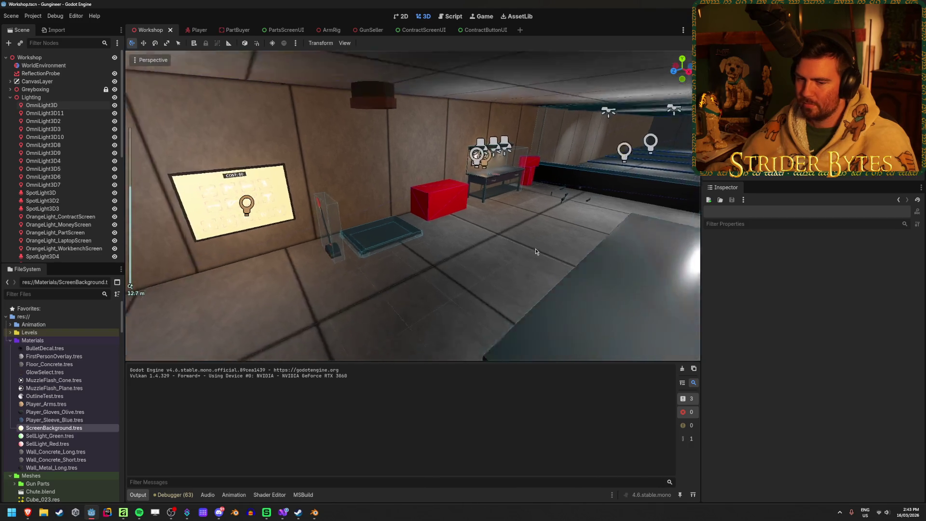
{"action": "scroll", "coordinate": [535, 251], "scroll_direction": "up", "scroll_amount": 2}
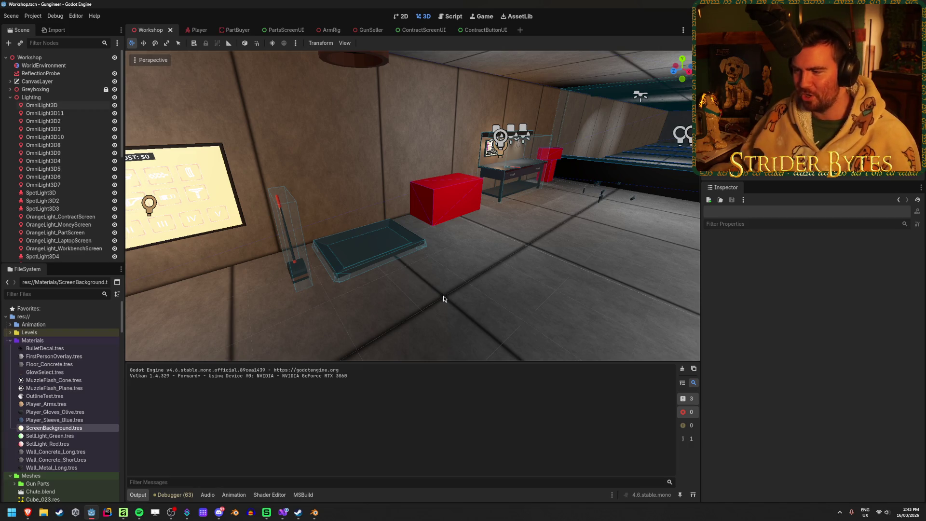
{"action": "key", "text": "a"}
{"action": "mouse_move", "coordinate": [451, 301]}
{"action": "left_mouse_down"}
{"action": "mouse_move", "coordinate": [698, 304]}
{"action": "mouse_move", "coordinate": [389, 320]}
{"action": "mouse_move", "coordinate": [406, 303]}
{"action": "left_mouse_up"}
{"action": "mouse_move", "coordinate": [393, 260]}
{"action": "left_mouse_down"}
{"action": "mouse_move", "coordinate": [448, 258]}
{"action": "mouse_move", "coordinate": [386, 261]}
{"action": "mouse_move", "coordinate": [433, 260]}
{"action": "left_mouse_up"}
{"action": "left_click", "coordinate": [60, 217]}
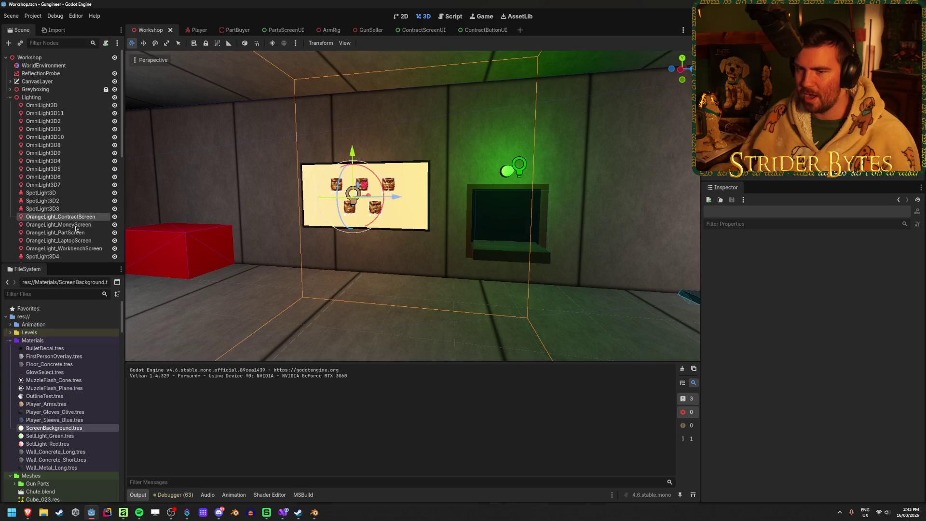
- Set Light Energy to 1 on all five OrangeLight nodes and save the Workshop scene
{"action": "left_click", "coordinate": [77, 249], "text": "shift"}
{"action": "left_click", "coordinate": [716, 271]}
{"action": "left_click", "coordinate": [864, 293]}
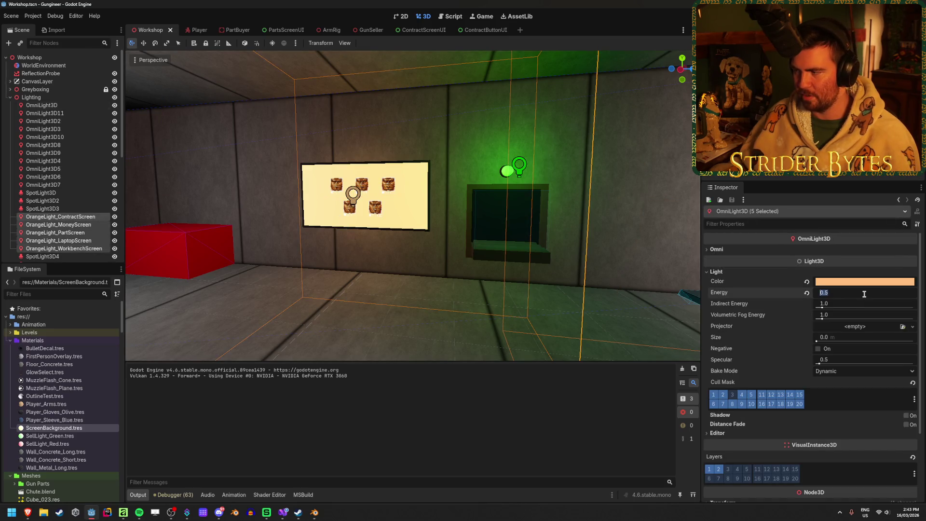
{"action": "type", "text": "1"}
{"action": "key", "text": "Return"}
{"action": "left_click", "coordinate": [323, 313]}
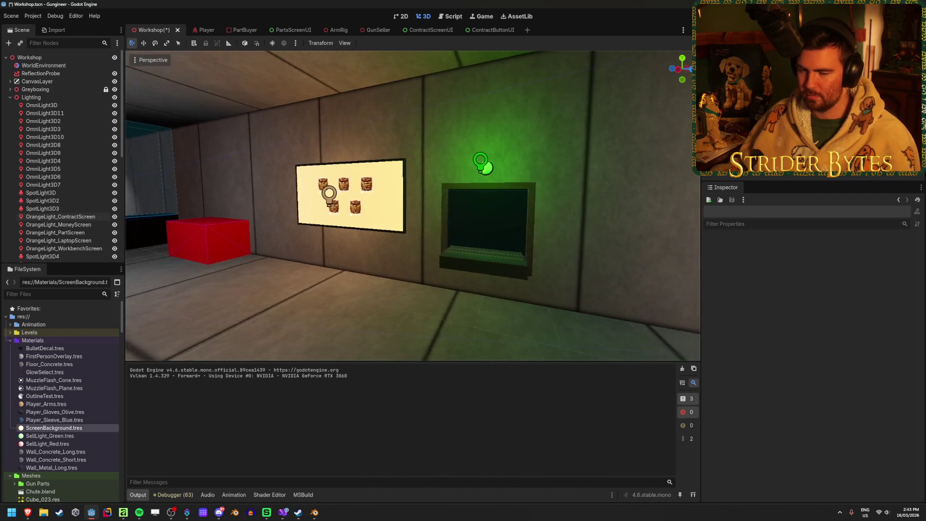
{"action": "key", "text": "ctrl+s"}
{"action": "key", "text": "w"}
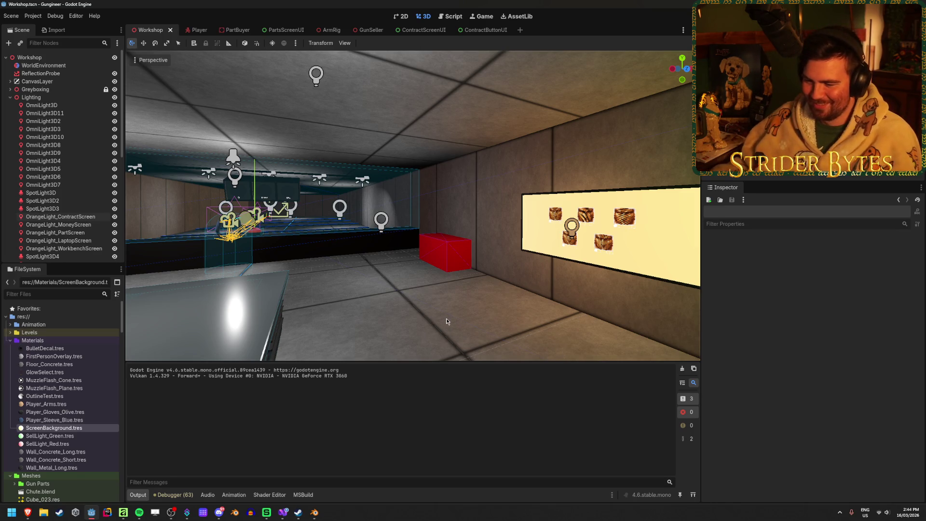
- Select all eleven omni lights and set their Light Energy to 0.1
{"action": "left_click_drag", "start_coordinate": [465, 311], "coordinate": [465, 312]}
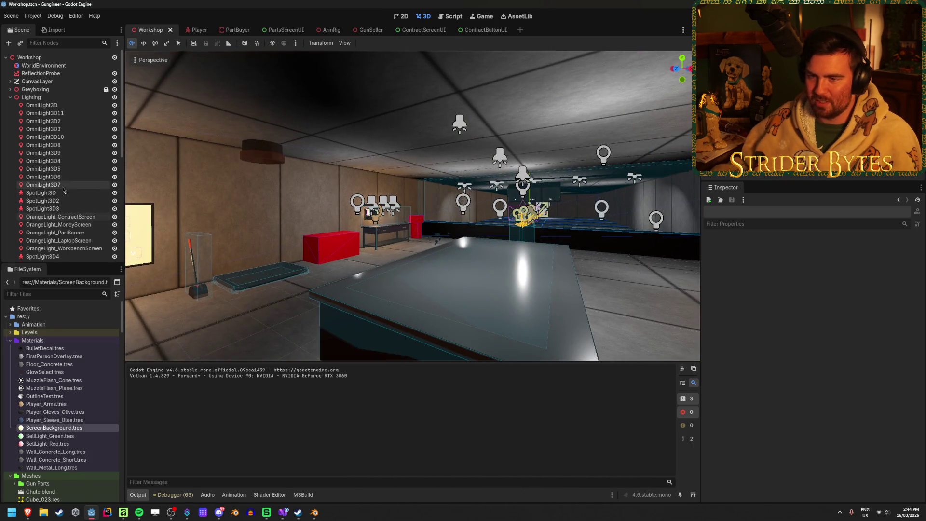
{"action": "left_click", "coordinate": [43, 185]}
{"action": "left_click", "coordinate": [60, 107], "text": "shift"}
{"action": "left_click", "coordinate": [716, 271]}
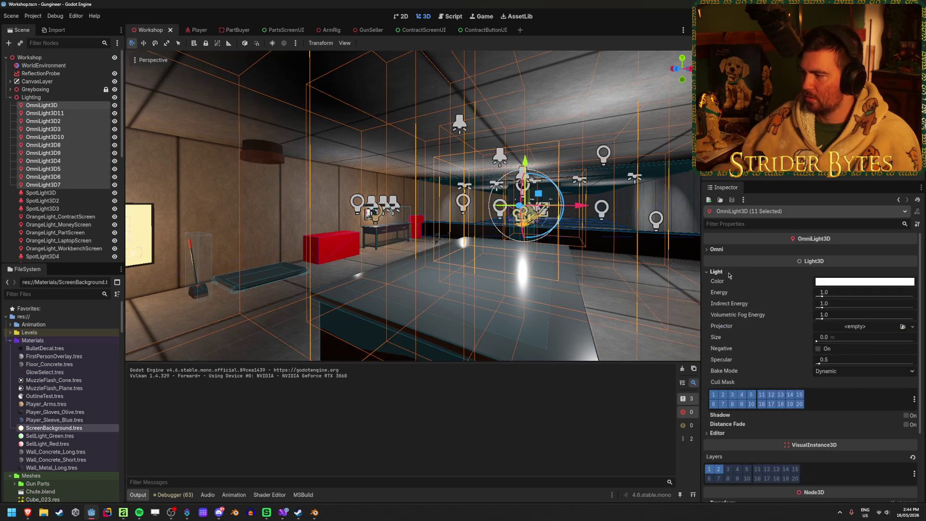
{"action": "left_click", "coordinate": [832, 292]}
{"action": "type", "text": "0.095"}
{"action": "key", "text": "Return"}
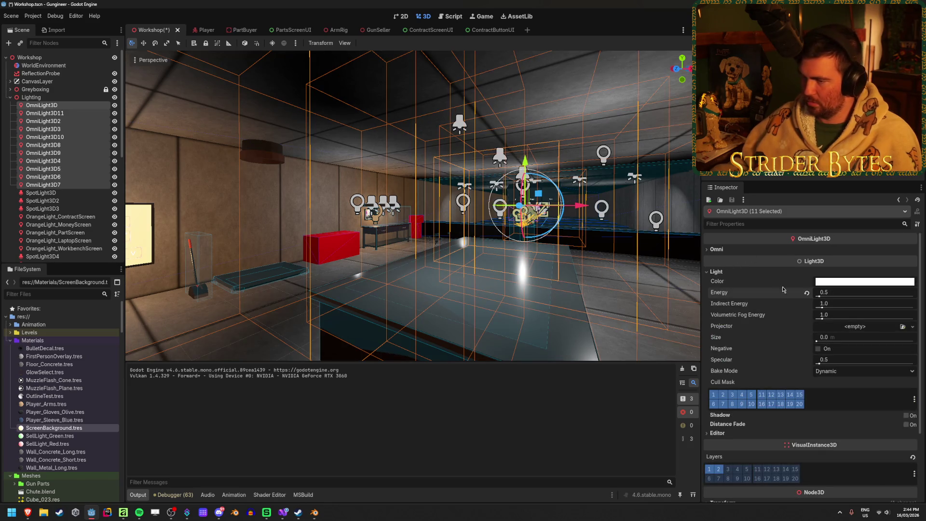
{"action": "left_click_drag", "start_coordinate": [848, 292], "coordinate": [819, 293]}
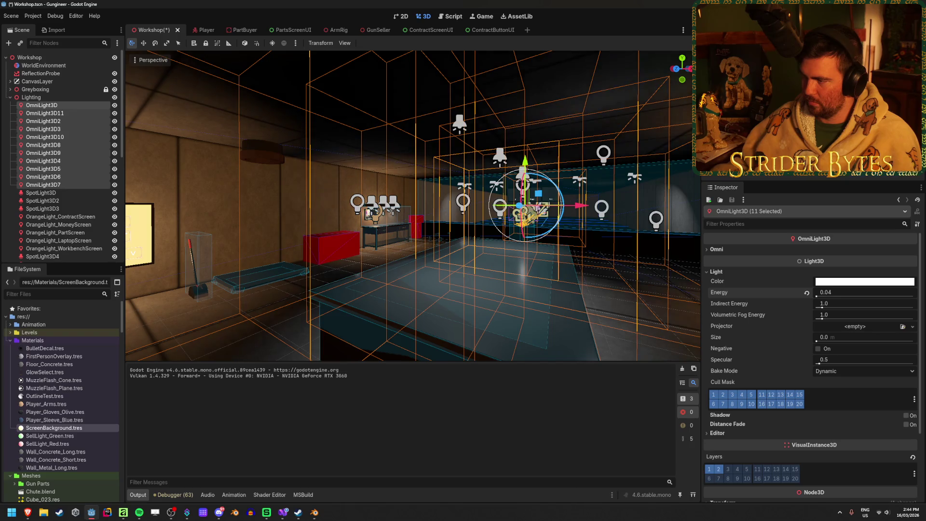
{"action": "left_click", "coordinate": [825, 298]}
{"action": "type", "text": "0.1"}
{"action": "key", "text": "Return"}
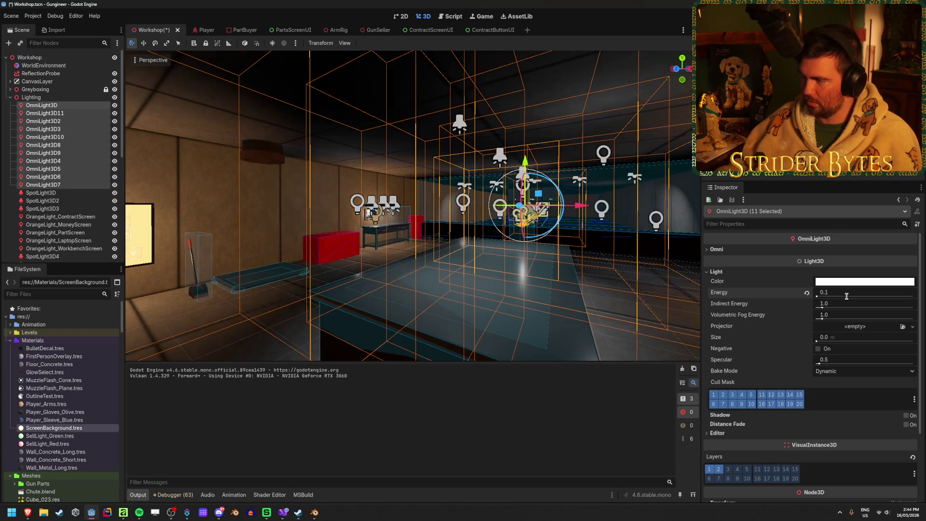
- Save the Workshop scene and launch the game to test the dimmed lighting
{"action": "left_click", "coordinate": [412, 289]}
{"action": "key", "text": "ctrl+s"}
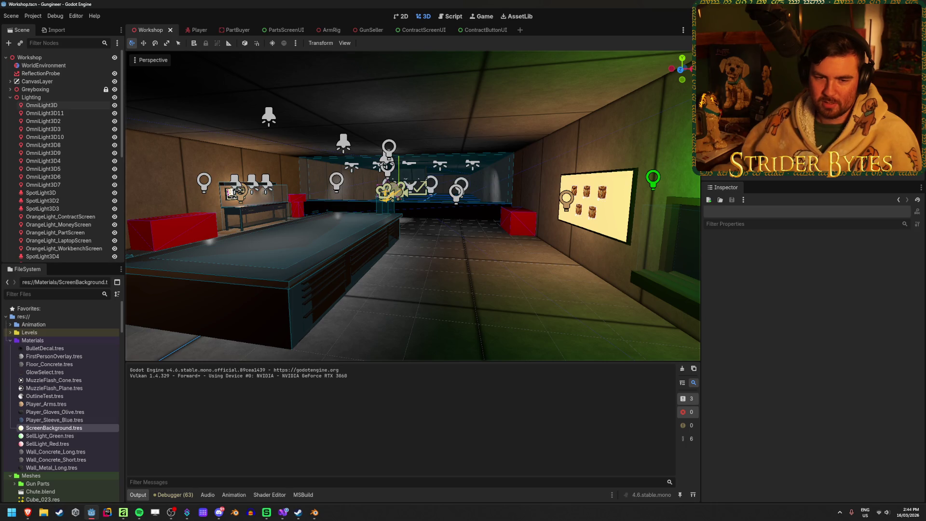
{"action": "key", "text": "alt+Tab"}
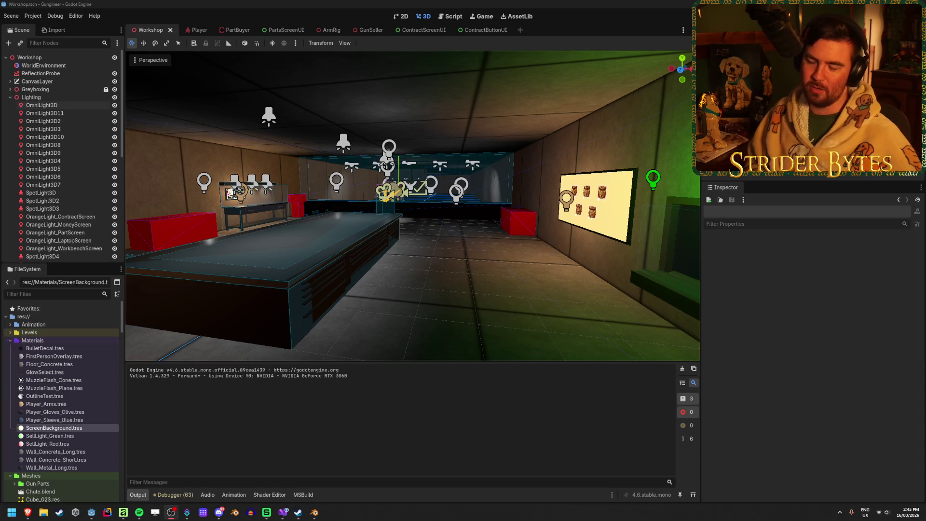
{"action": "left_click", "coordinate": [491, 274]}
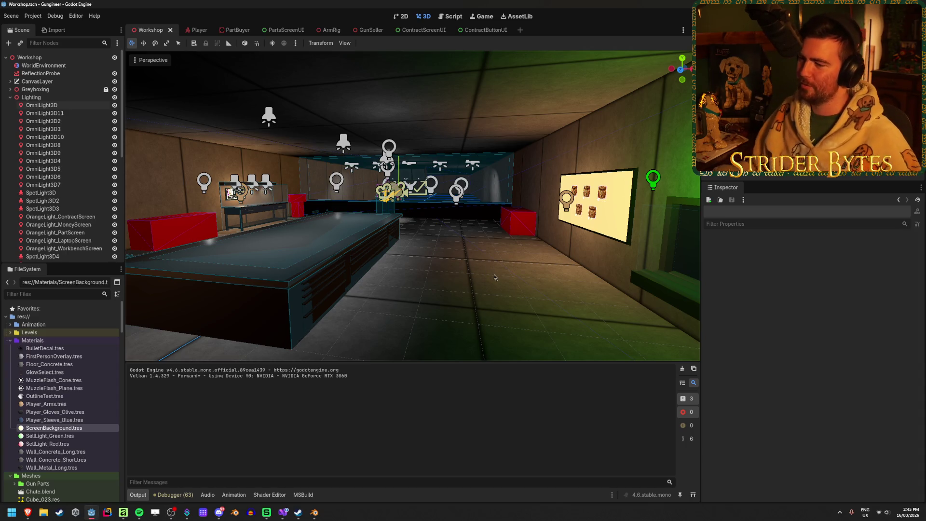
{"action": "key", "text": "F5"}
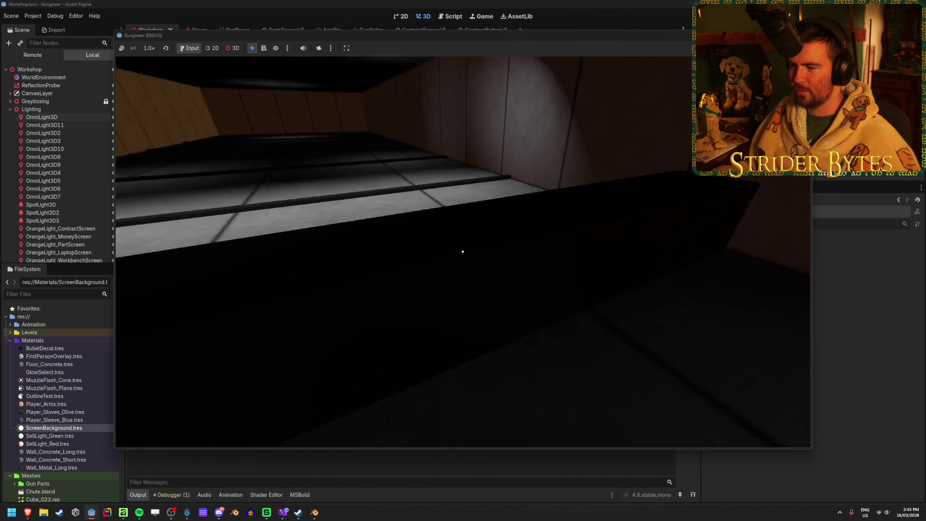
- Walk around the counter, workbench and green-lit chute in the running game
{"action": "key", "text": "s"}
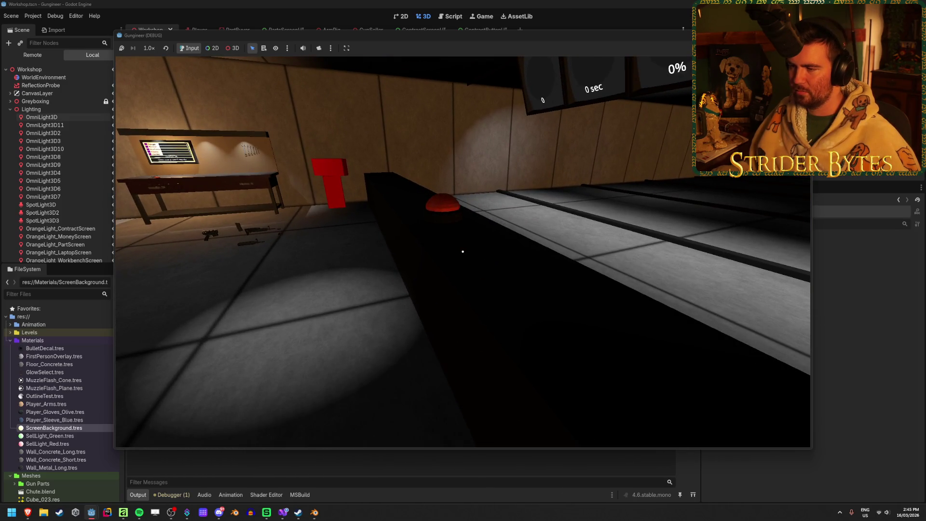
{"action": "key", "text": "w"}
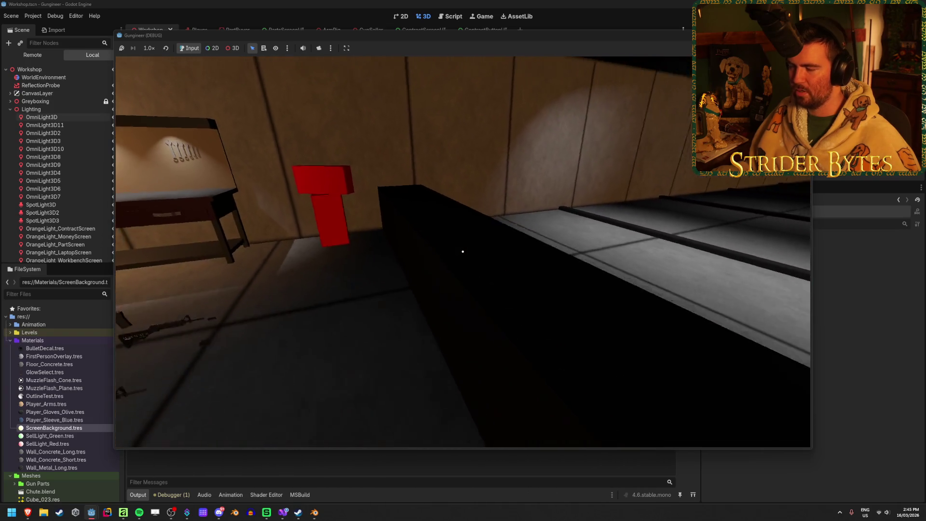
{"action": "key", "text": "w"}
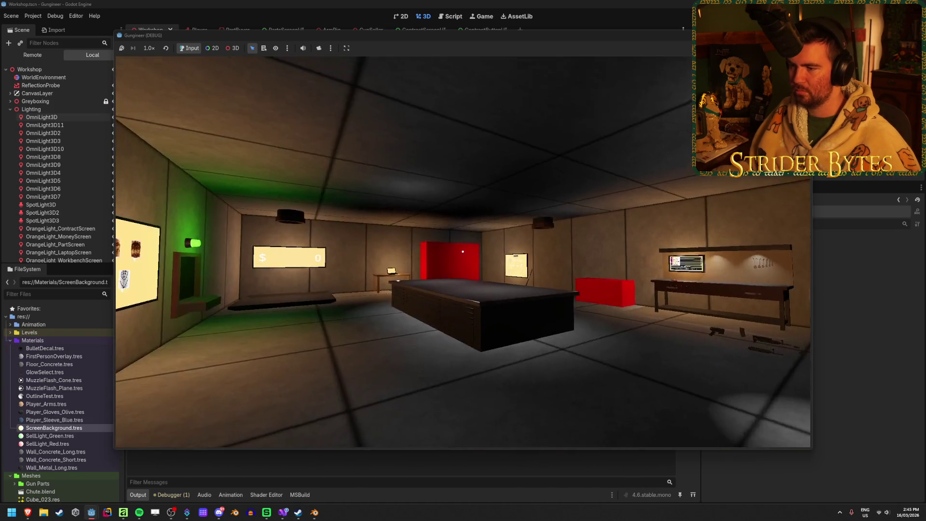
{"action": "key", "text": "w"}
{"action": "key", "text": "s"}
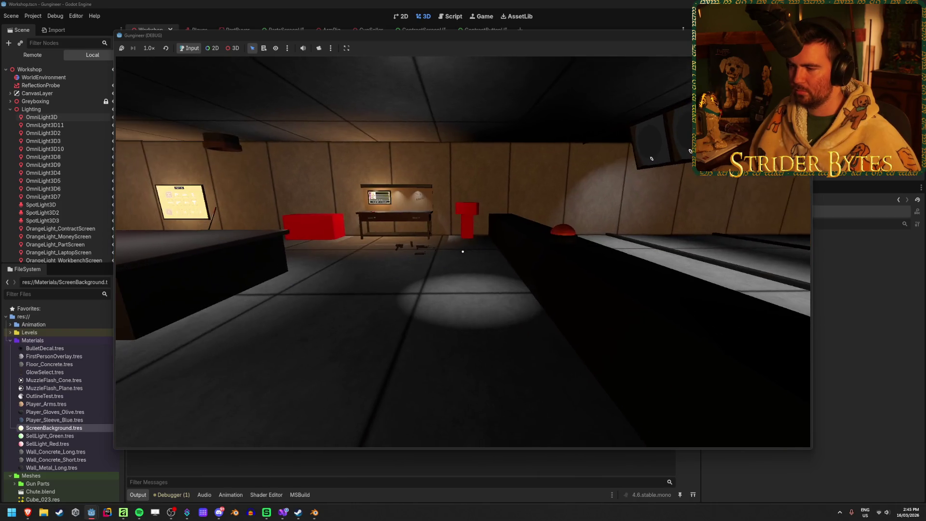
{"action": "key", "text": "w"}
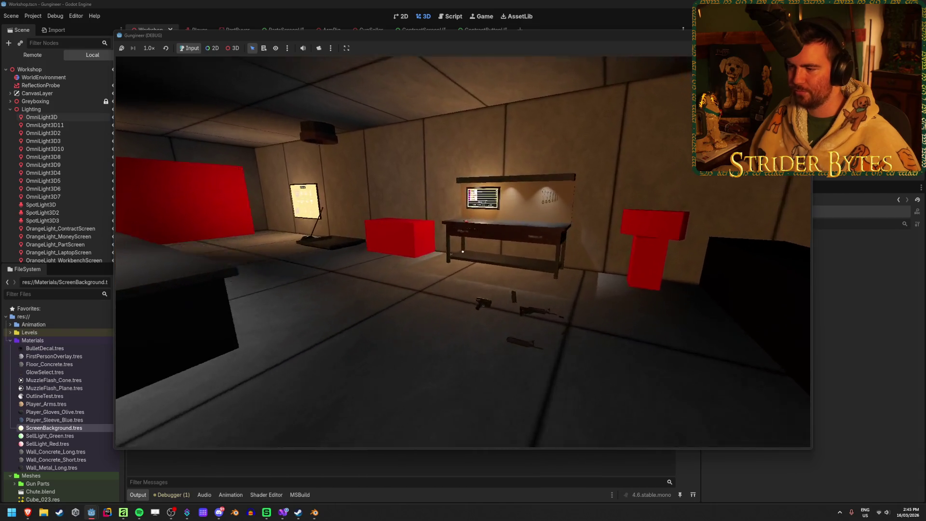
{"action": "mouse_move", "coordinate": [462, 251]}
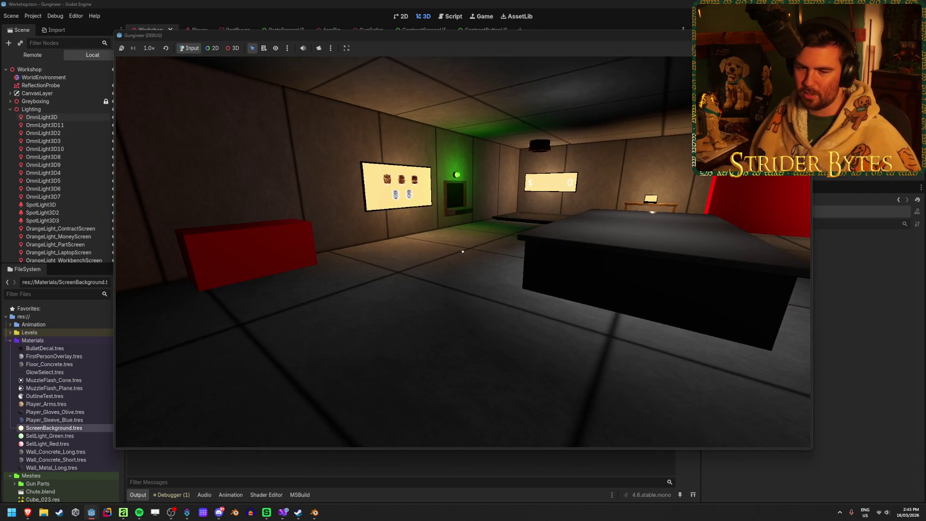
{"action": "key", "text": "w"}
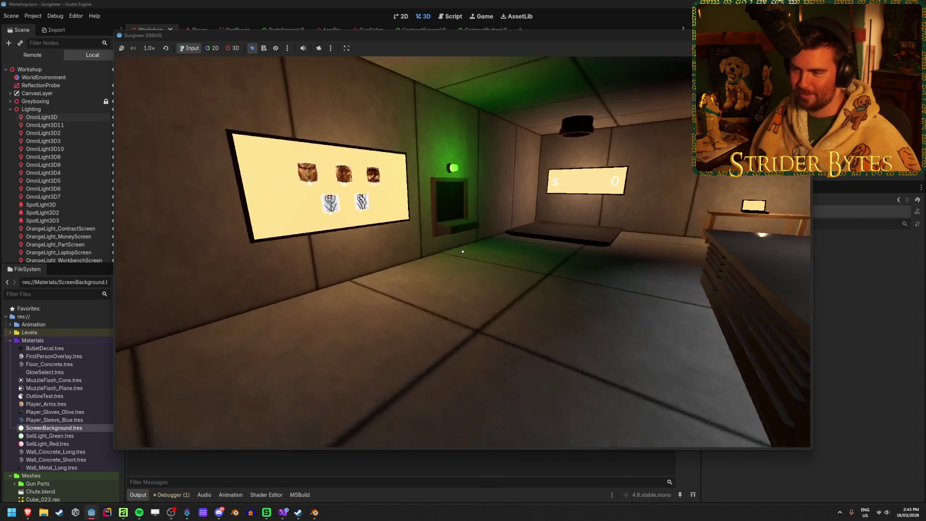
{"action": "key", "text": "s"}
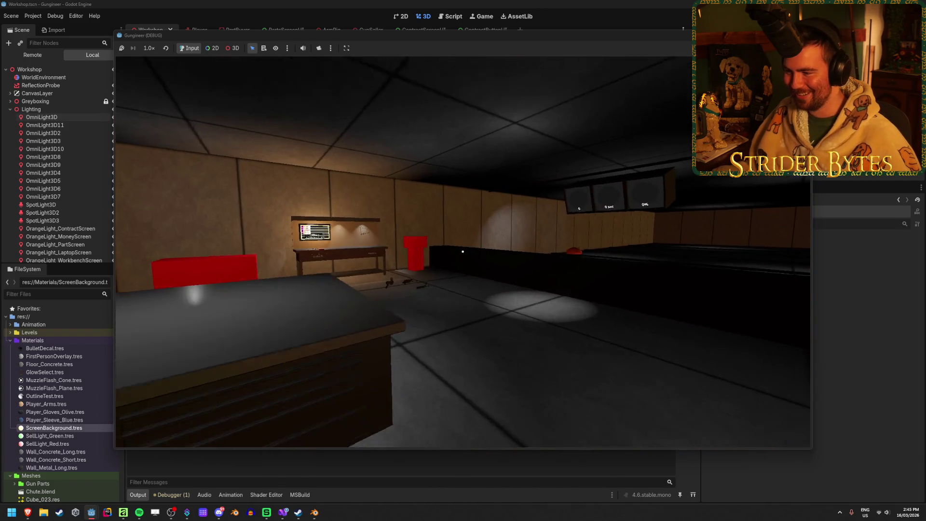
{"action": "key", "text": "s"}
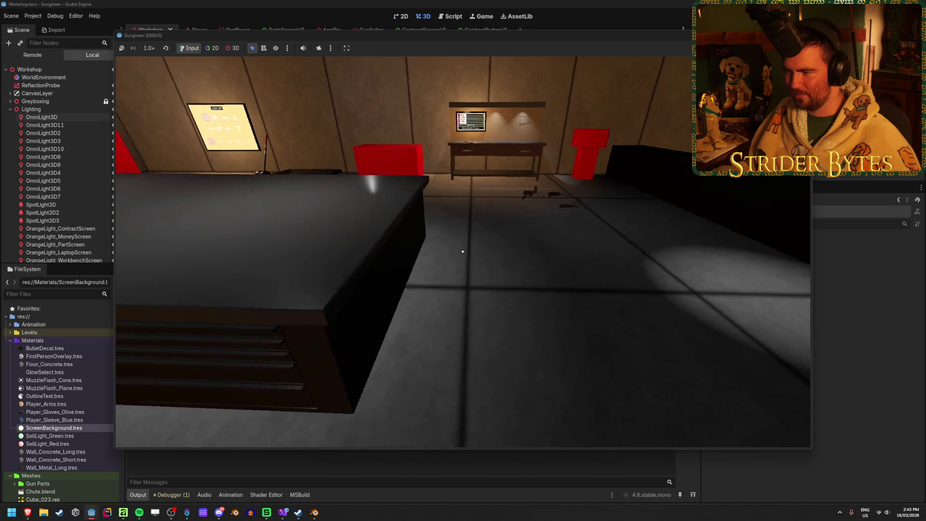
- Walk past the red block and laptop table to the back-wall screens, then stop the game
{"action": "key", "text": "w"}
{"action": "key", "text": "w"}
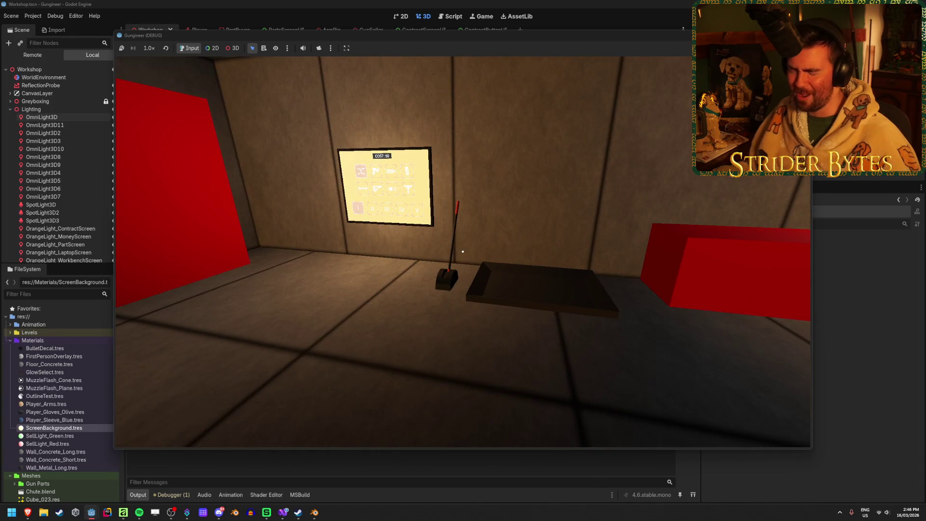
{"action": "key", "text": "a"}
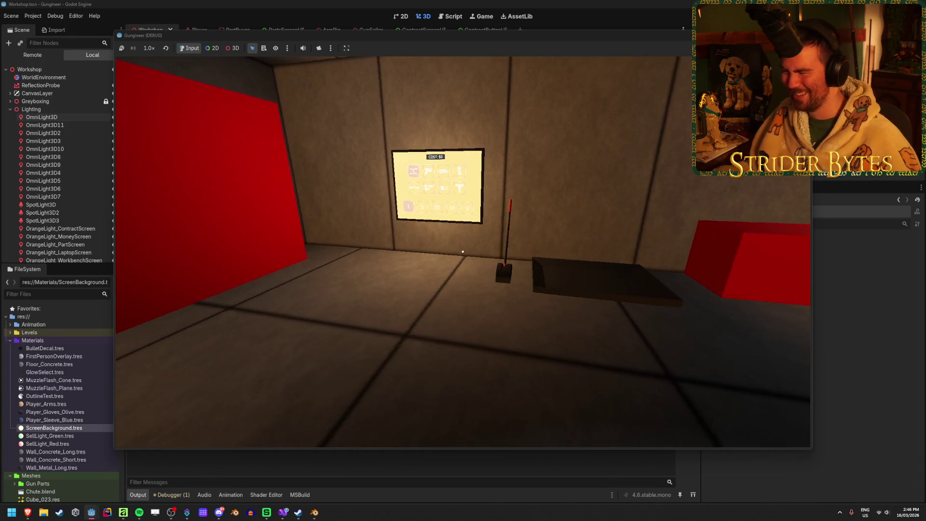
{"action": "key", "text": "s"}
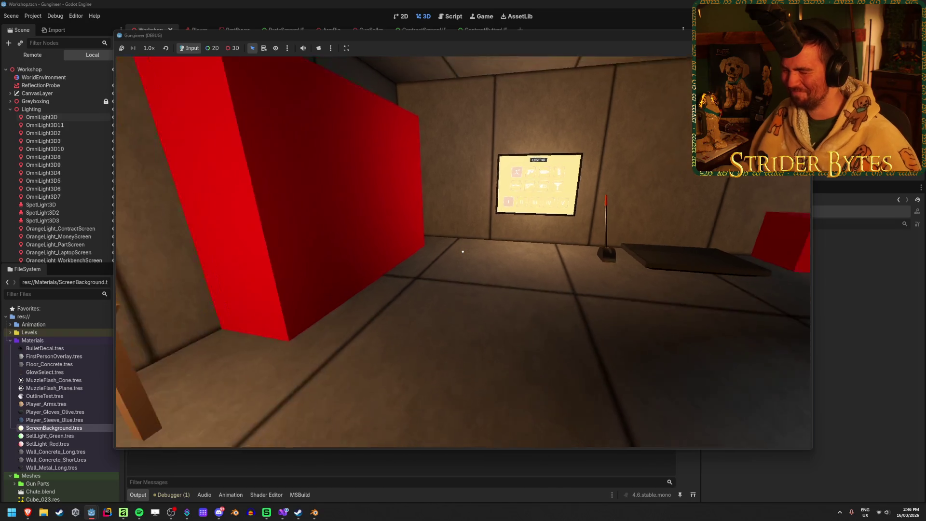
{"action": "key", "text": "w"}
{"action": "key", "text": "w"}
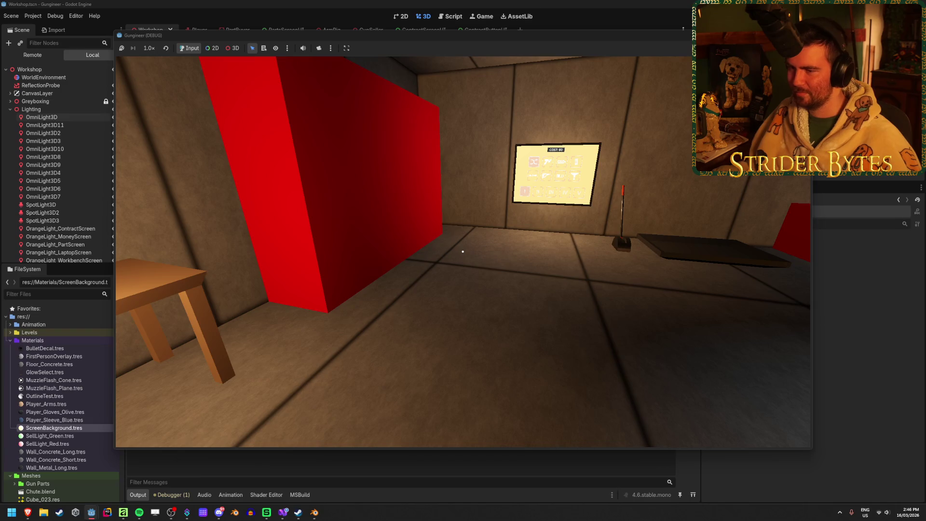
{"action": "key", "text": "s"}
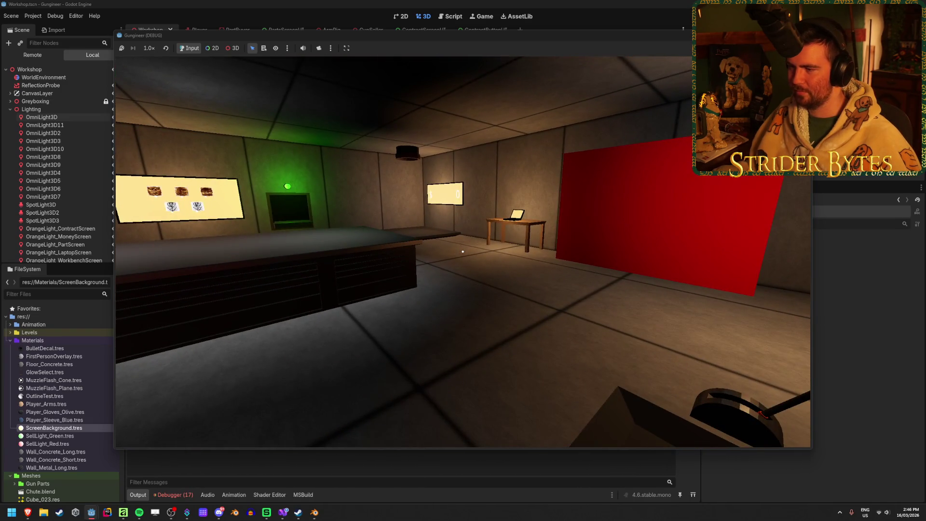
{"action": "key", "text": "s"}
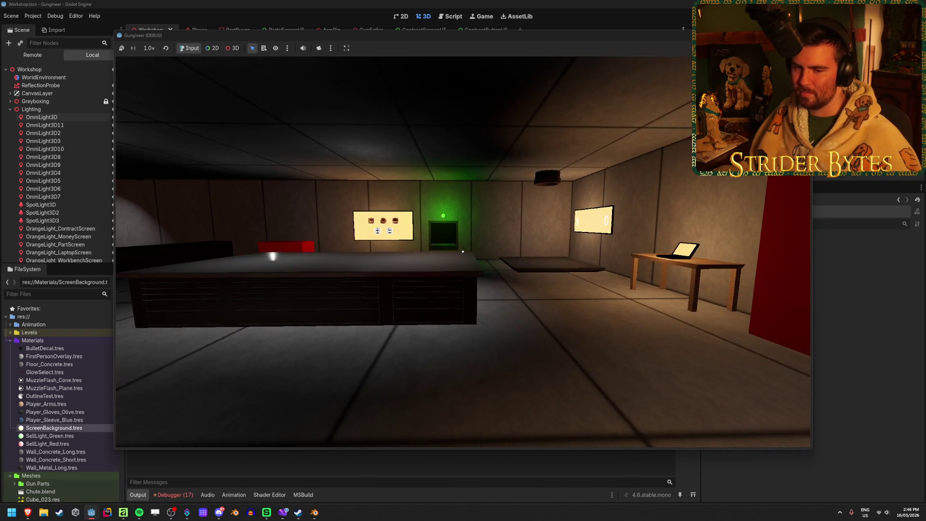
{"action": "key", "text": "w"}
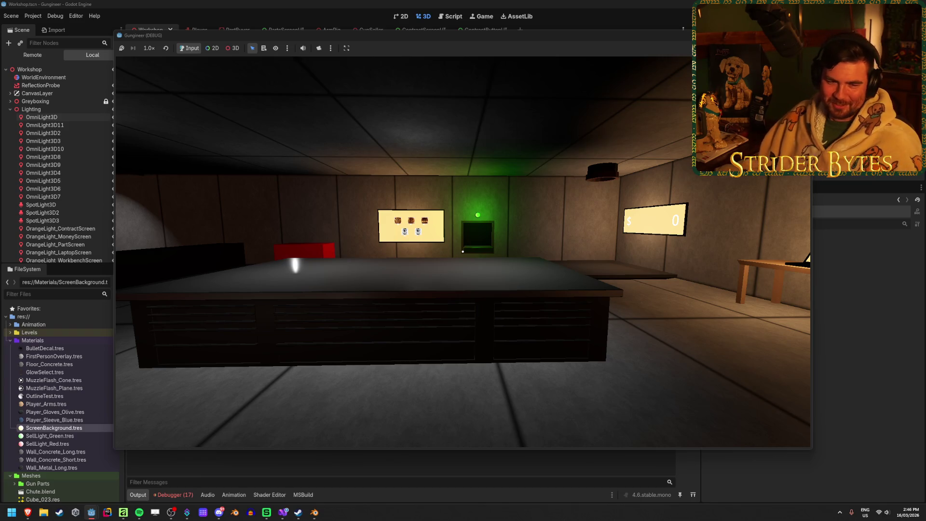
{"action": "key", "text": "w"}
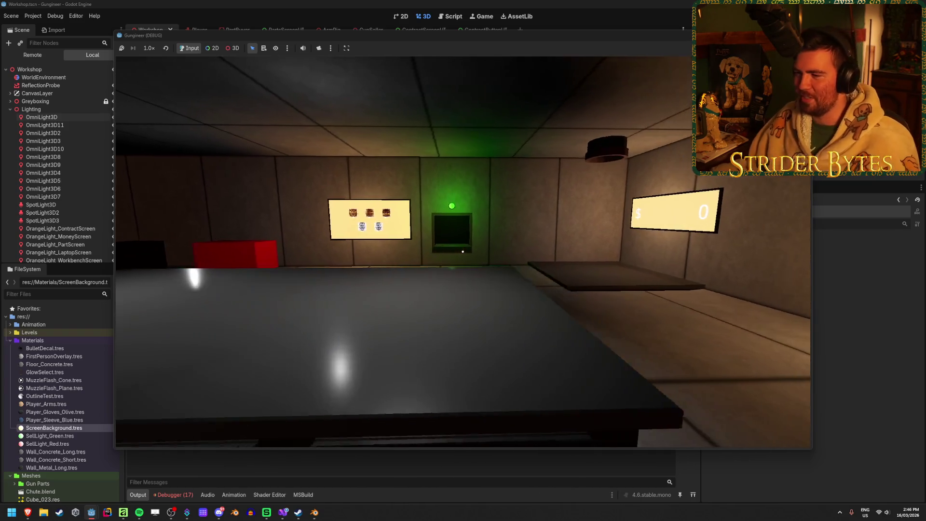
{"action": "key", "text": "w"}
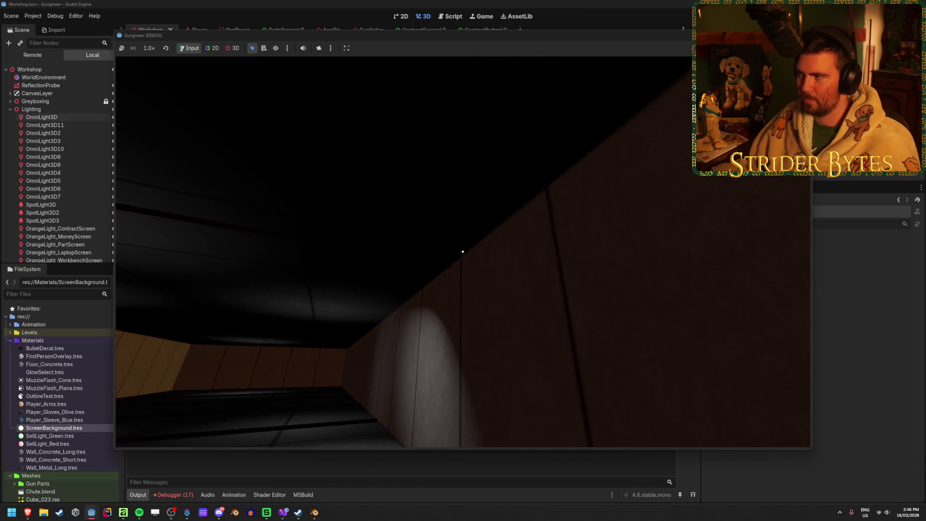
{"action": "key", "text": "F8"}
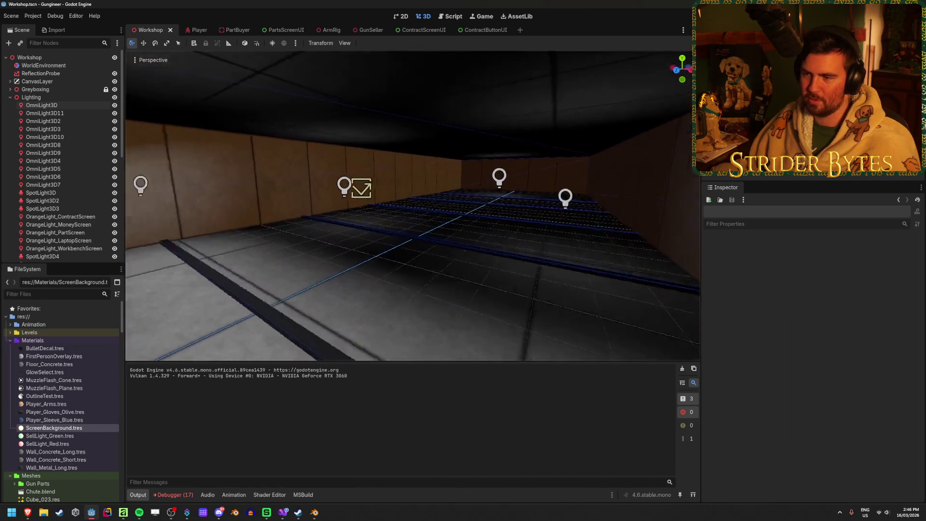
- Select the three omni lights over the range, cancelling a first delete prompt
{"action": "left_click", "coordinate": [421, 206]}
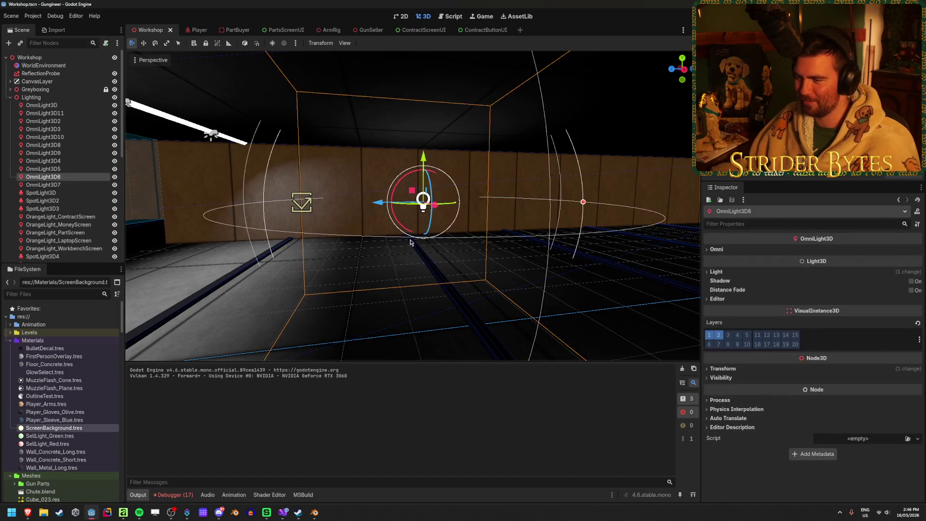
{"action": "key", "text": "f"}
{"action": "mouse_move", "coordinate": [436, 209]}
{"action": "left_mouse_down"}
{"action": "mouse_move", "coordinate": [411, 263]}
{"action": "mouse_move", "coordinate": [471, 250]}
{"action": "left_mouse_up"}
{"action": "left_click", "coordinate": [472, 246], "text": "shift"}
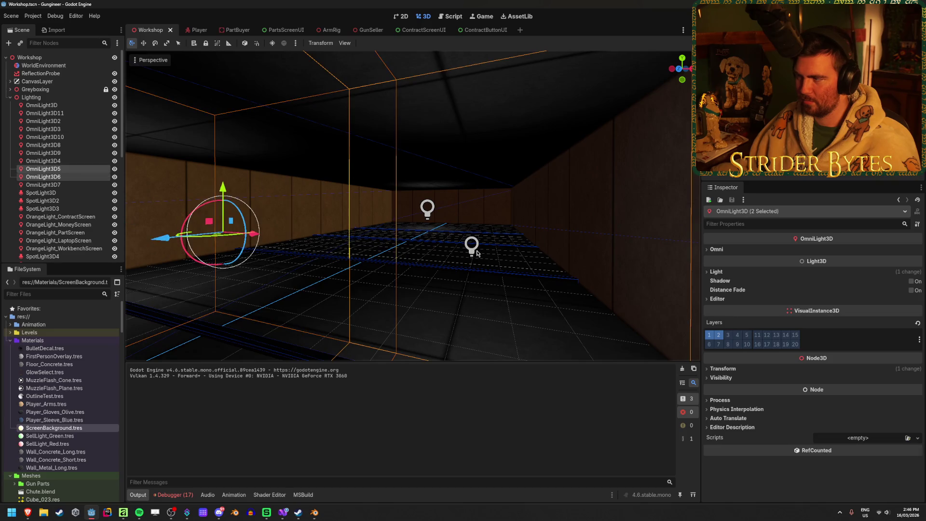
{"action": "key", "text": "f"}
{"action": "left_click_drag", "start_coordinate": [472, 246], "coordinate": [498, 252]}
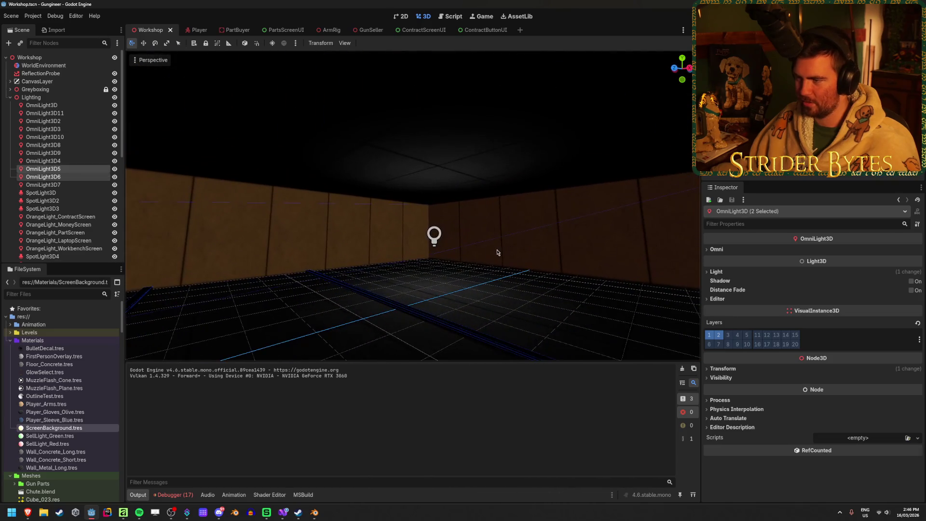
{"action": "left_click", "coordinate": [434, 242], "text": "shift"}
{"action": "key", "text": "Delete"}
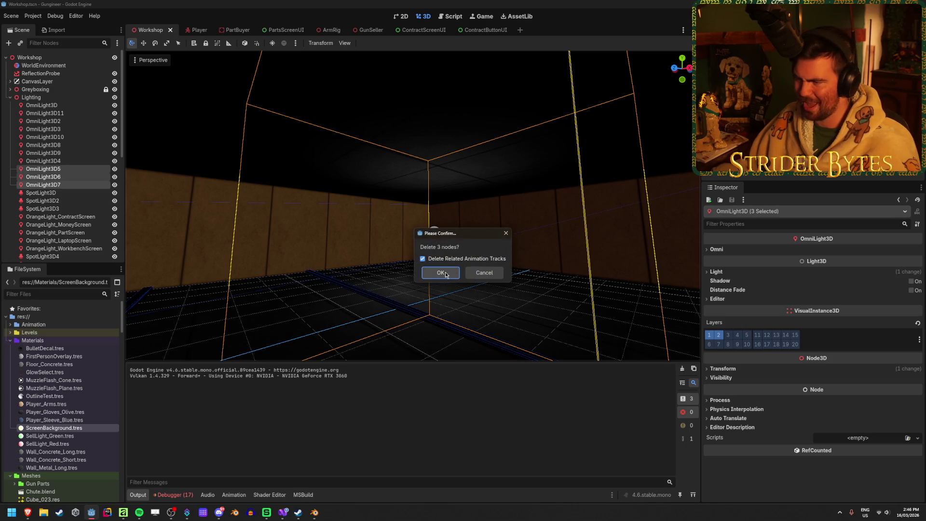
{"action": "left_click", "coordinate": [484, 273]}
{"action": "key", "text": "f"}
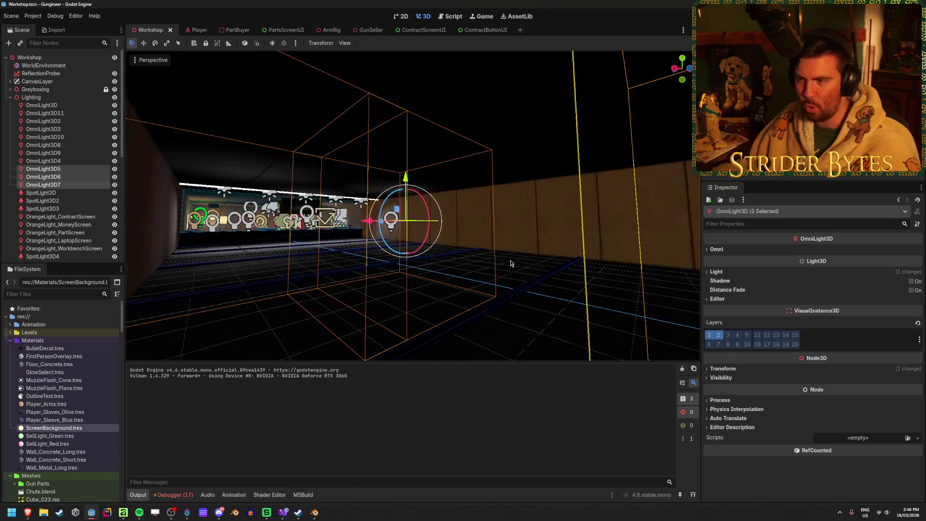
- Delete OmniLight3D5, OmniLight3D6 and OmniLight3D7 from the Lighting group
{"action": "left_click", "coordinate": [45, 169]}
{"action": "left_click", "coordinate": [65, 186], "text": "shift"}
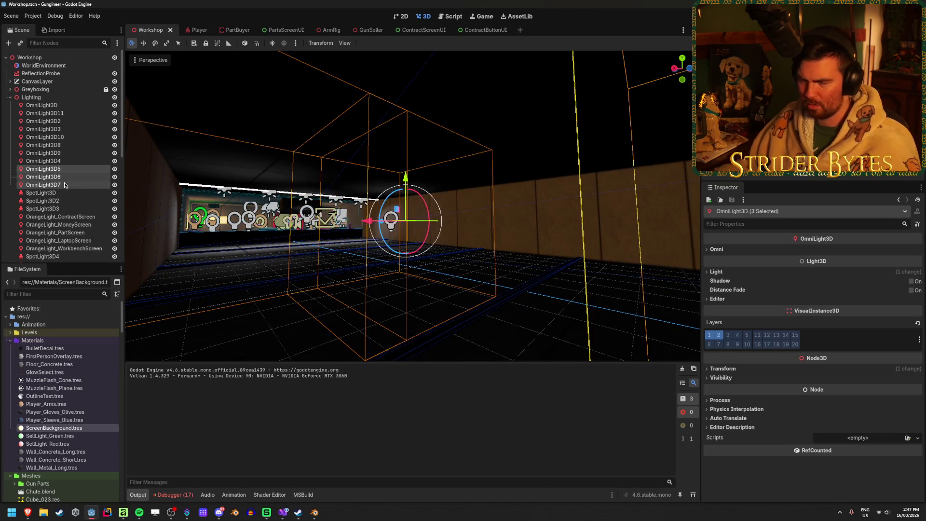
{"action": "key", "text": "Delete"}
{"action": "key", "text": "Return"}
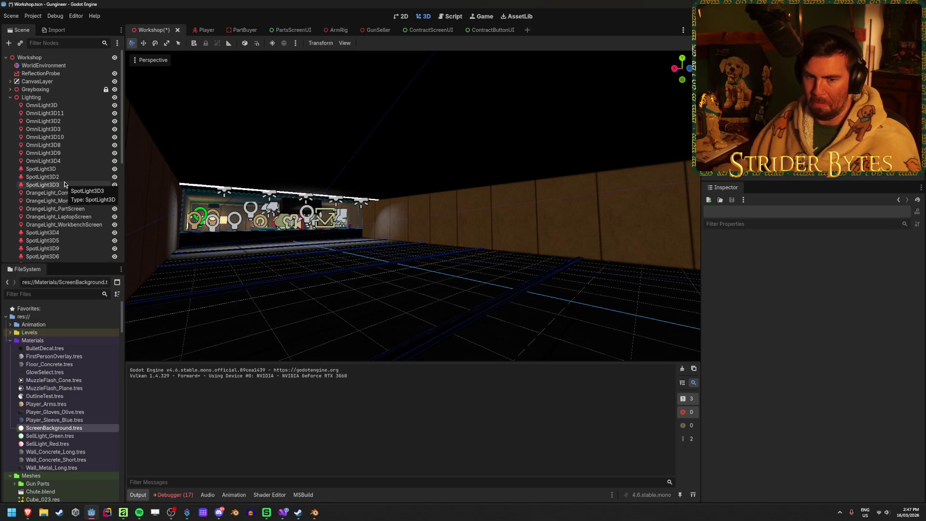
- Save the Workshop scene
{"action": "key", "text": "ctrl+s"}
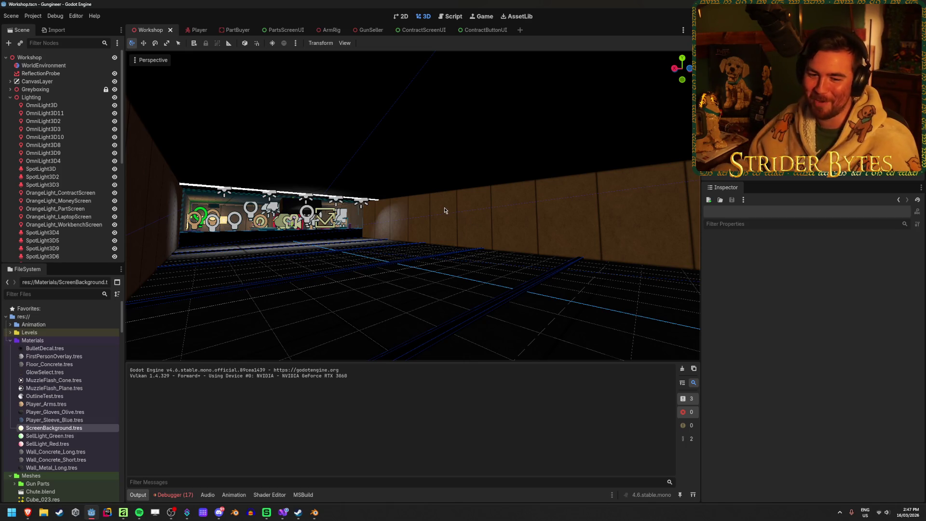
{"action": "scroll", "coordinate": [468, 266], "scroll_direction": "up", "scroll_amount": 10}
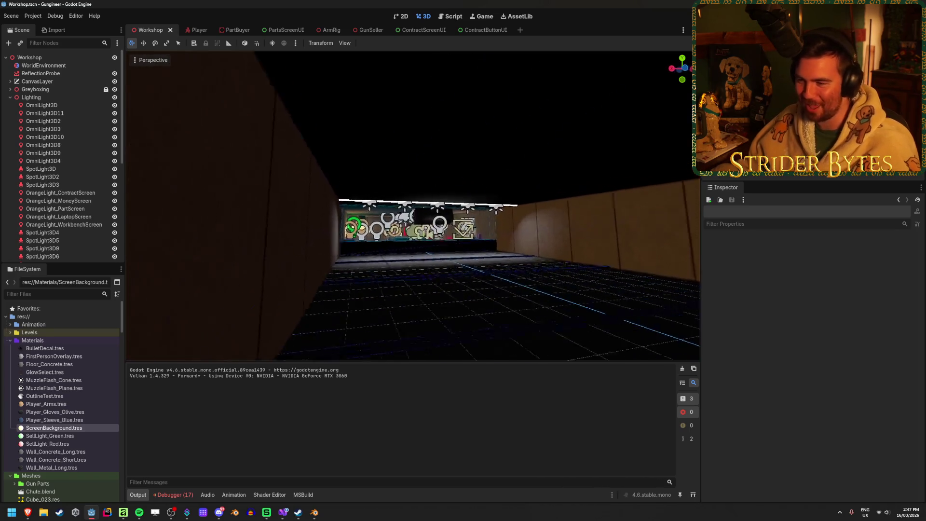
{"action": "key", "text": "ctrl+s"}
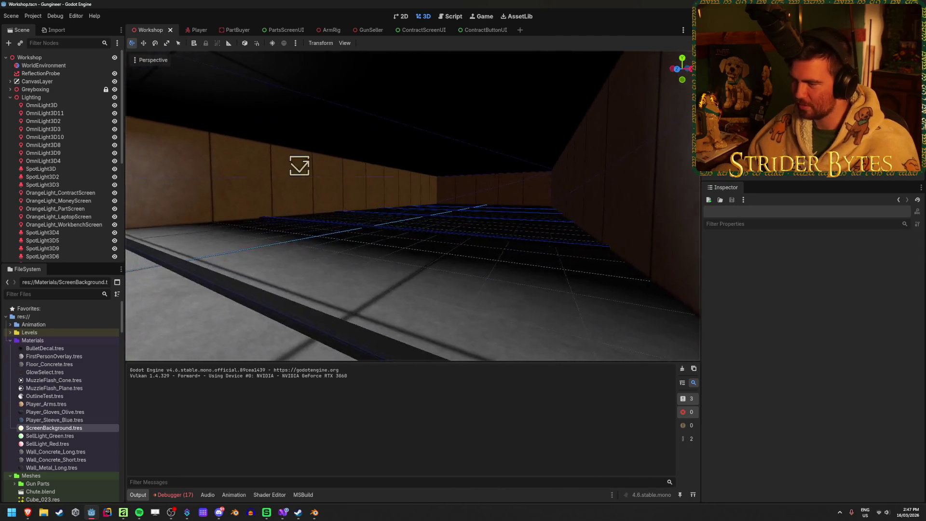
{"action": "scroll", "coordinate": [55, 219], "scroll_direction": "down", "scroll_amount": 5}
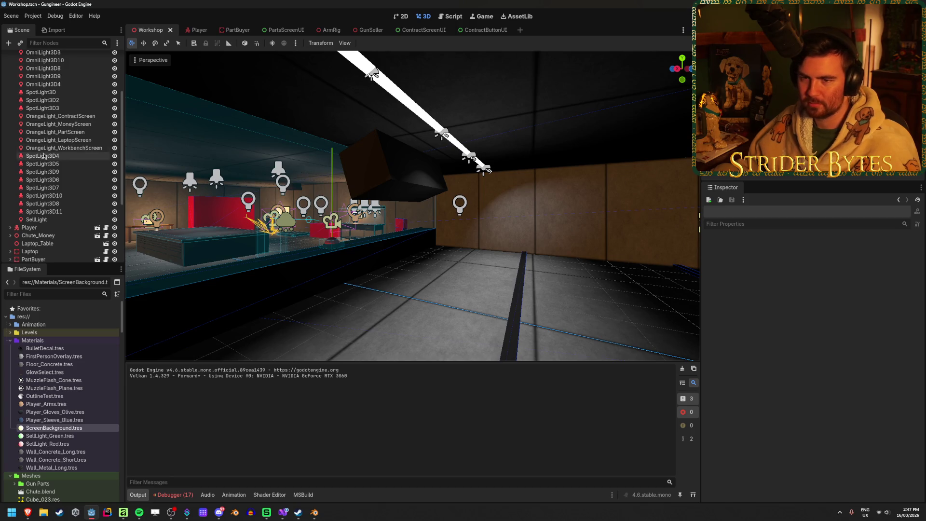
- Select the ceiling spotlights SpotLight3D6 through SpotLight3D11
{"action": "left_click", "coordinate": [61, 212]}
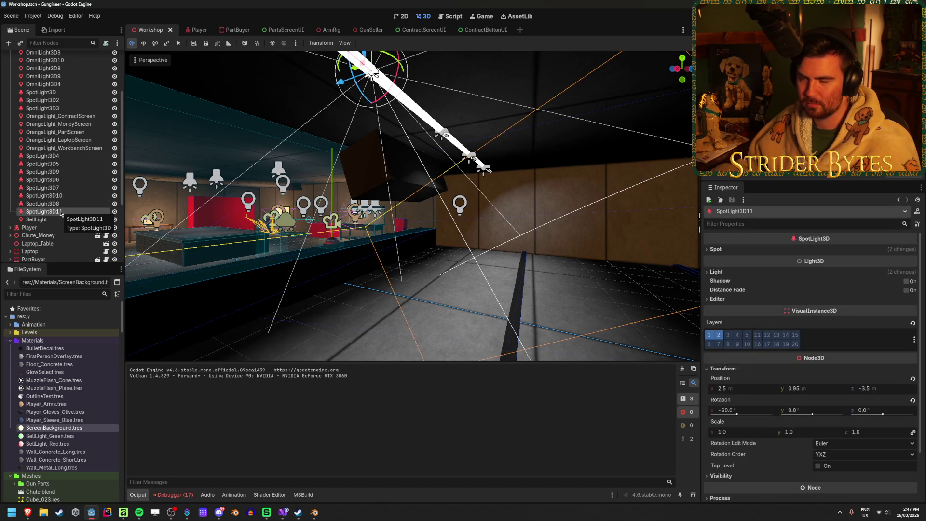
{"action": "key", "text": "f"}
{"action": "left_click", "coordinate": [589, 281]}
{"action": "left_click", "coordinate": [46, 211]}
{"action": "left_click", "coordinate": [62, 180], "text": "shift"}
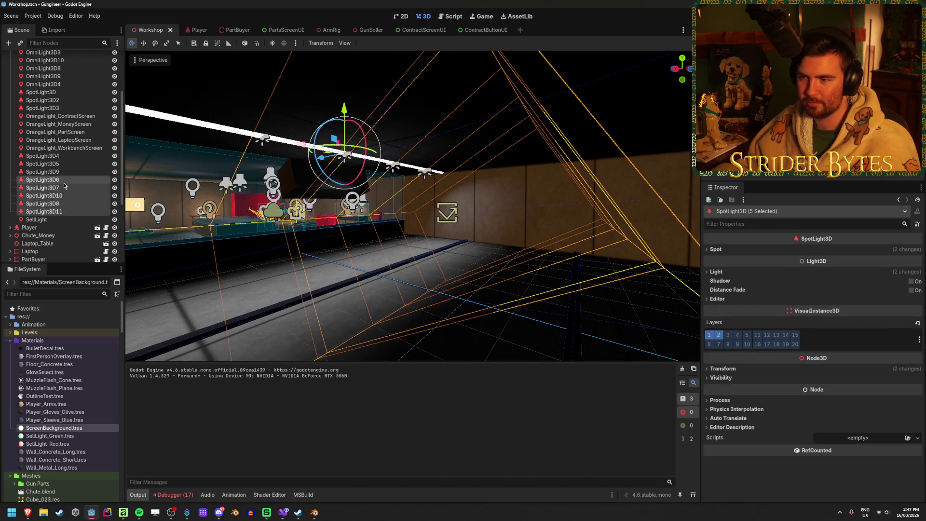
{"action": "mouse_move", "coordinate": [386, 217]}
{"action": "left_mouse_down"}
{"action": "mouse_move", "coordinate": [333, 221]}
{"action": "mouse_move", "coordinate": [425, 212]}
{"action": "mouse_move", "coordinate": [414, 183]}
{"action": "mouse_move", "coordinate": [357, 193]}
{"action": "left_mouse_up"}
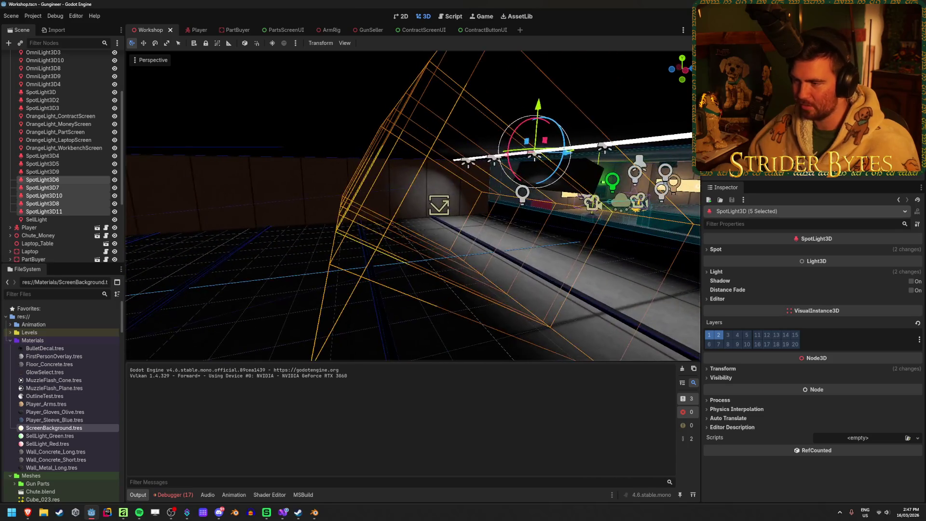
- Duplicate the spotlights repeatedly, sliding each set of copies further down the range
{"action": "key", "text": "ctrl+d"}
{"action": "mouse_move", "coordinate": [565, 155]}
{"action": "left_mouse_down"}
{"action": "mouse_move", "coordinate": [336, 175]}
{"action": "mouse_move", "coordinate": [390, 176]}
{"action": "left_mouse_up"}
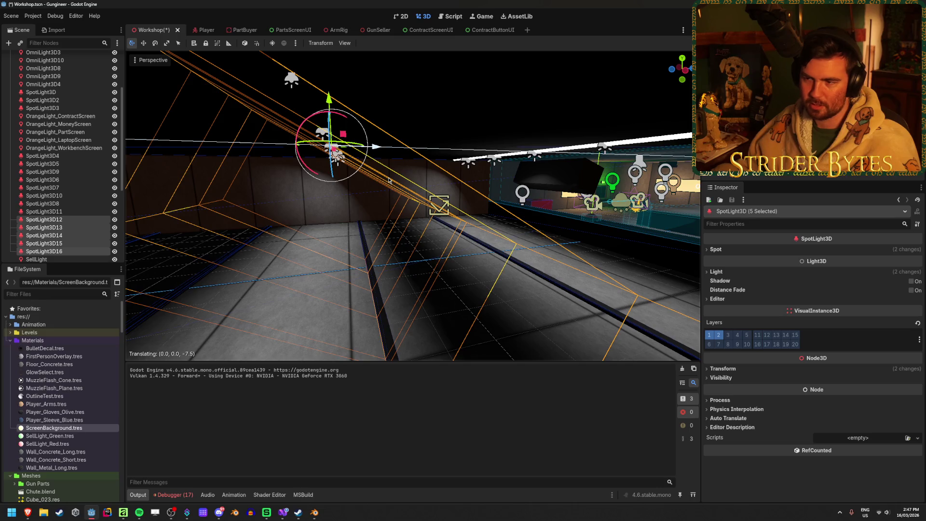
{"action": "mouse_move", "coordinate": [377, 179]}
{"action": "left_mouse_down"}
{"action": "mouse_move", "coordinate": [424, 177]}
{"action": "mouse_move", "coordinate": [456, 152]}
{"action": "mouse_move", "coordinate": [526, 154]}
{"action": "mouse_move", "coordinate": [482, 154]}
{"action": "left_mouse_up"}
{"action": "key", "text": "ctrl+d"}
{"action": "left_click_drag", "start_coordinate": [564, 155], "coordinate": [257, 162]}
{"action": "key", "text": "ctrl+d"}
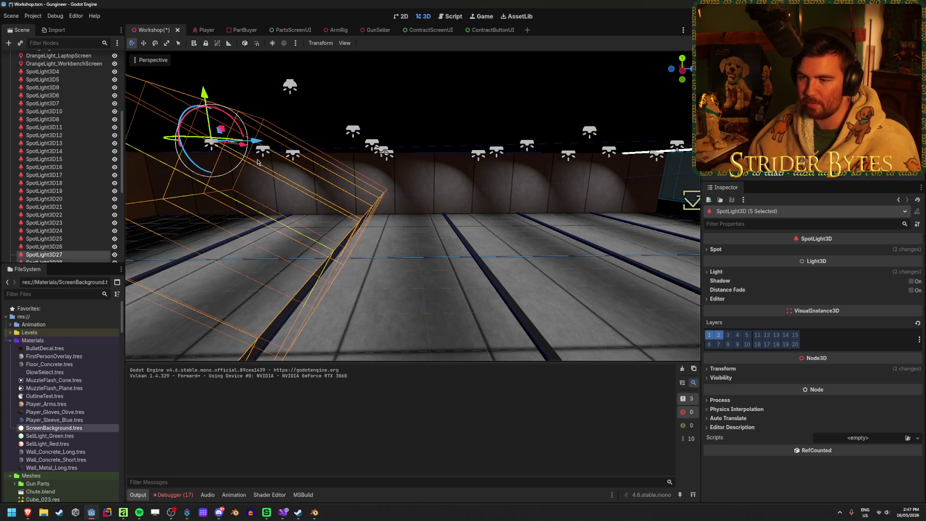
{"action": "key", "text": "f"}
{"action": "left_click", "coordinate": [366, 279]}
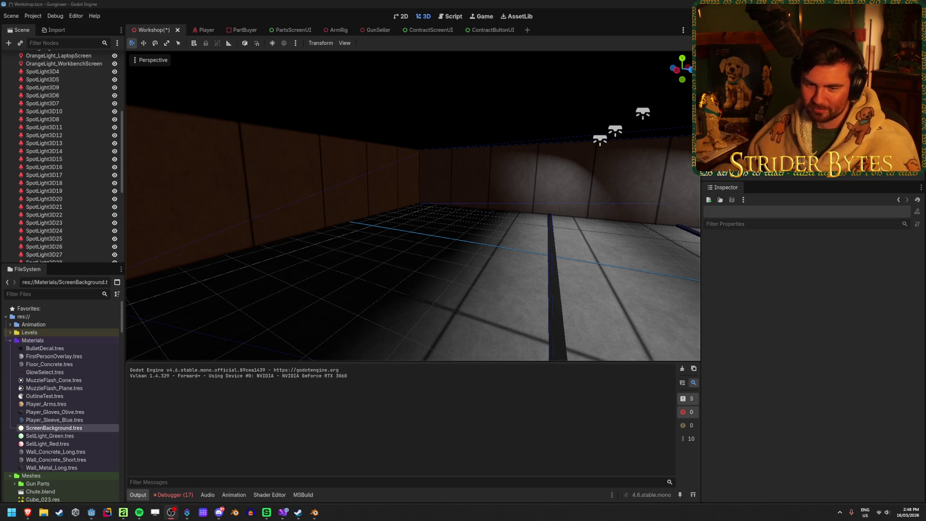
{"action": "left_click", "coordinate": [330, 206]}
{"action": "right_click", "coordinate": [331, 206]}
{"action": "key", "text": "w"}
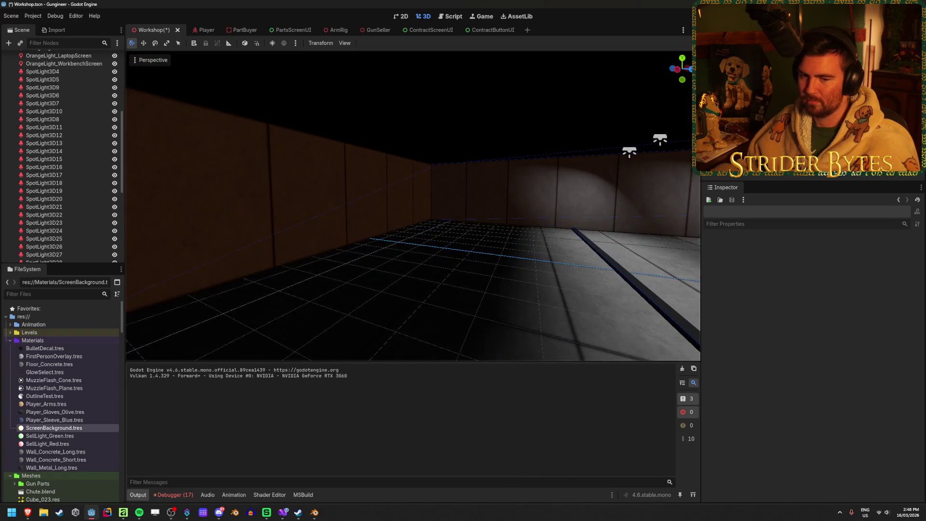
{"action": "key", "text": "s"}
{"action": "key", "text": "w"}
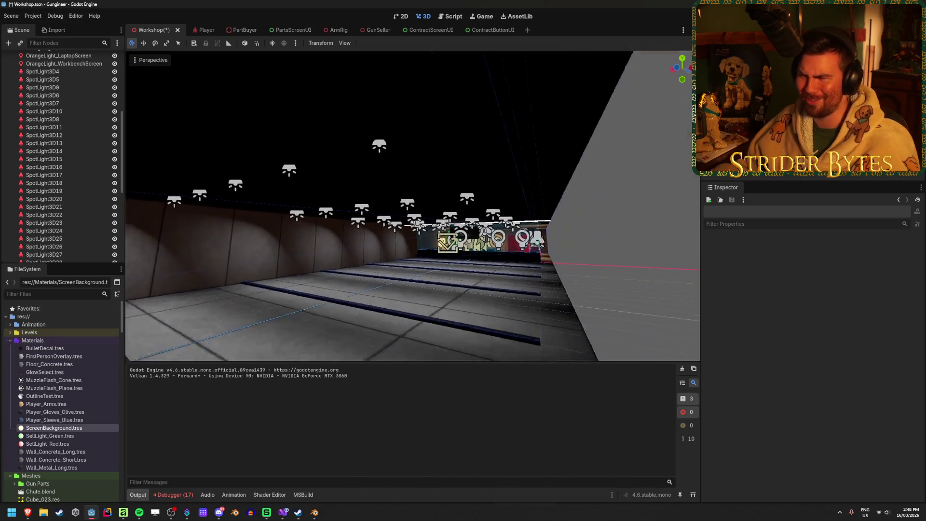
{"action": "key", "text": "w"}
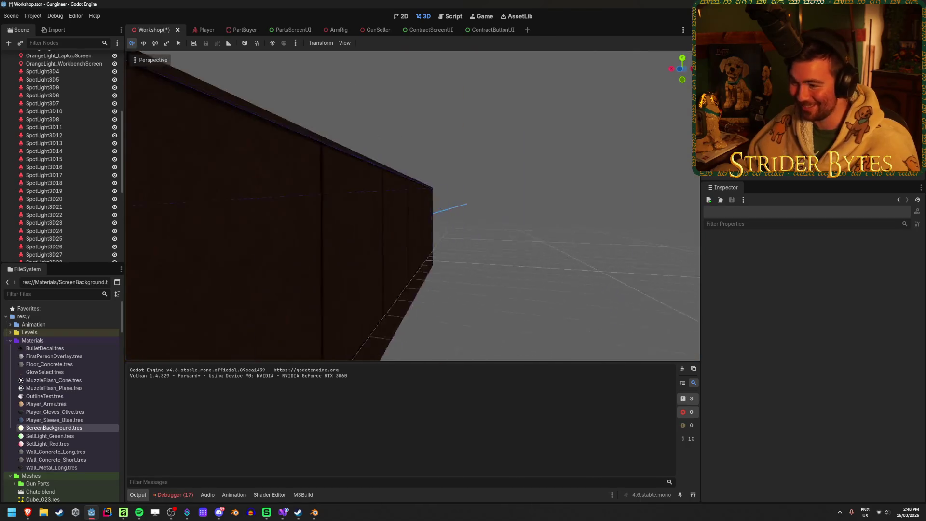
{"action": "key", "text": "e"}
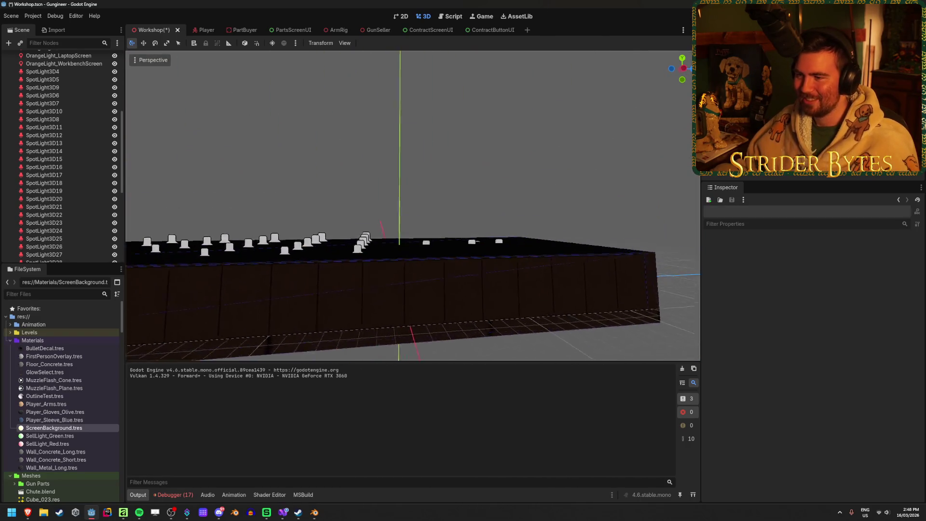
{"action": "key", "text": "q"}
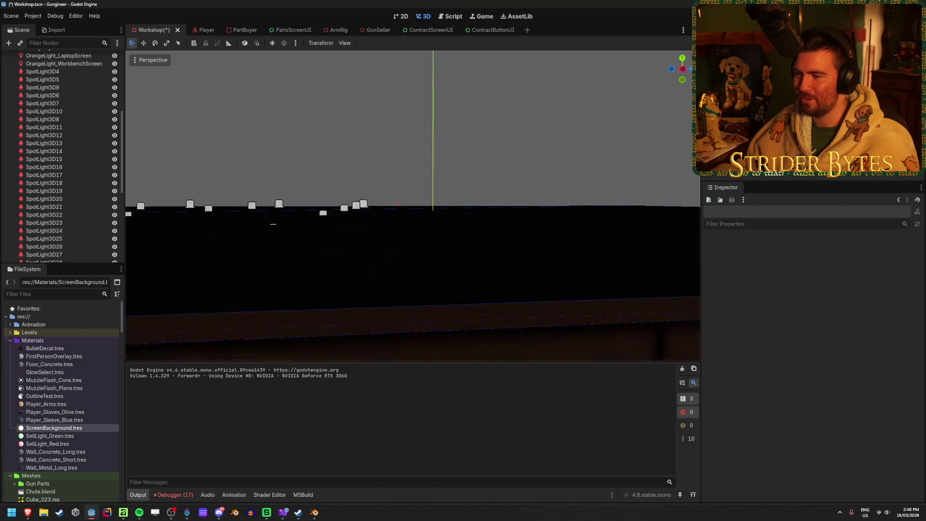
{"action": "key", "text": "d"}
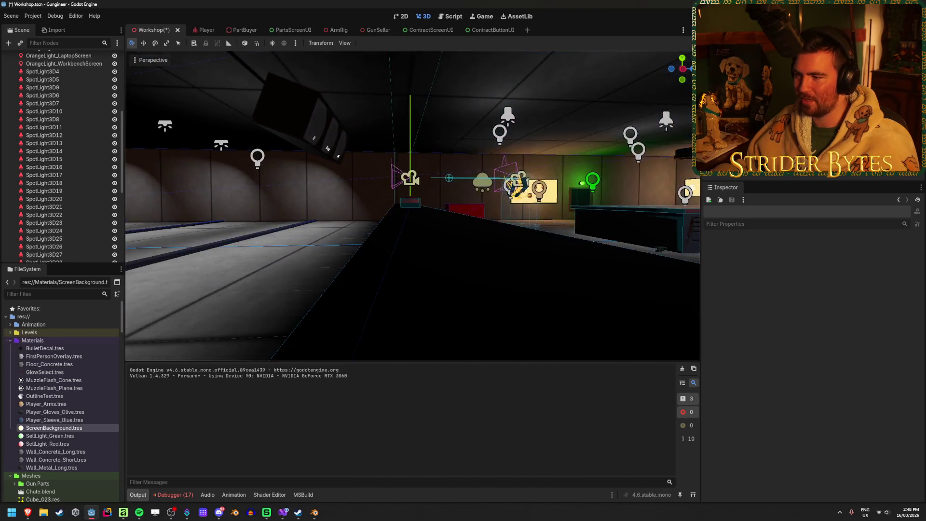
{"action": "key", "text": "s"}
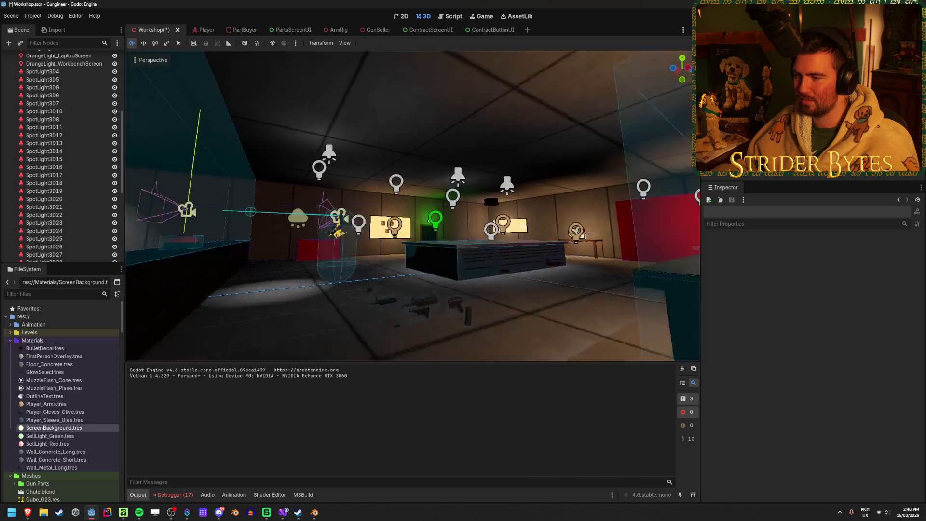
{"action": "key", "text": "s"}
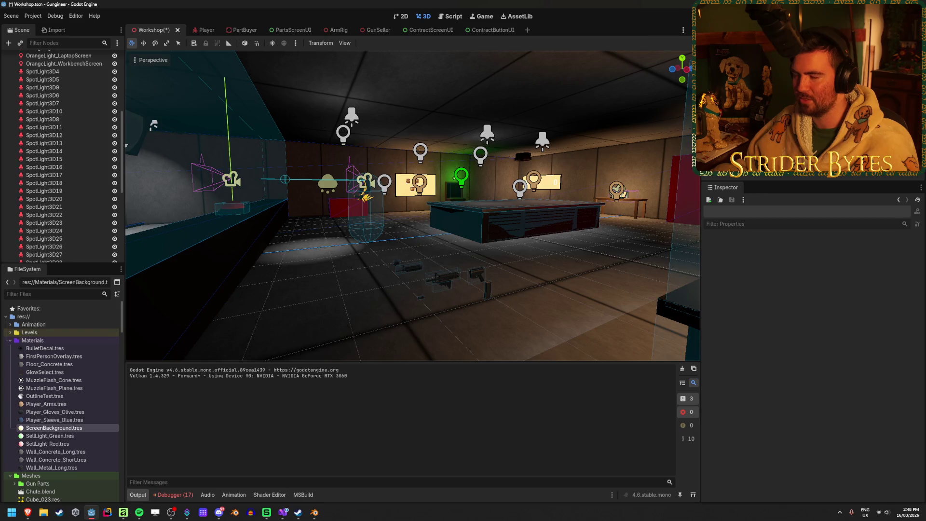
{"action": "key", "text": "a"}
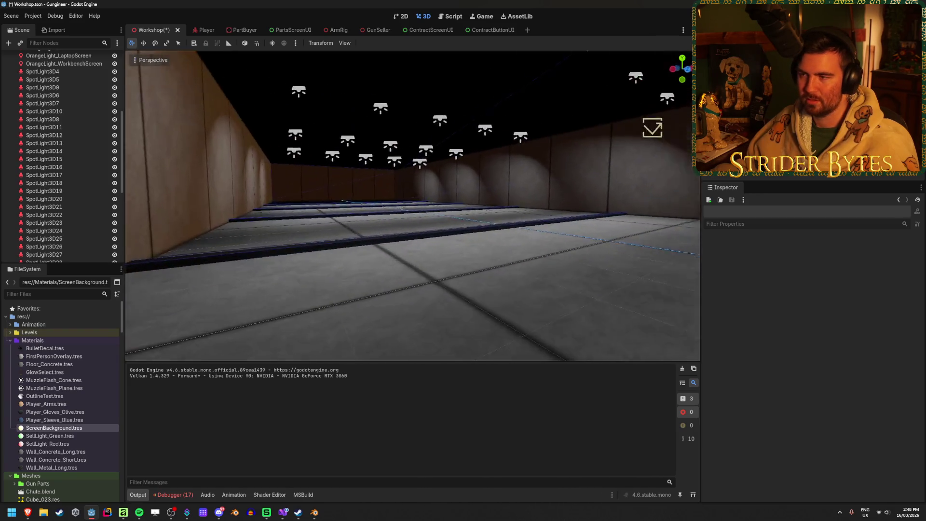
{"action": "double_click", "coordinate": [33, 136]}
{"action": "type", "text": "-2"}
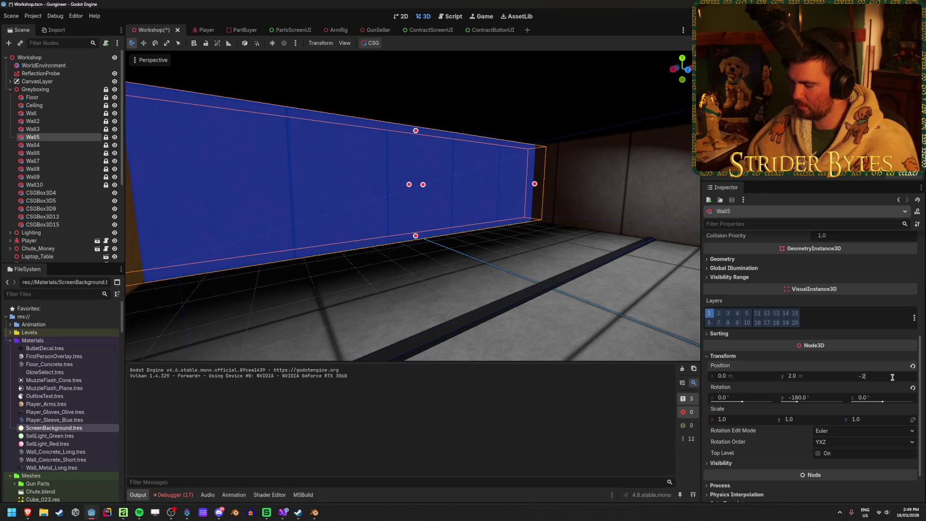
- Enter a Z position of -28 for the wall and deselect it
{"action": "type", "text": "6"}
{"action": "key", "text": "Return"}
{"action": "type", "text": "-"}
{"action": "key", "text": "Return"}
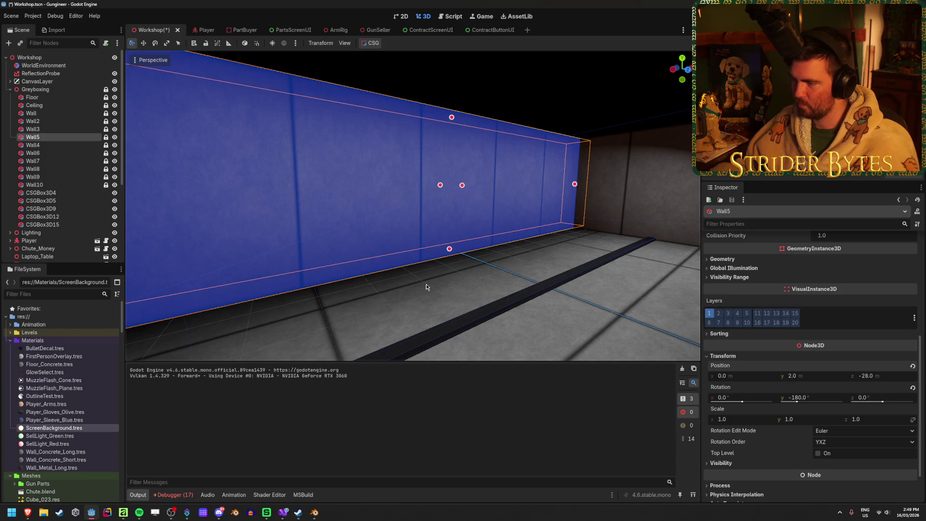
{"action": "left_click", "coordinate": [426, 284]}
{"action": "key", "text": "w"}
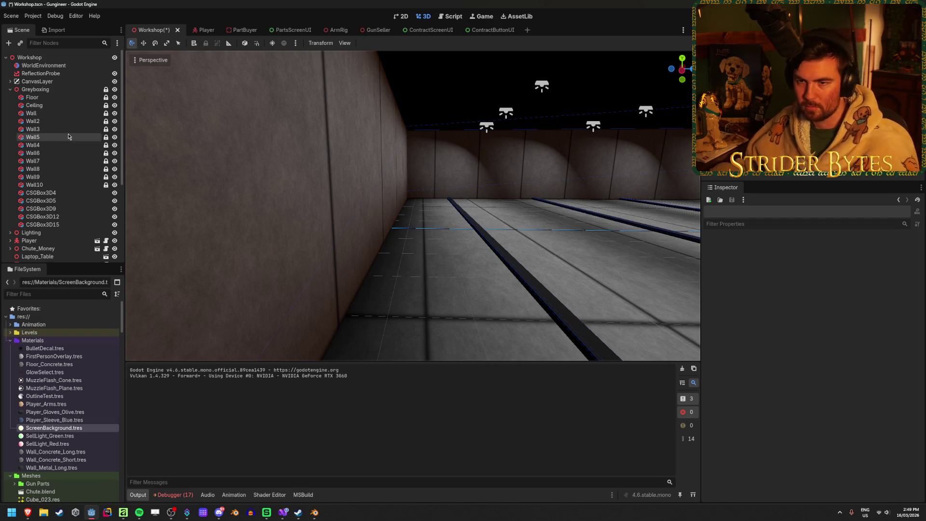
- Reselect Wall5 and set its Position Z to -27.5
{"action": "left_click", "coordinate": [33, 137]}
{"action": "mouse_move", "coordinate": [877, 378]}
{"action": "left_mouse_down"}
{"action": "mouse_move", "coordinate": [890, 377]}
{"action": "mouse_move", "coordinate": [853, 377]}
{"action": "mouse_move", "coordinate": [886, 378]}
{"action": "left_mouse_up"}
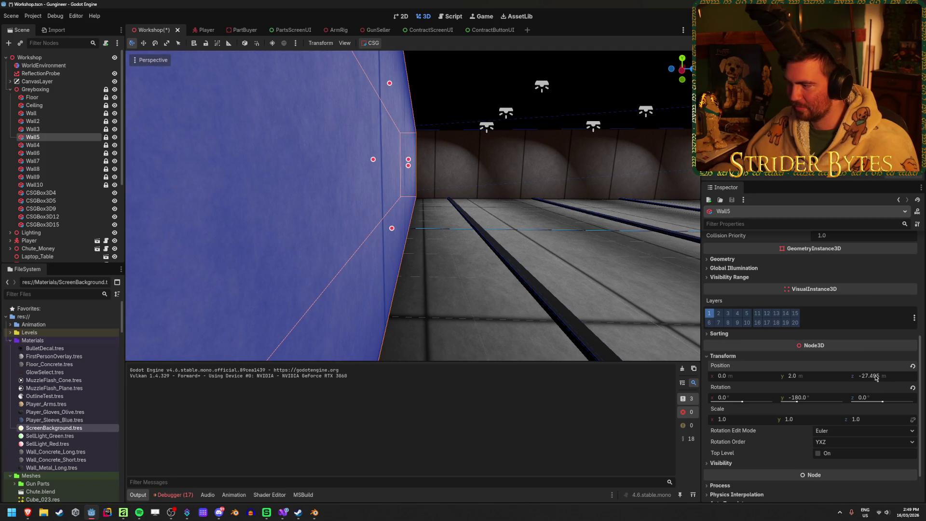
{"action": "type", "text": "-"}
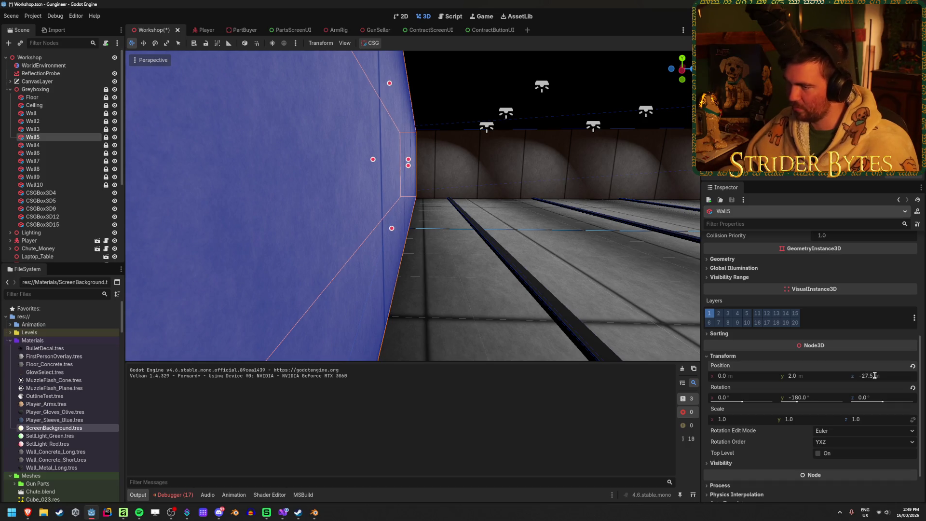
{"action": "left_click", "coordinate": [458, 254]}
{"action": "scroll", "coordinate": [459, 254], "scroll_direction": "down", "scroll_amount": 5}
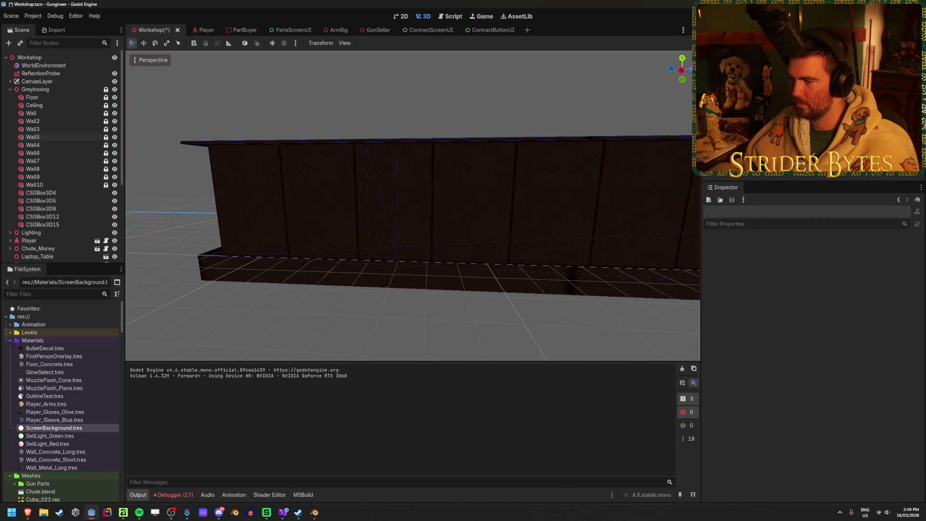
- Scroll the Scene dock and expand, then collapse, the Firing Range node
{"action": "scroll", "coordinate": [412, 206], "scroll_direction": "up", "scroll_amount": 5}
{"action": "scroll", "coordinate": [412, 206], "scroll_direction": "up", "scroll_amount": 5}
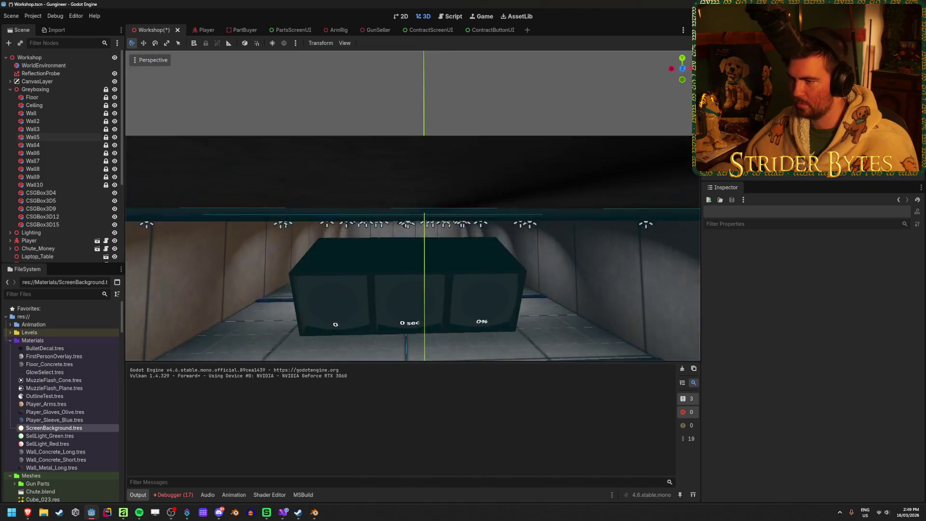
{"action": "scroll", "coordinate": [412, 206], "scroll_direction": "up", "scroll_amount": 5}
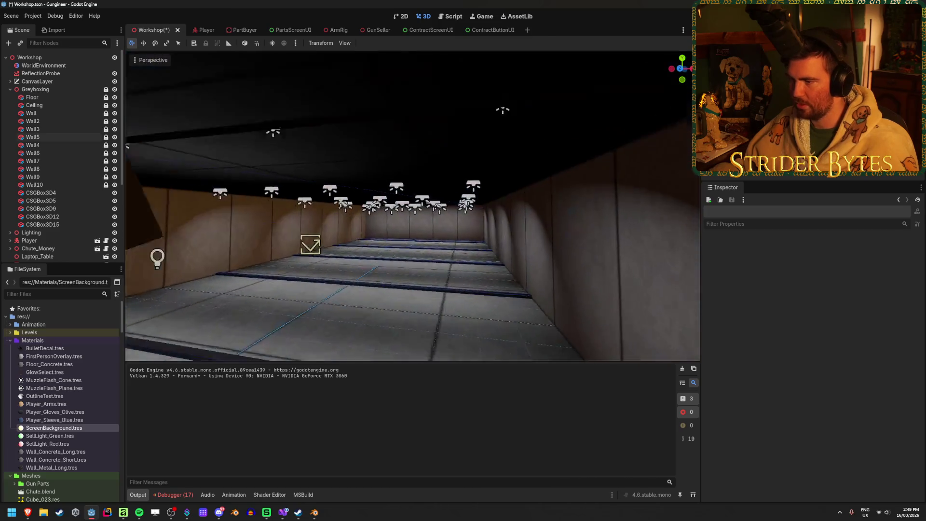
{"action": "scroll", "coordinate": [412, 206], "scroll_direction": "up", "scroll_amount": 5}
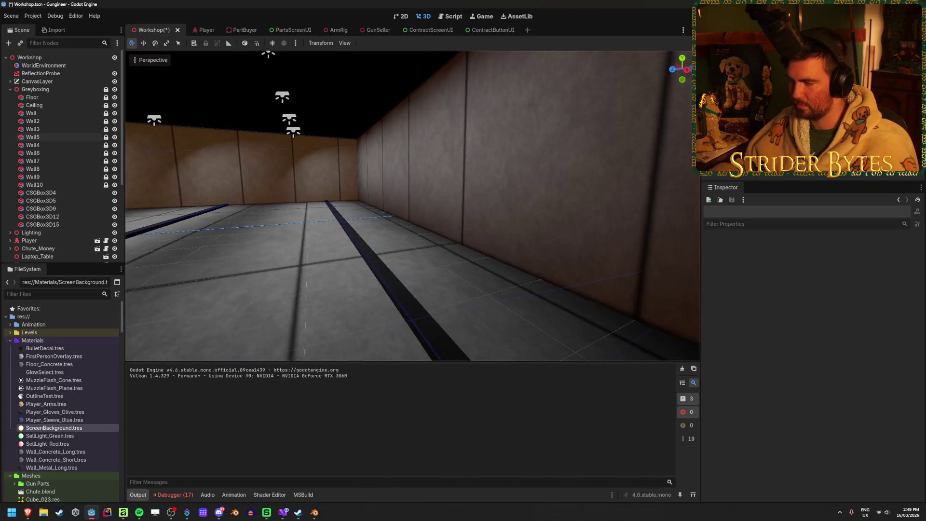
{"action": "scroll", "coordinate": [412, 206], "scroll_direction": "up", "scroll_amount": 5}
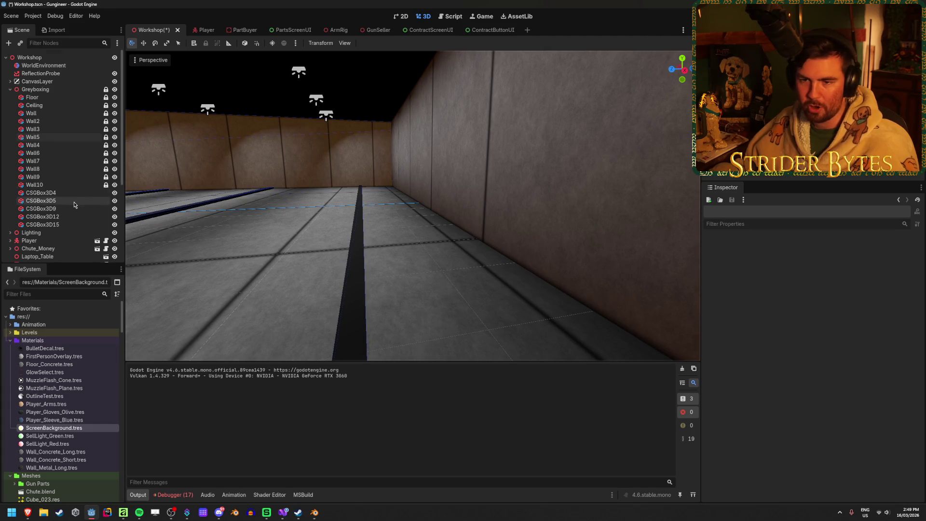
{"action": "scroll", "coordinate": [73, 201], "scroll_direction": "down", "scroll_amount": 5}
{"action": "left_click", "coordinate": [10, 184]}
{"action": "left_click", "coordinate": [10, 183]}
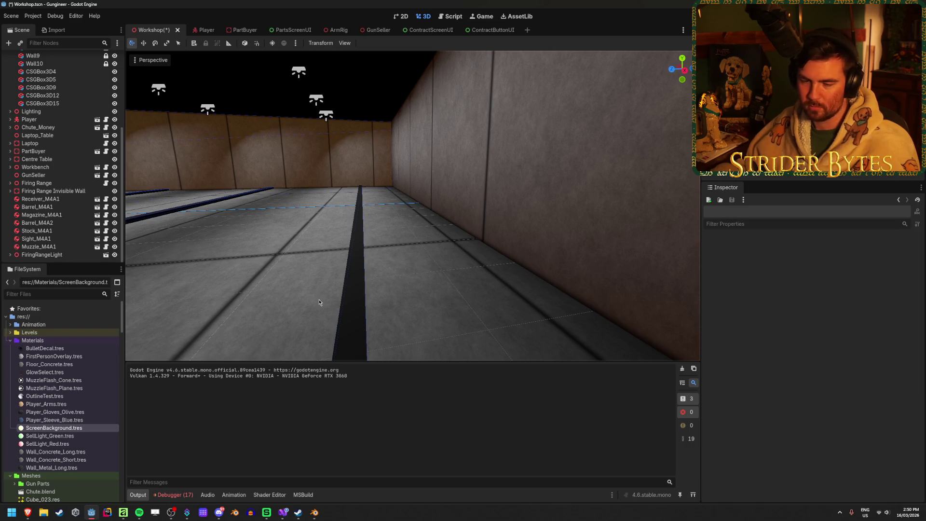
- Save the Workshop scene and fly the view around the range walls and screens
{"action": "key", "text": "alt+Tab"}
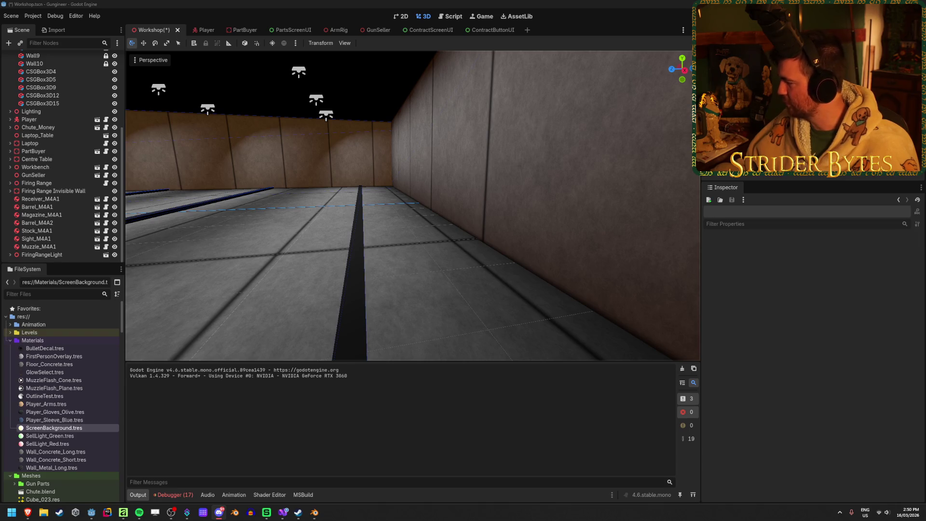
{"action": "key", "text": "alt+Tab"}
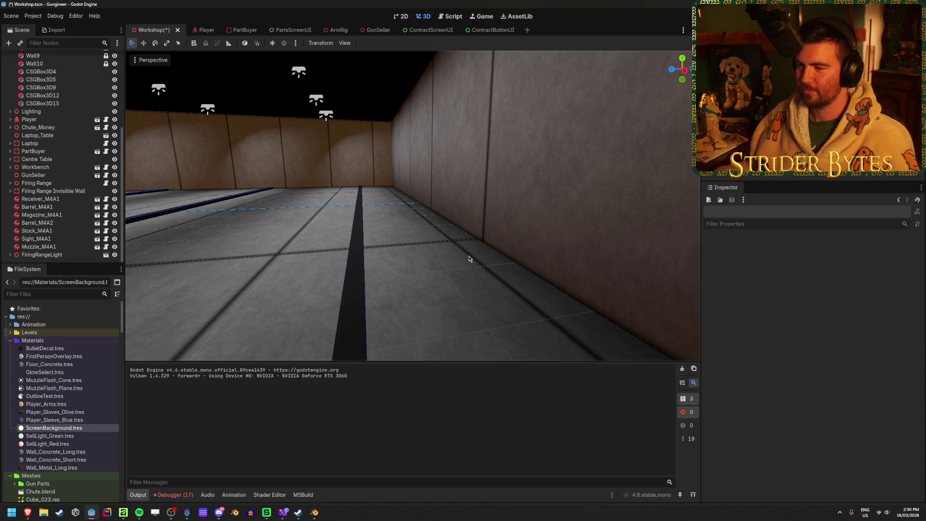
{"action": "key", "text": "a"}
{"action": "key", "text": "s"}
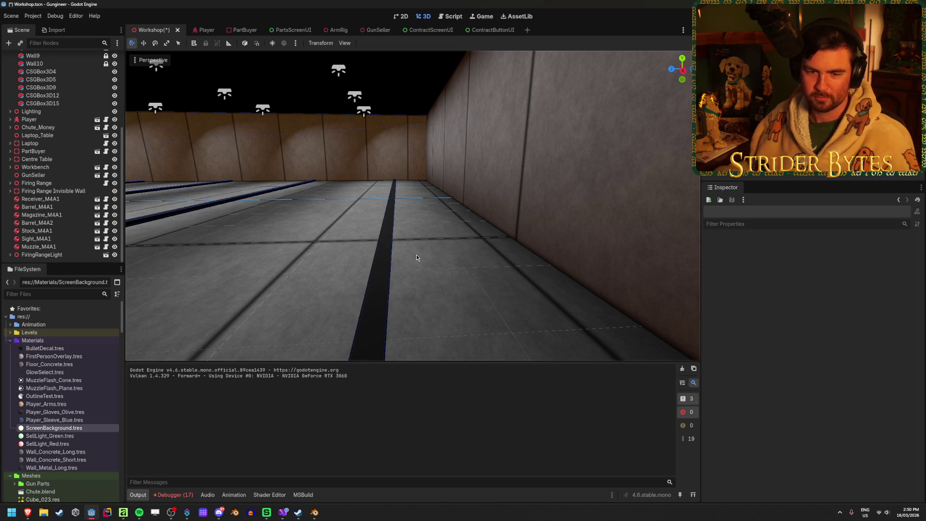
{"action": "key", "text": "ctrl+s"}
{"action": "key", "text": "s"}
{"action": "key", "text": "a"}
{"action": "key", "text": "s"}
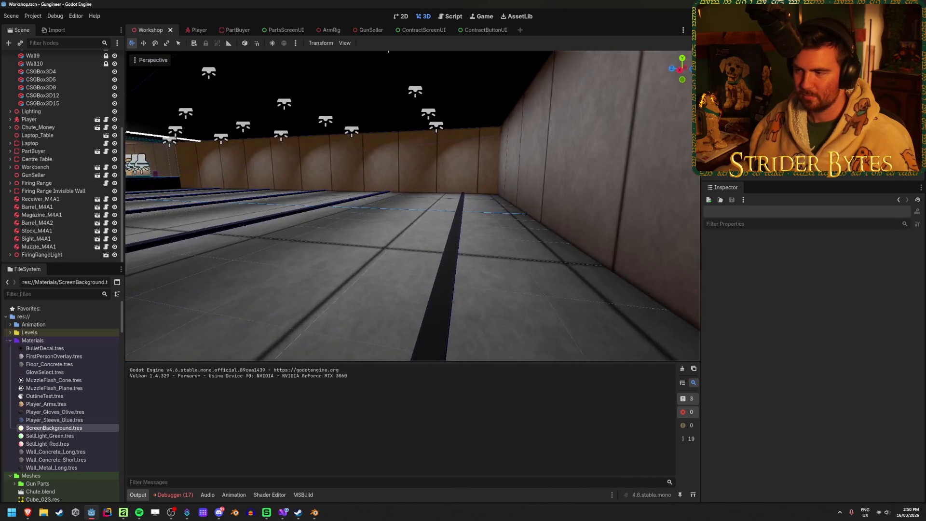
{"action": "key", "text": "s"}
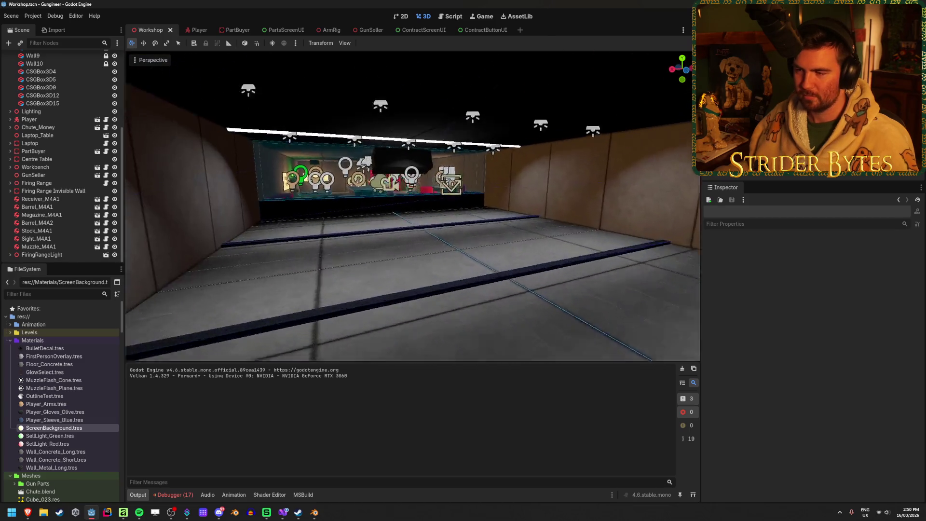
{"action": "key", "text": "s"}
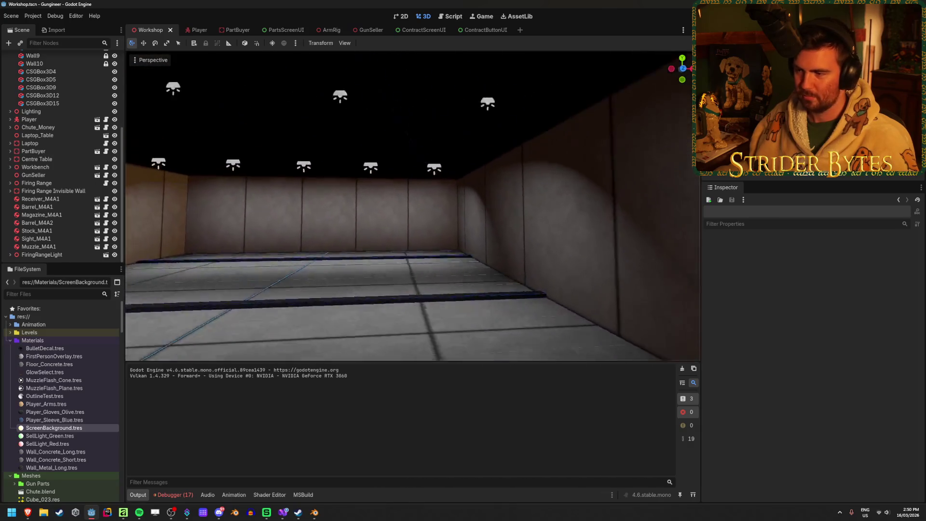
{"action": "key", "text": "s"}
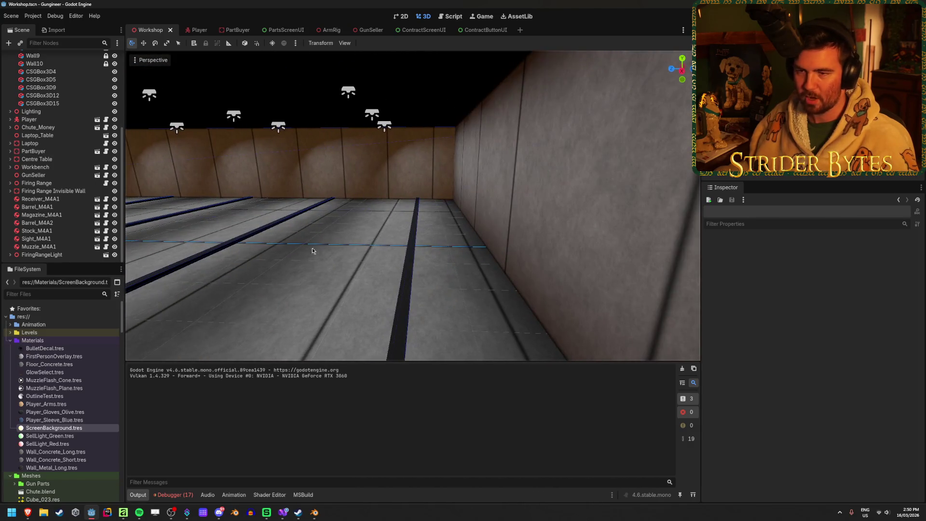
{"action": "scroll", "coordinate": [46, 178], "scroll_direction": "up", "scroll_amount": 5}
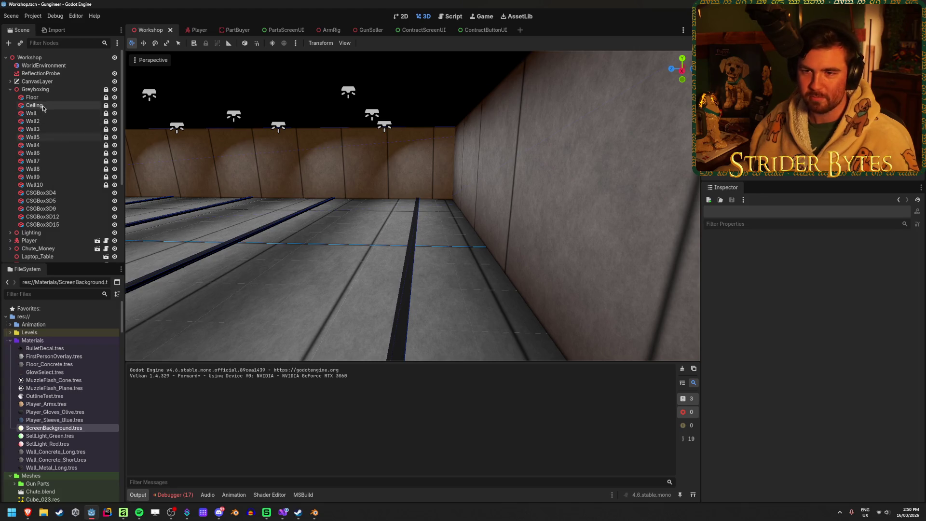
- Set Wall5's Position Z to -30.0 in the Inspector
{"action": "left_click", "coordinate": [33, 137]}
{"action": "key", "text": "d"}
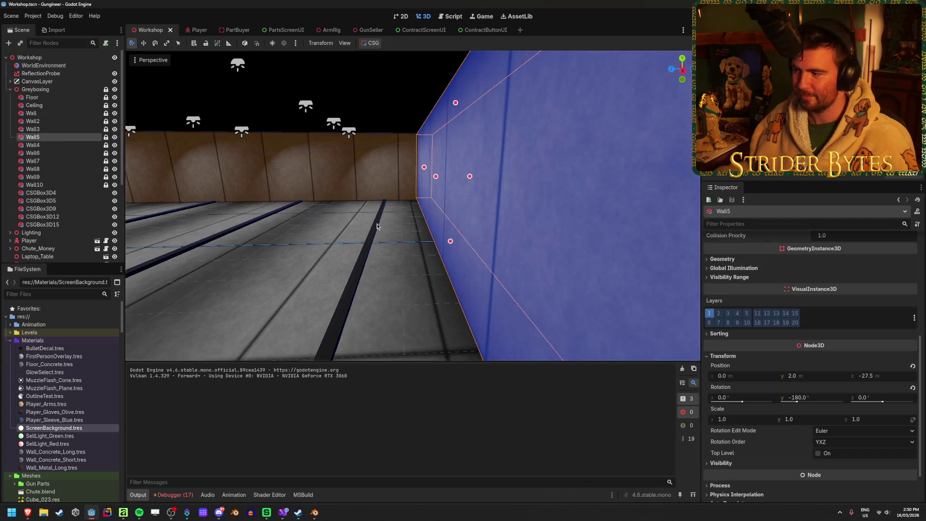
{"action": "left_click", "coordinate": [884, 378]}
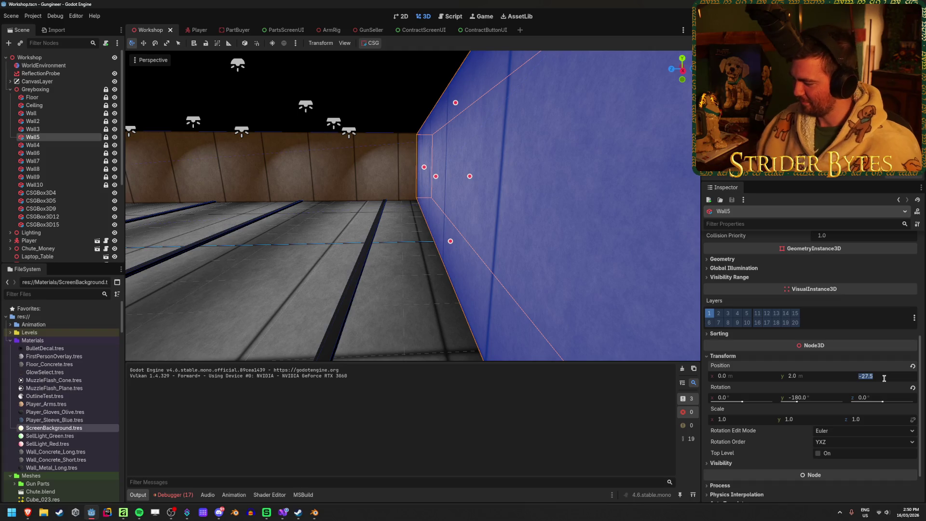
{"action": "type", "text": "-"}
{"action": "key", "text": "Return"}
{"action": "left_click", "coordinate": [442, 282]}
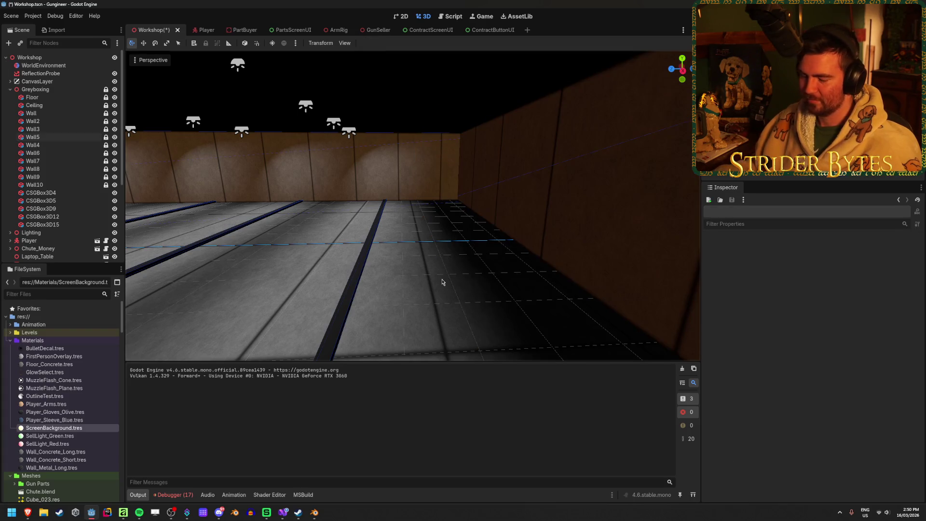
- Save the scene, then reselect Wall5 to check its placement
{"action": "scroll", "coordinate": [67, 156], "scroll_direction": "down", "scroll_amount": 1}
{"action": "key", "text": "ctrl+s"}
{"action": "scroll", "coordinate": [67, 156], "scroll_direction": "up", "scroll_amount": 1}
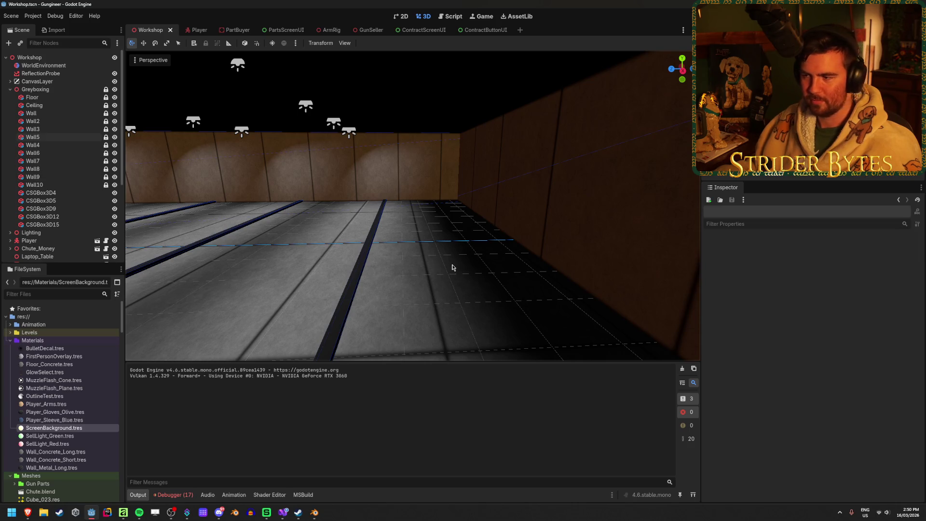
{"action": "left_click_drag", "start_coordinate": [413, 206], "coordinate": [461, 212]}
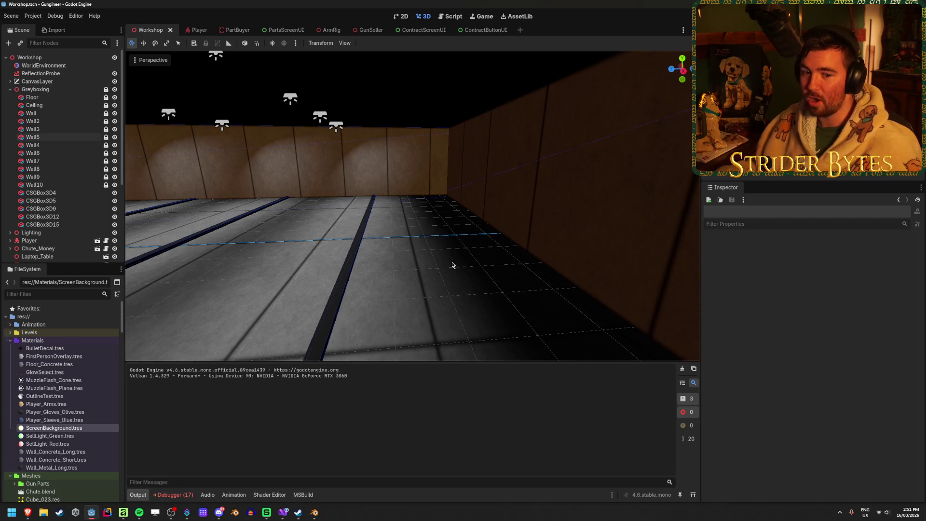
{"action": "left_click", "coordinate": [32, 137]}
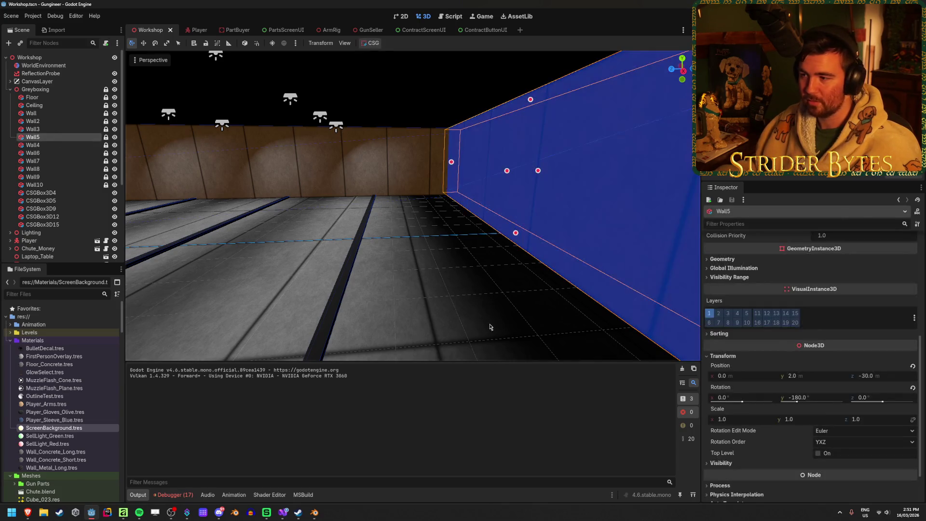
{"action": "left_click", "coordinate": [484, 331]}
{"action": "mouse_move", "coordinate": [510, 304]}
{"action": "left_mouse_down"}
{"action": "mouse_move", "coordinate": [290, 308]}
{"action": "mouse_move", "coordinate": [434, 299]}
{"action": "mouse_move", "coordinate": [400, 299]}
{"action": "mouse_move", "coordinate": [419, 294]}
{"action": "left_mouse_up"}
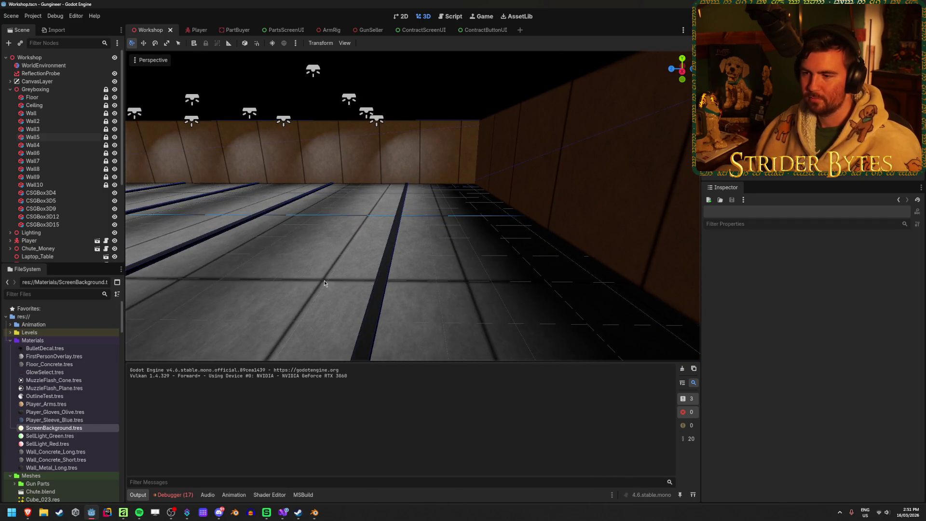
{"action": "mouse_move", "coordinate": [324, 283]}
{"action": "left_mouse_down"}
{"action": "mouse_move", "coordinate": [277, 279]}
{"action": "mouse_move", "coordinate": [341, 283]}
{"action": "left_mouse_up"}
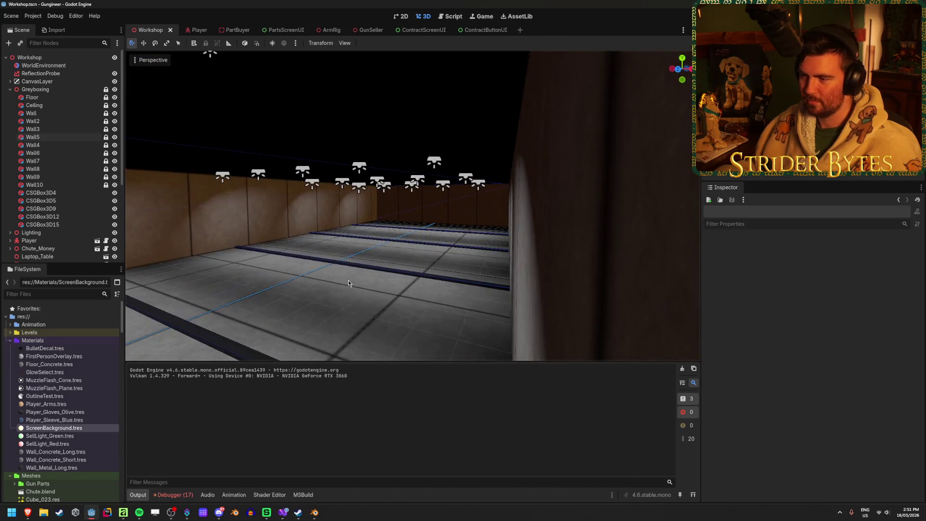
{"action": "mouse_move", "coordinate": [398, 283]}
{"action": "left_mouse_down"}
{"action": "mouse_move", "coordinate": [333, 280]}
{"action": "mouse_move", "coordinate": [434, 282]}
{"action": "left_mouse_up"}
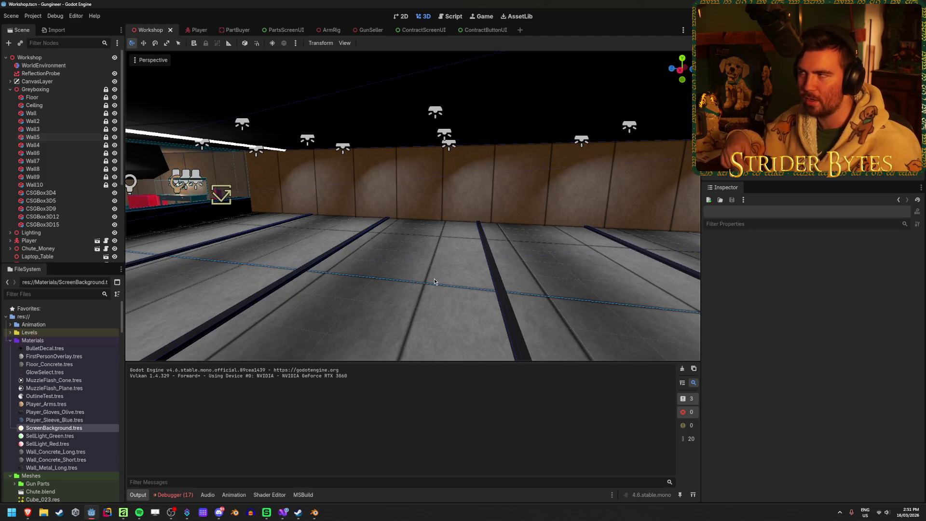
{"action": "mouse_move", "coordinate": [438, 289]}
{"action": "left_mouse_down"}
{"action": "mouse_move", "coordinate": [501, 279]}
{"action": "mouse_move", "coordinate": [438, 289]}
{"action": "left_mouse_up"}
{"action": "mouse_move", "coordinate": [511, 162]}
{"action": "left_mouse_down"}
{"action": "mouse_move", "coordinate": [497, 166]}
{"action": "mouse_move", "coordinate": [525, 164]}
{"action": "mouse_move", "coordinate": [507, 162]}
{"action": "left_mouse_up"}
{"action": "mouse_move", "coordinate": [434, 276]}
{"action": "left_mouse_down"}
{"action": "mouse_move", "coordinate": [397, 282]}
{"action": "mouse_move", "coordinate": [410, 279]}
{"action": "left_mouse_up"}
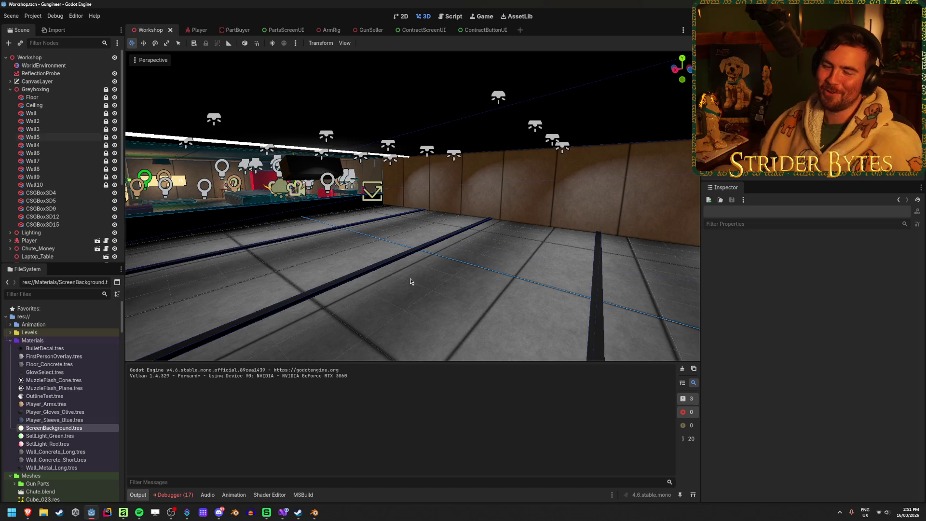
{"action": "mouse_move", "coordinate": [424, 277]}
{"action": "left_mouse_down"}
{"action": "mouse_move", "coordinate": [443, 277]}
{"action": "mouse_move", "coordinate": [416, 277]}
{"action": "mouse_move", "coordinate": [446, 256]}
{"action": "left_mouse_up"}
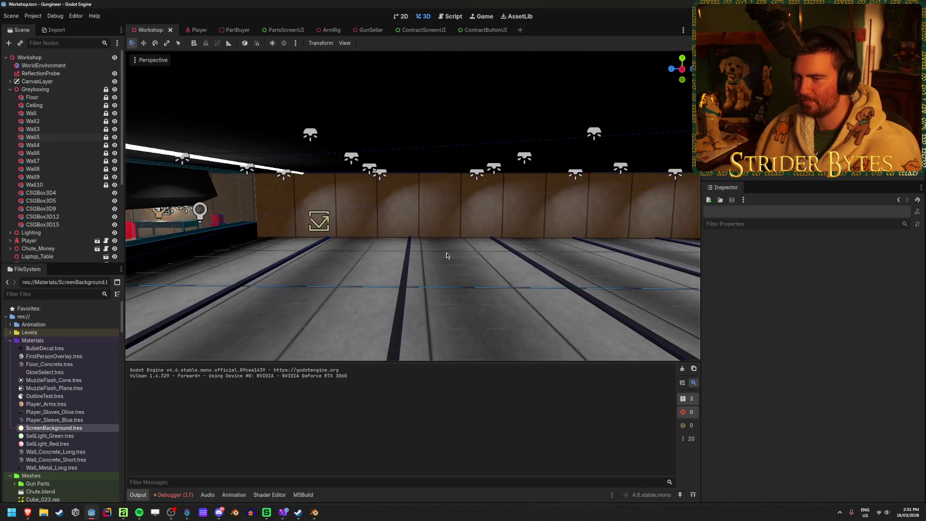
{"action": "scroll", "coordinate": [58, 183], "scroll_direction": "down", "scroll_amount": 3}
{"action": "scroll", "coordinate": [61, 232], "scroll_direction": "up", "scroll_amount": 3}
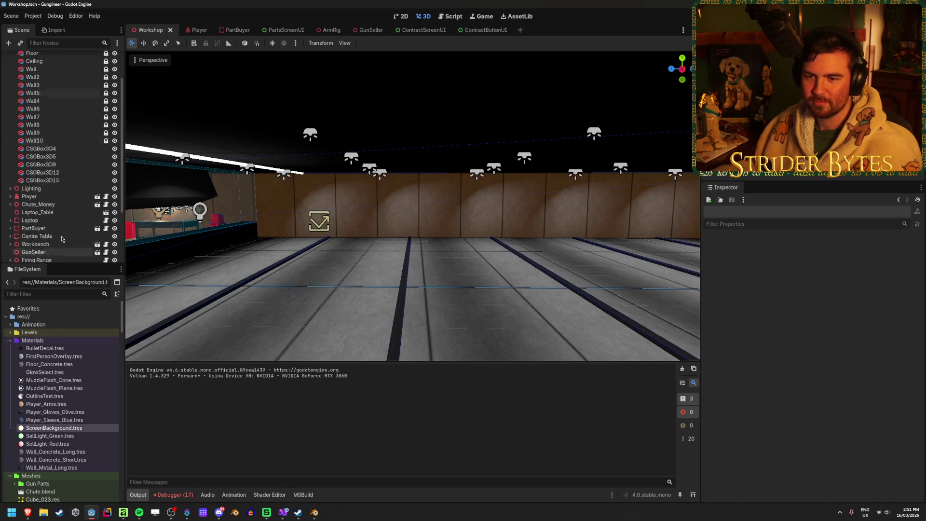
{"action": "scroll", "coordinate": [62, 239], "scroll_direction": "down", "scroll_amount": 5}
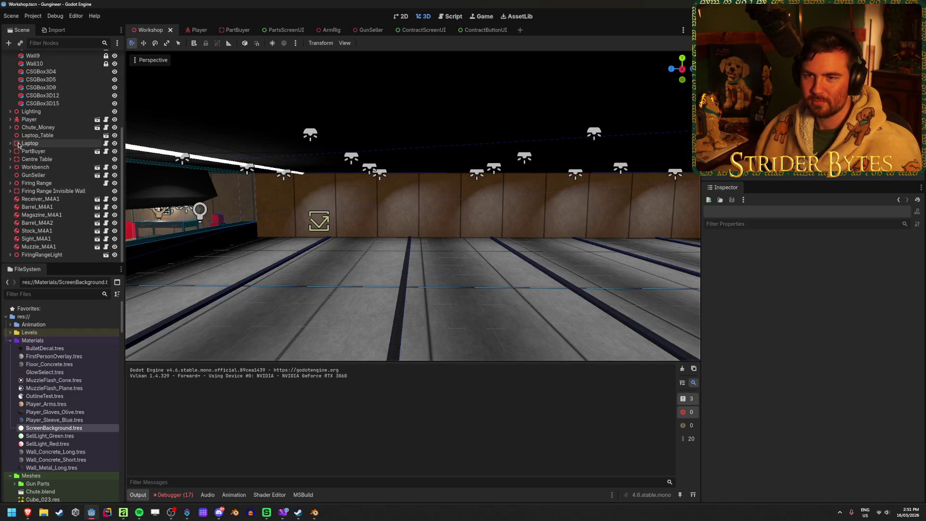
{"action": "scroll", "coordinate": [55, 194], "scroll_direction": "up", "scroll_amount": 1}
{"action": "scroll", "coordinate": [56, 195], "scroll_direction": "up", "scroll_amount": 5}
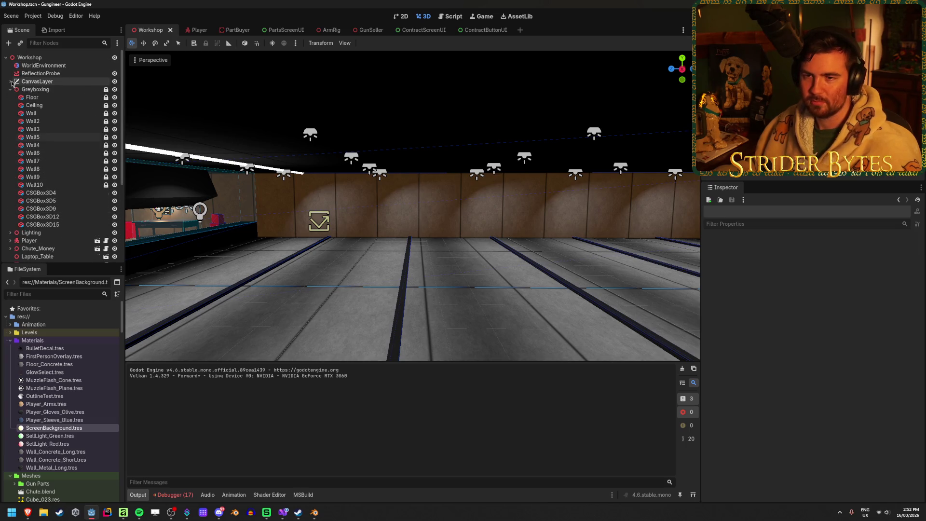
{"action": "scroll", "coordinate": [12, 162], "scroll_direction": "down", "scroll_amount": 2}
{"action": "left_click", "coordinate": [10, 190]}
{"action": "left_click", "coordinate": [9, 190]}
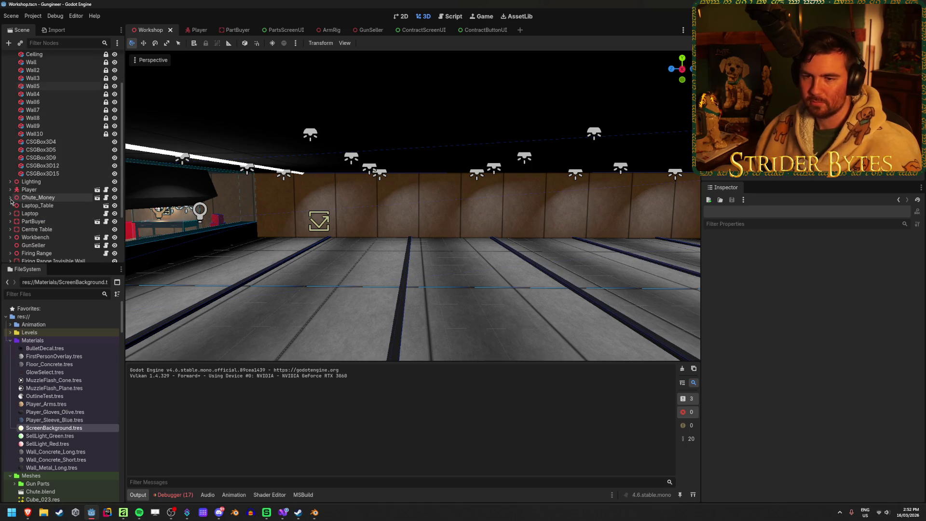
{"action": "left_click", "coordinate": [10, 182]}
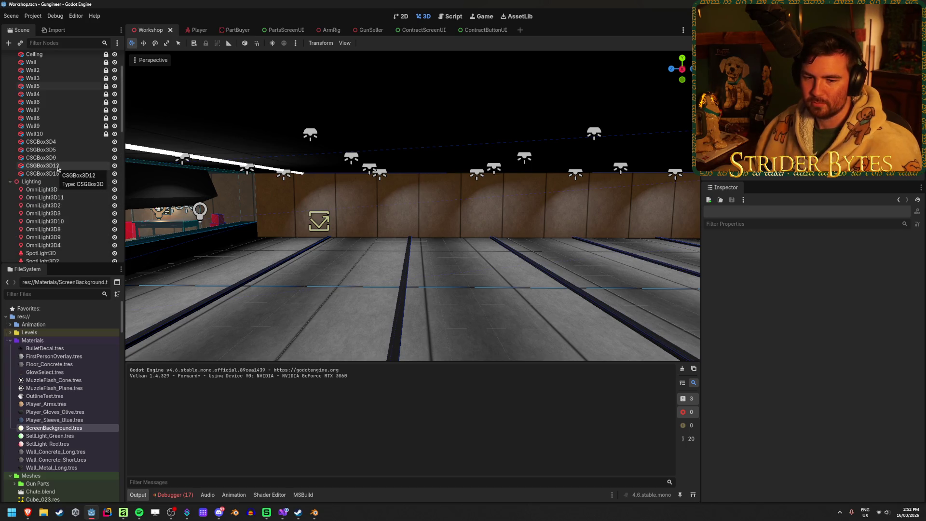
{"action": "scroll", "coordinate": [57, 167], "scroll_direction": "down", "scroll_amount": 3}
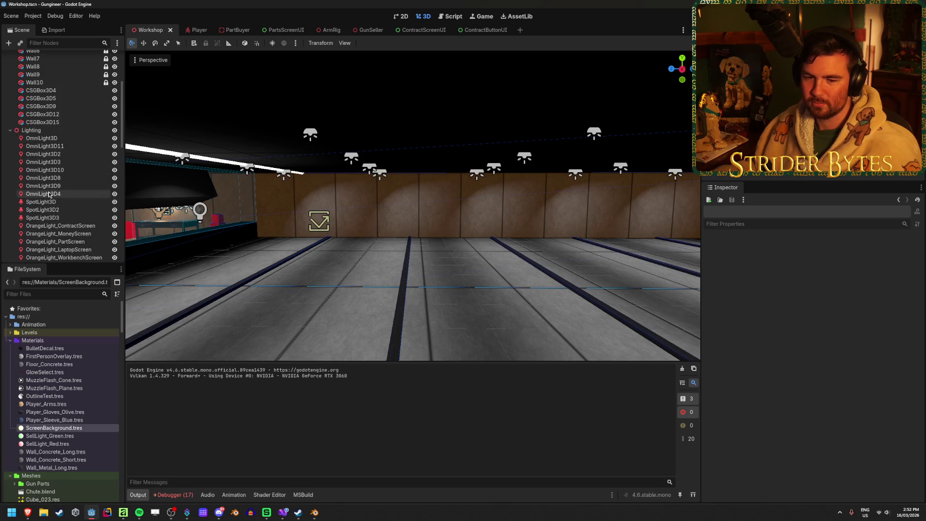
{"action": "scroll", "coordinate": [55, 188], "scroll_direction": "down", "scroll_amount": 10}
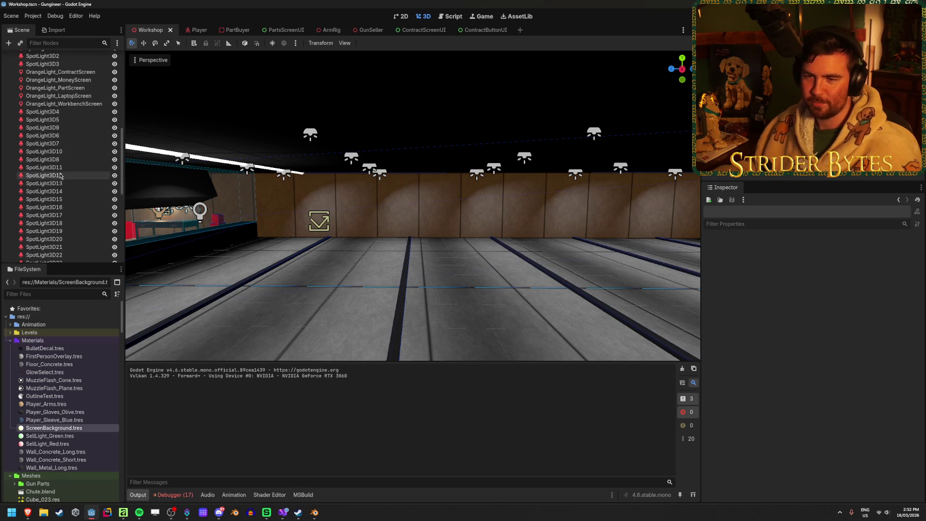
{"action": "scroll", "coordinate": [61, 203], "scroll_direction": "down", "scroll_amount": 2}
{"action": "left_click", "coordinate": [60, 217]}
{"action": "scroll", "coordinate": [60, 221], "scroll_direction": "up", "scroll_amount": 3}
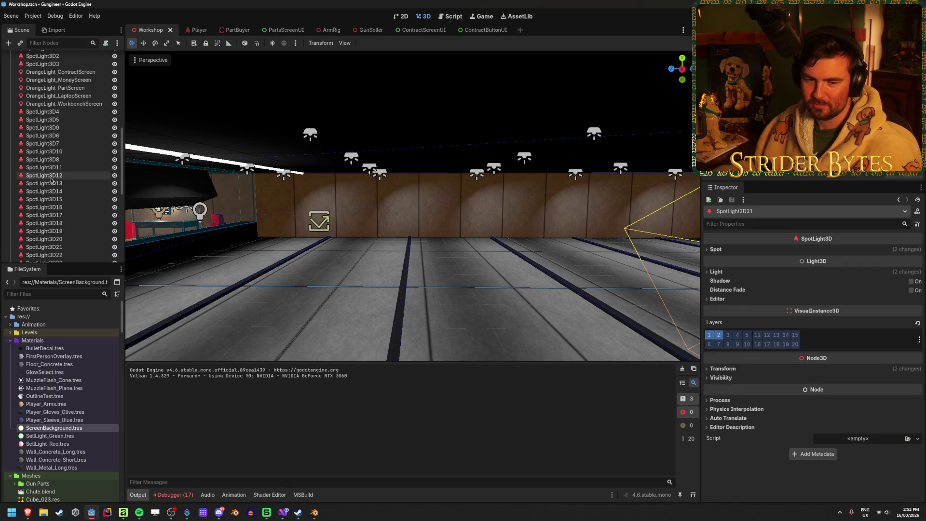
{"action": "left_click", "coordinate": [47, 112], "text": "shift"}
{"action": "key", "text": "w"}
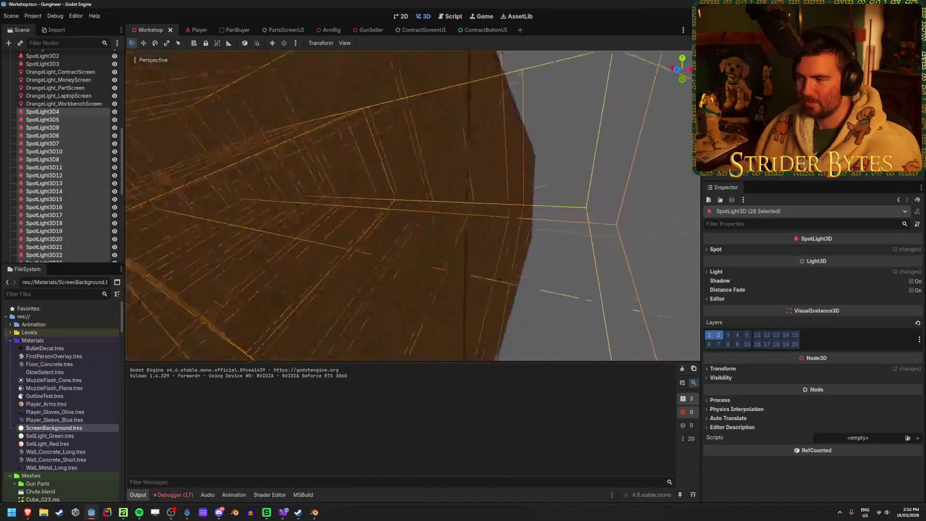
{"action": "key", "text": "s"}
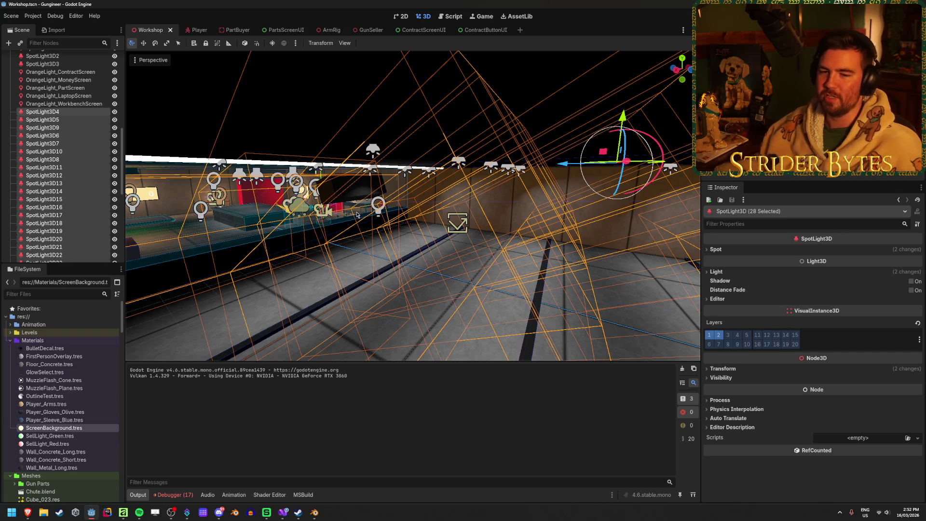
{"action": "key", "text": "d"}
{"action": "mouse_move", "coordinate": [463, 167]}
{"action": "left_mouse_down"}
{"action": "mouse_move", "coordinate": [458, 177]}
{"action": "mouse_move", "coordinate": [525, 176]}
{"action": "mouse_move", "coordinate": [491, 185]}
{"action": "mouse_move", "coordinate": [500, 185]}
{"action": "left_mouse_up"}
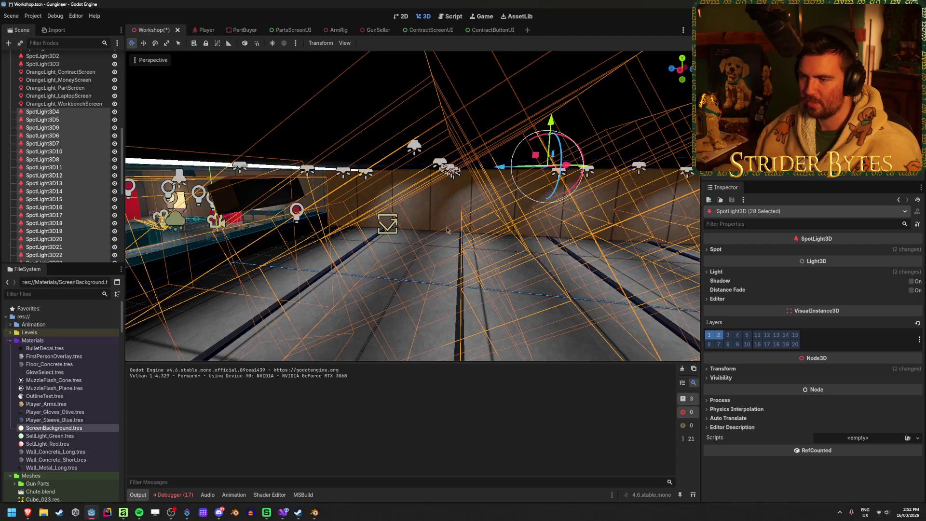
{"action": "left_click", "coordinate": [500, 185]}
{"action": "key", "text": "w"}
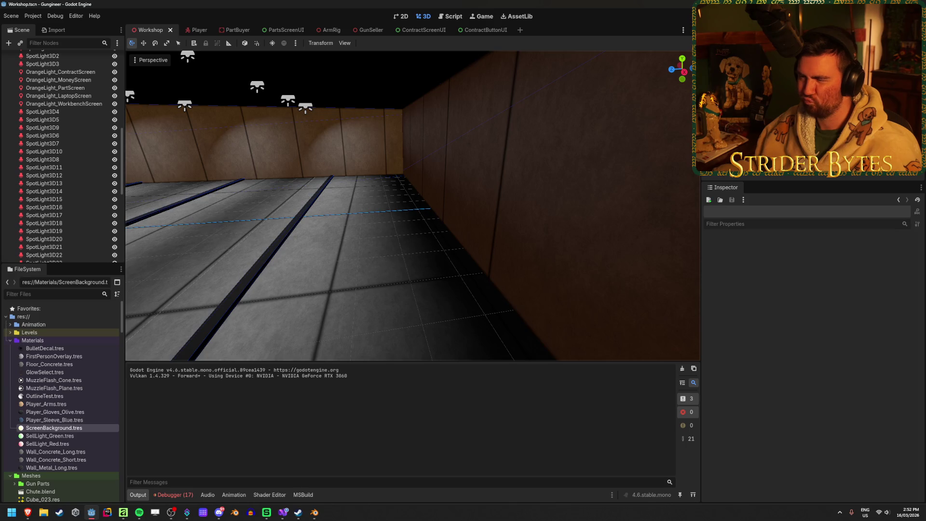
{"action": "key", "text": "s"}
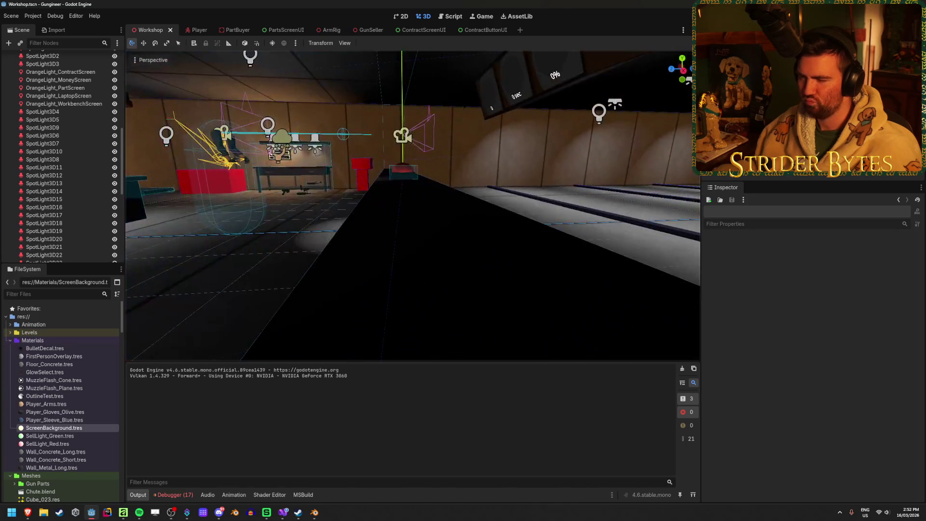
{"action": "key", "text": "s"}
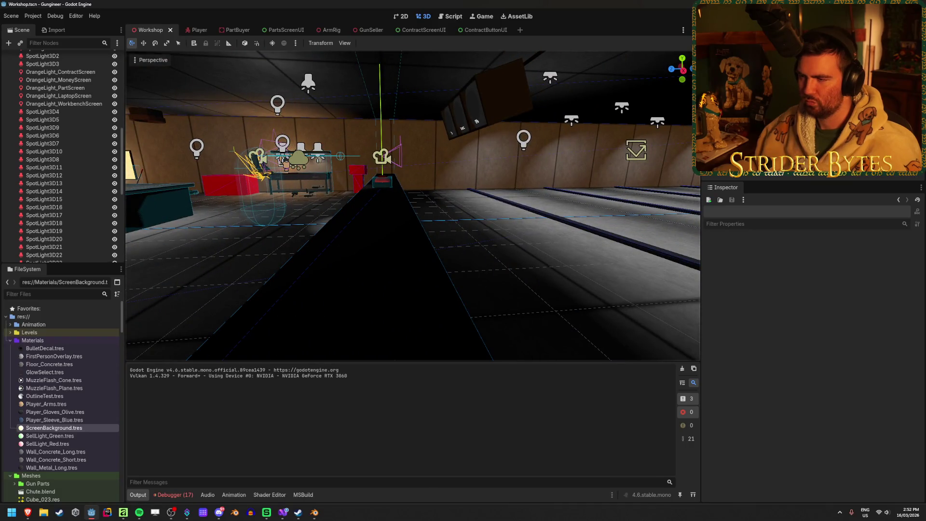
{"action": "key", "text": "w"}
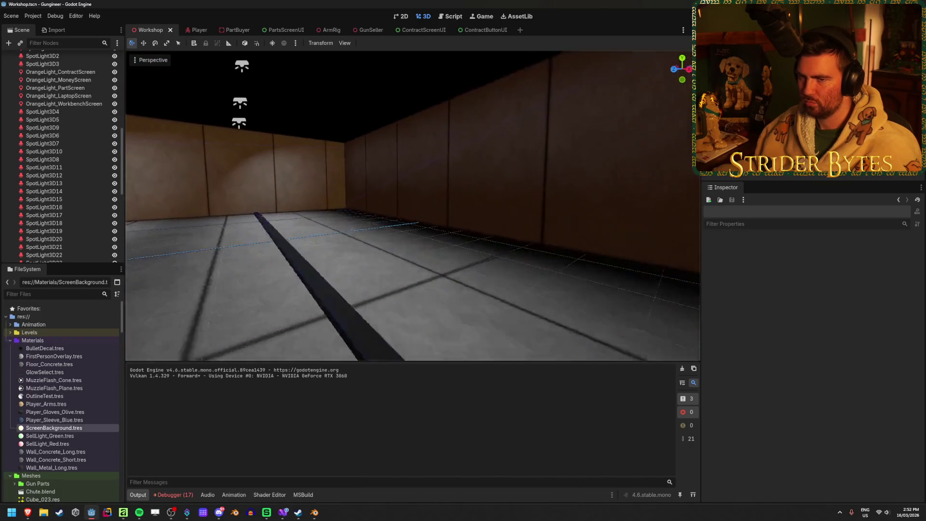
{"action": "scroll", "coordinate": [83, 212], "scroll_direction": "up", "scroll_amount": 10}
{"action": "right_click", "coordinate": [24, 57]}
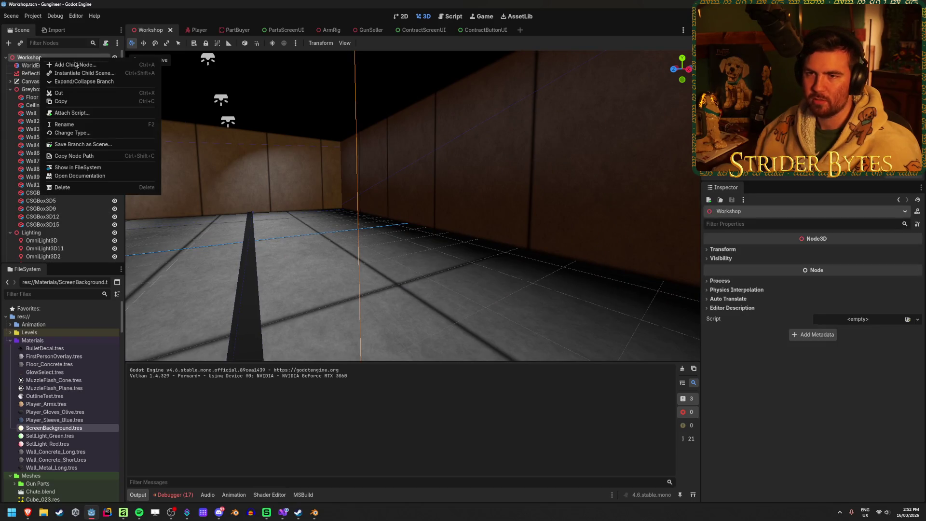
- Add a Node3D child under the Workshop root and set its Position Z to -30
{"action": "left_click", "coordinate": [86, 68]}
{"action": "left_click", "coordinate": [365, 207]}
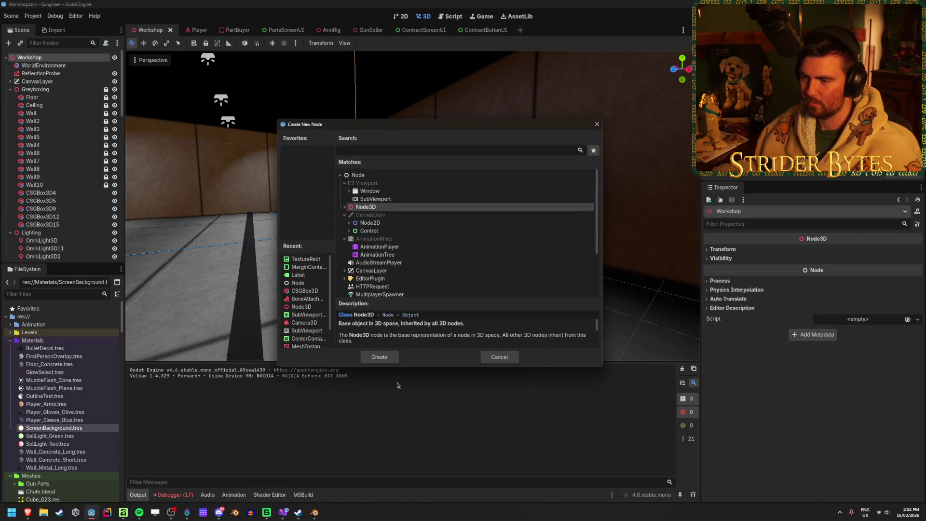
{"action": "left_click", "coordinate": [381, 359]}
{"action": "left_click", "coordinate": [719, 249]}
{"action": "left_click", "coordinate": [868, 269]}
{"action": "type", "text": "30"}
{"action": "key", "text": "Return"}
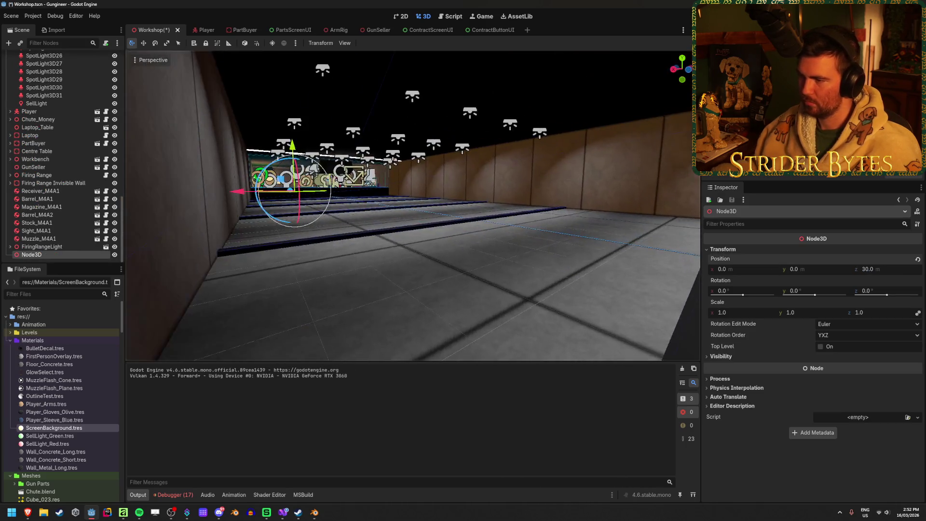
- Fly the view to the Node3D marker beside the firing range's end wall
{"action": "left_click_drag", "start_coordinate": [434, 246], "coordinate": [519, 247]}
{"action": "left_click", "coordinate": [892, 267]}
{"action": "type", "text": "-30"}
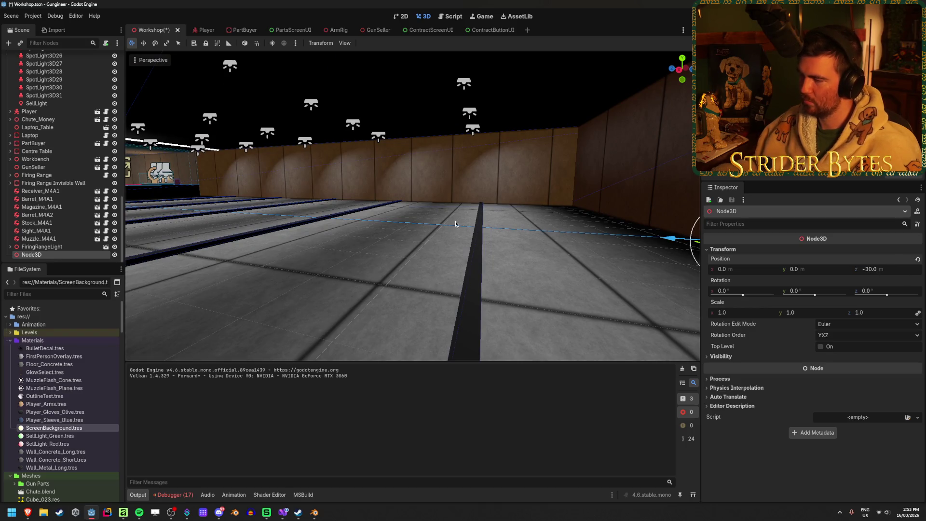
{"action": "mouse_move", "coordinate": [434, 241]}
{"action": "left_mouse_down"}
{"action": "mouse_move", "coordinate": [482, 241]}
{"action": "mouse_move", "coordinate": [460, 241]}
{"action": "left_mouse_up"}
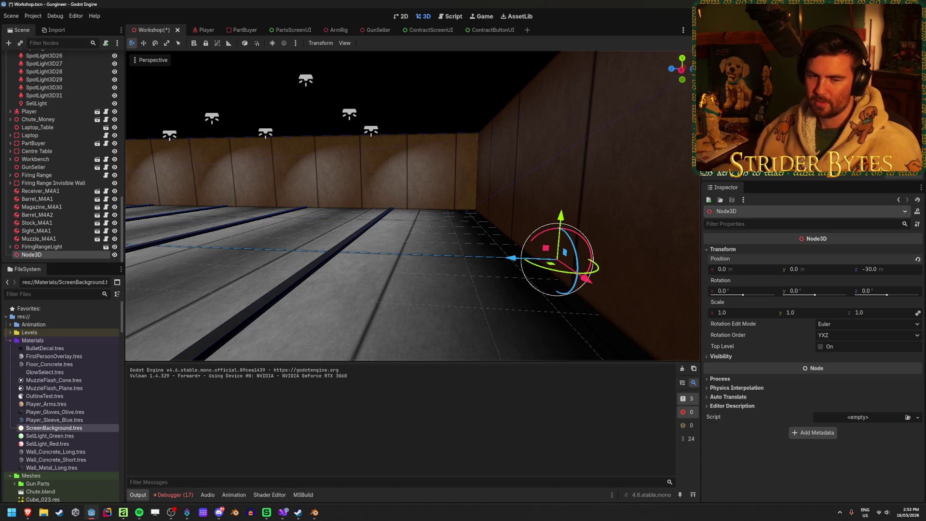
{"action": "left_click_drag", "start_coordinate": [460, 241], "coordinate": [470, 241]}
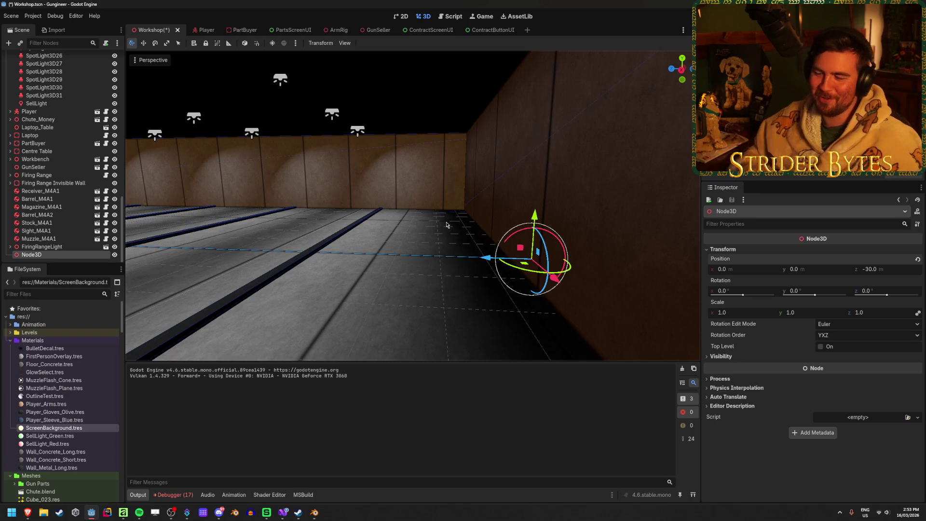
{"action": "left_click_drag", "start_coordinate": [447, 225], "coordinate": [406, 224]}
{"action": "scroll", "coordinate": [46, 151], "scroll_direction": "up", "scroll_amount": 15}
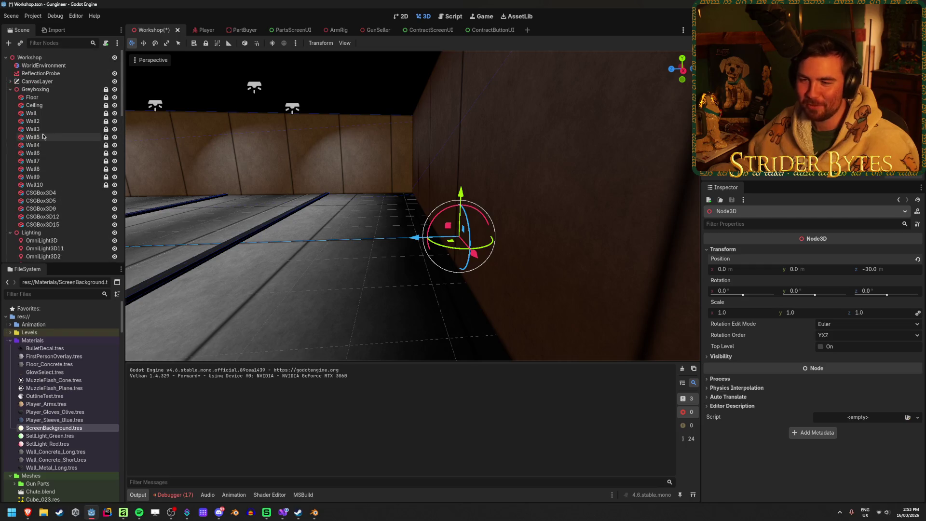
- Set Wall5's Position Z to -30.5 and save the scene
{"action": "left_click", "coordinate": [60, 186]}
{"action": "left_click", "coordinate": [70, 137]}
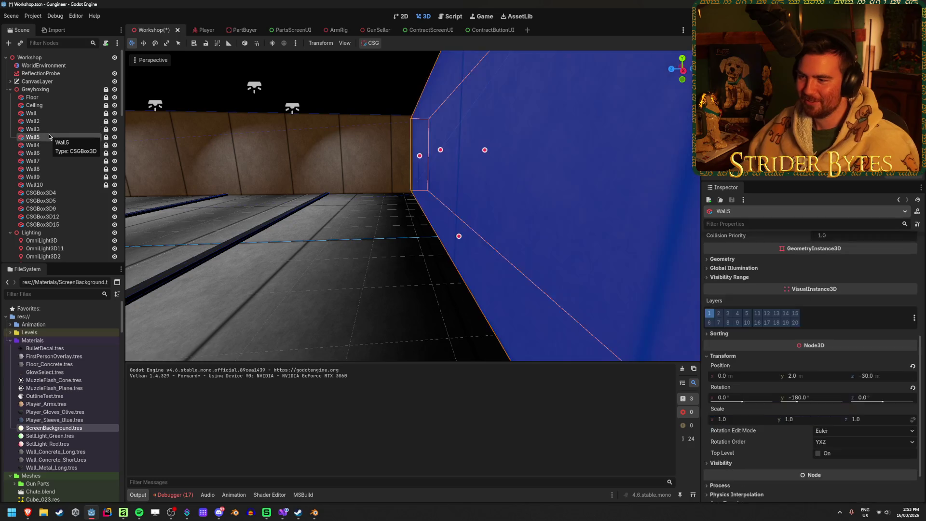
{"action": "left_click", "coordinate": [886, 376]}
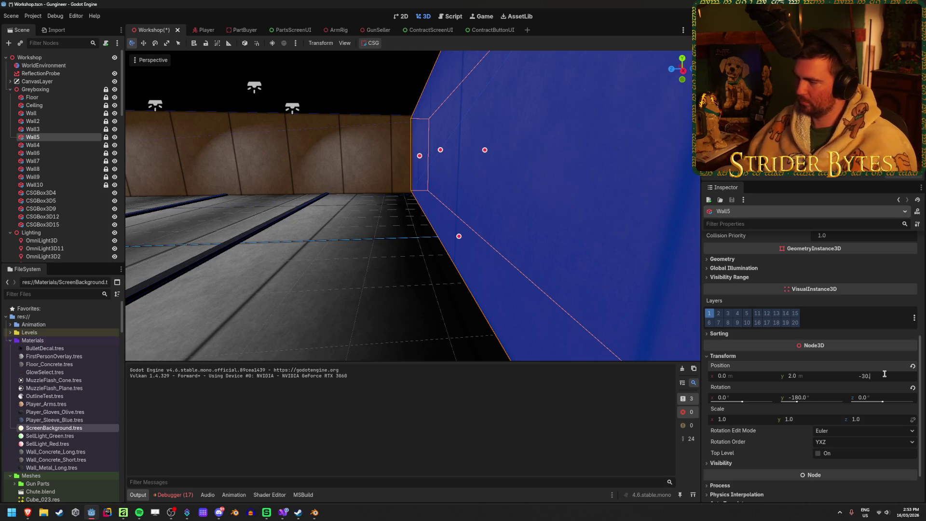
{"action": "type", "text": "5"}
{"action": "key", "text": "Return"}
{"action": "left_click", "coordinate": [444, 267]}
{"action": "key", "text": "ctrl+s"}
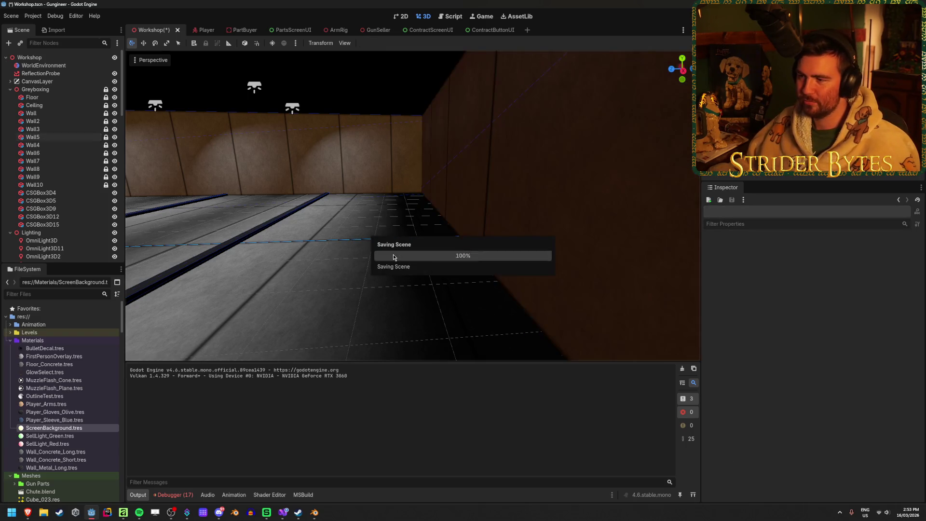
- Recheck Wall5's position and collapse the Lighting group
{"action": "left_click", "coordinate": [69, 139]}
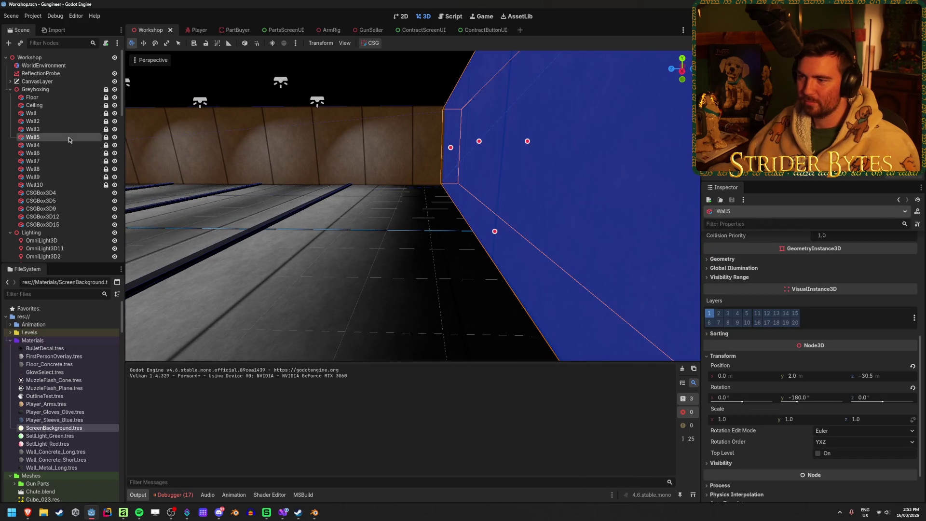
{"action": "left_click", "coordinate": [315, 242]}
{"action": "scroll", "coordinate": [48, 193], "scroll_direction": "down", "scroll_amount": 2}
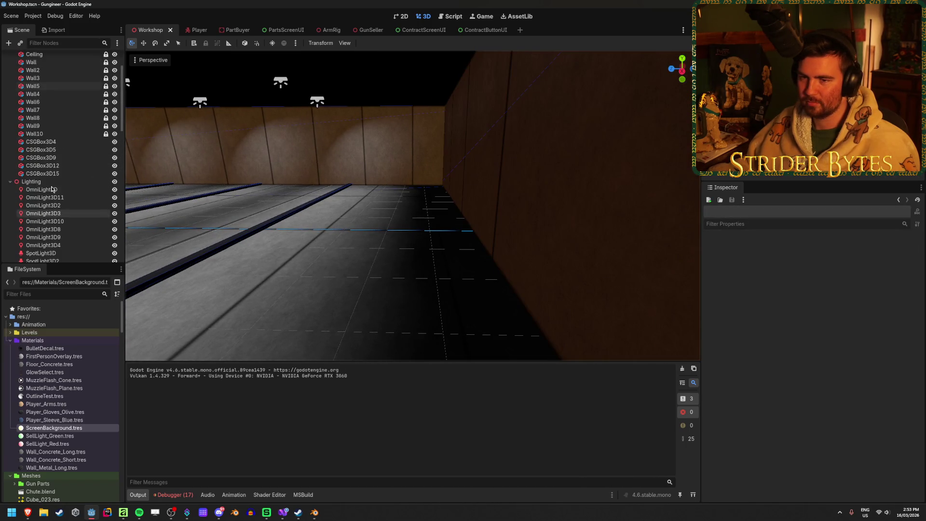
{"action": "left_click", "coordinate": [10, 182]}
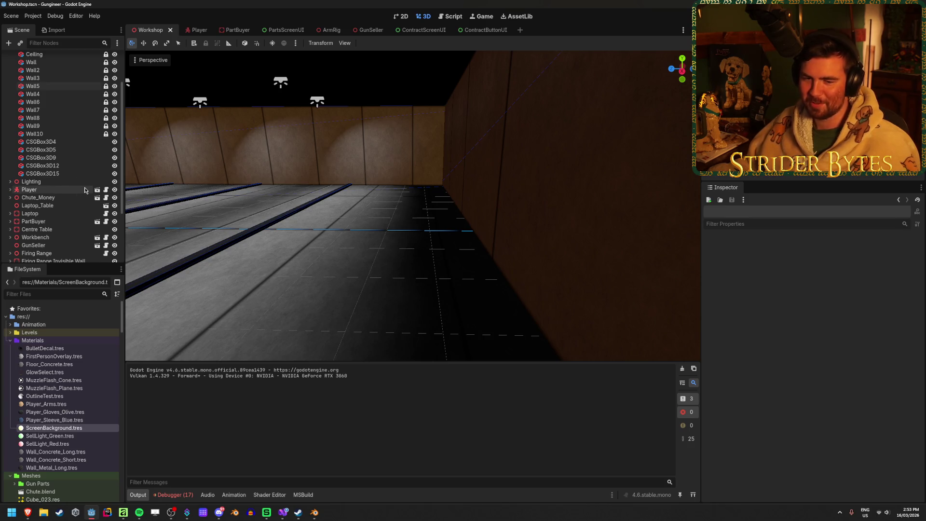
{"action": "scroll", "coordinate": [58, 145], "scroll_direction": "up", "scroll_amount": 3}
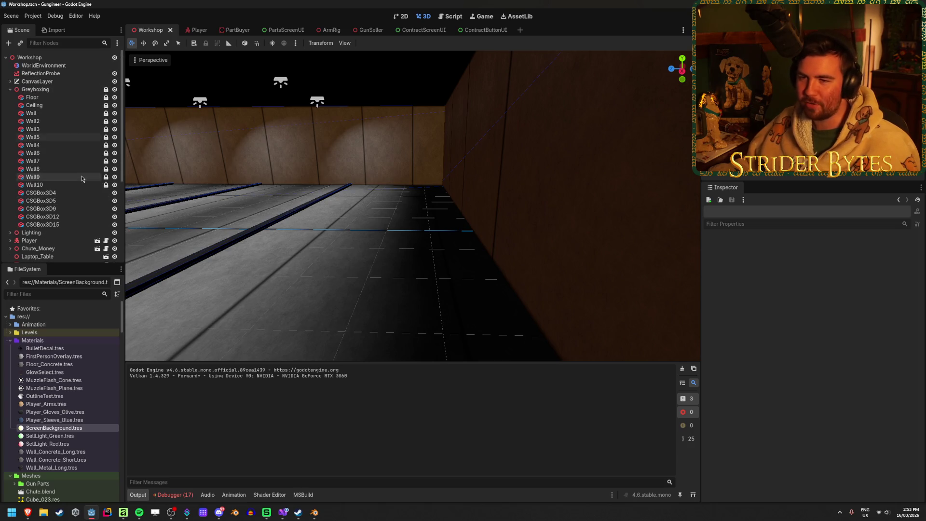
- Select Floor, Wall3, Ceiling and Wall6, then fly down the range to inspect it
{"action": "left_click", "coordinate": [32, 97]}
{"action": "left_click", "coordinate": [32, 129]}
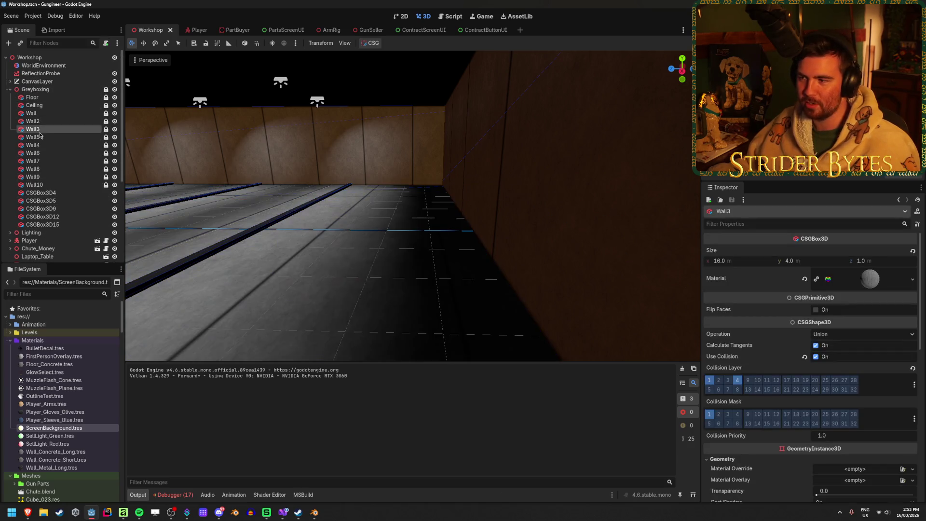
{"action": "left_click", "coordinate": [35, 105]}
{"action": "left_click", "coordinate": [32, 153]}
{"action": "scroll", "coordinate": [24, 169], "scroll_direction": "down", "scroll_amount": 5}
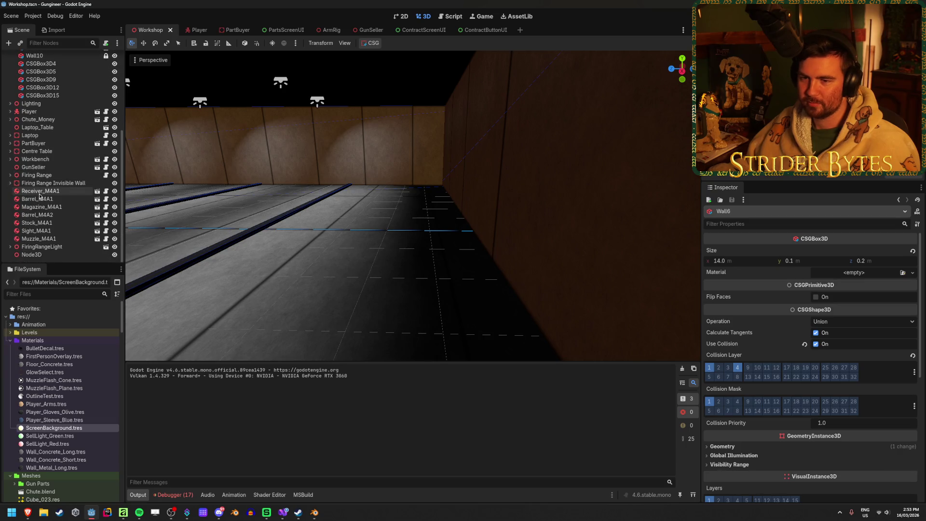
{"action": "key", "text": "f"}
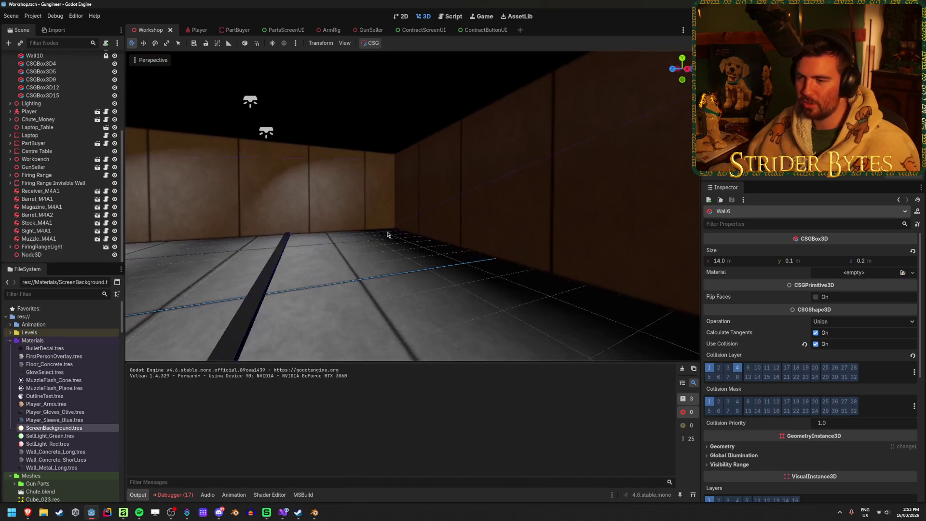
{"action": "key", "text": "Escape"}
{"action": "key", "text": "w"}
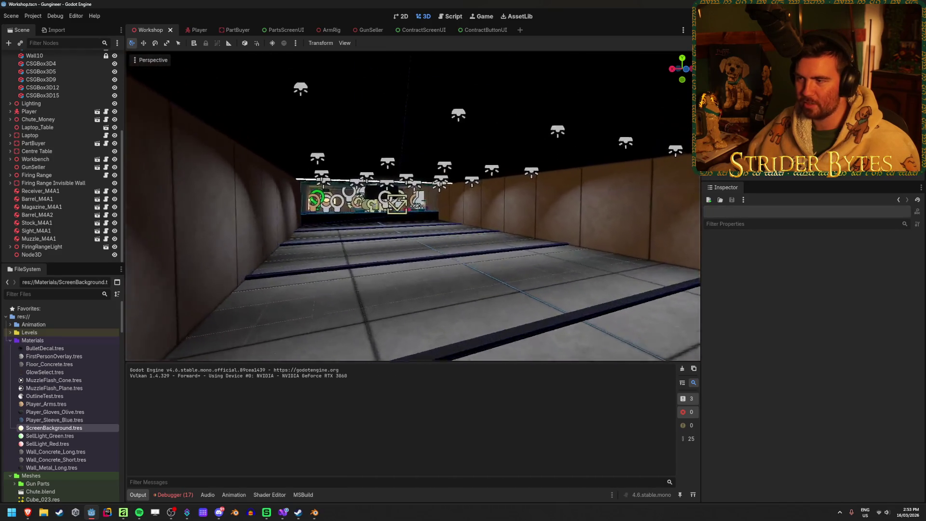
{"action": "key", "text": "s"}
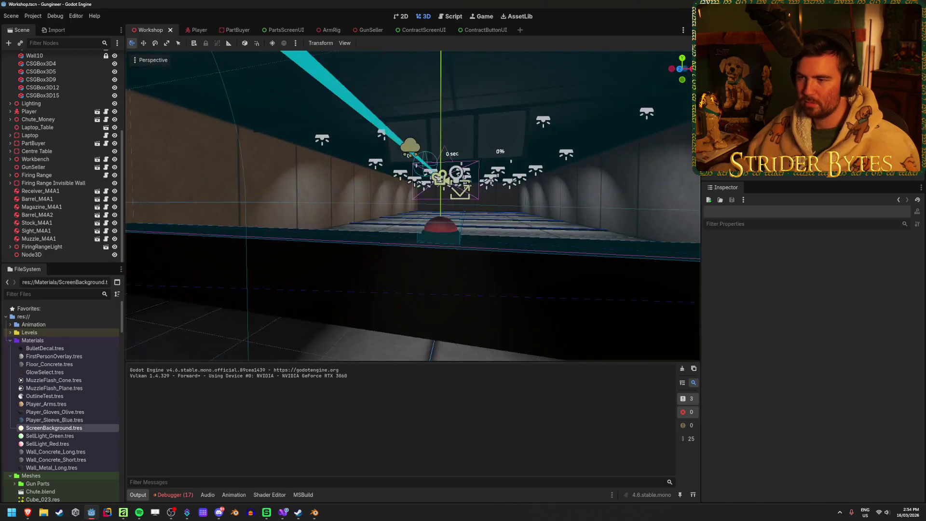
{"action": "key", "text": "w"}
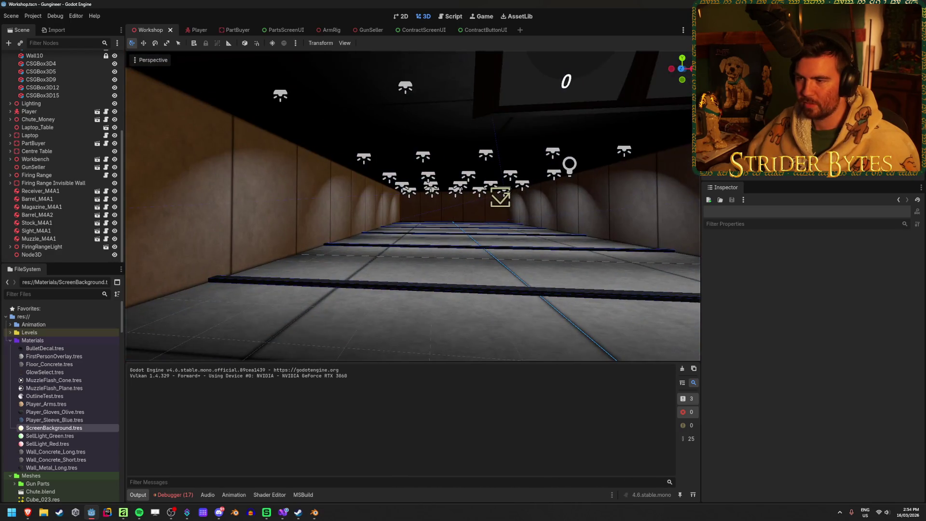
{"action": "key", "text": "s"}
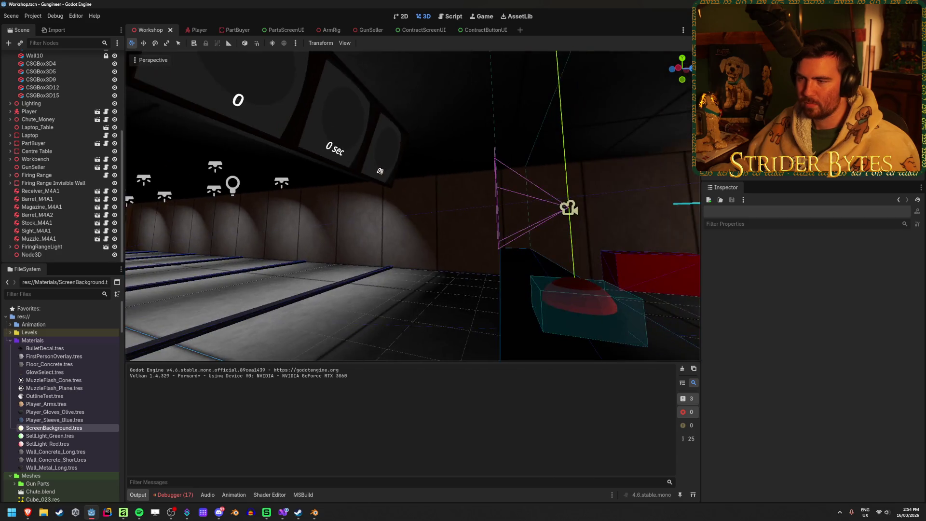
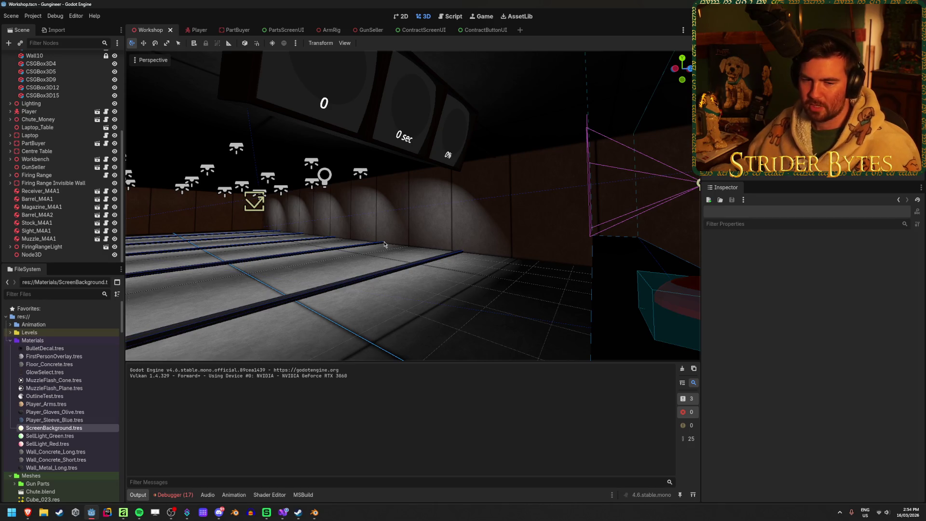
- Select Wall and Wall2 together and set their Size X to 48
{"action": "mouse_move", "coordinate": [456, 312]}
{"action": "left_mouse_down"}
{"action": "mouse_move", "coordinate": [433, 311]}
{"action": "mouse_move", "coordinate": [456, 312]}
{"action": "left_mouse_up"}
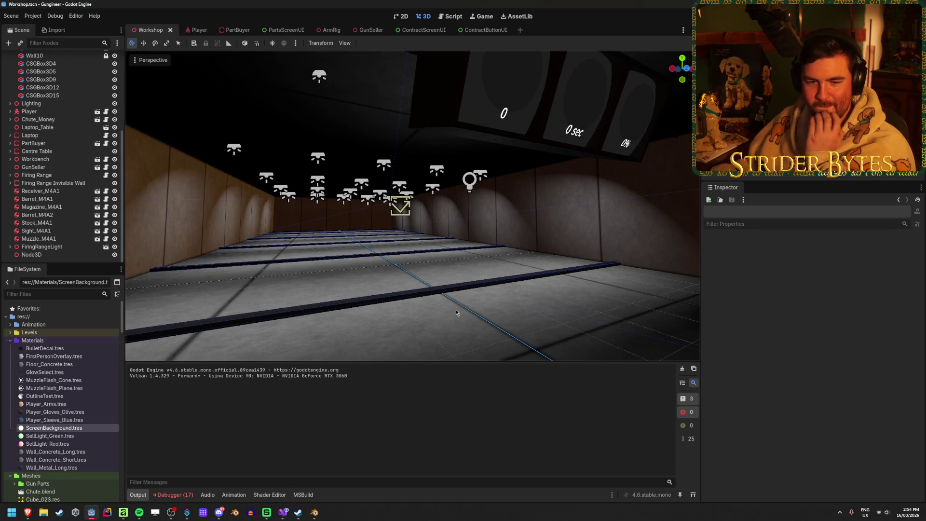
{"action": "mouse_move", "coordinate": [483, 307]}
{"action": "left_mouse_down"}
{"action": "mouse_move", "coordinate": [564, 299]}
{"action": "mouse_move", "coordinate": [481, 310]}
{"action": "left_mouse_up"}
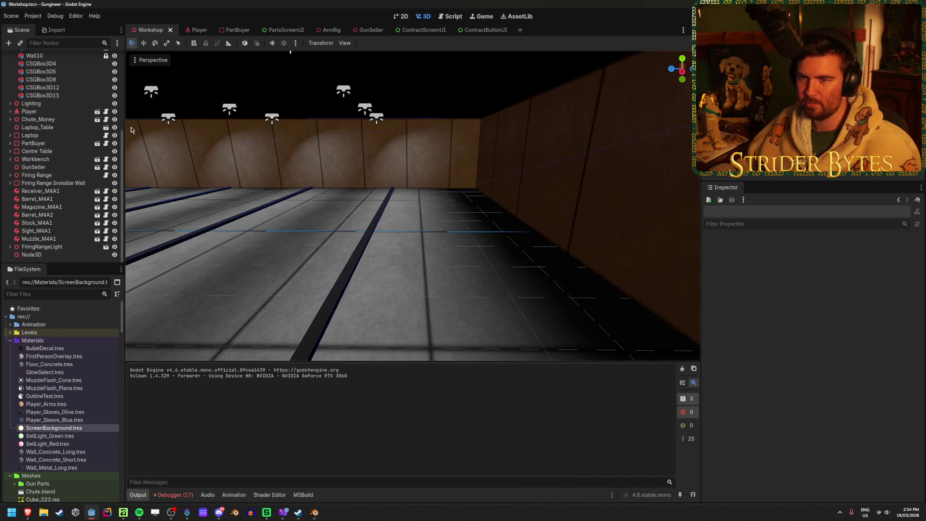
{"action": "scroll", "coordinate": [44, 159], "scroll_direction": "up", "scroll_amount": 5}
{"action": "left_click", "coordinate": [32, 113]}
{"action": "left_click", "coordinate": [33, 121]}
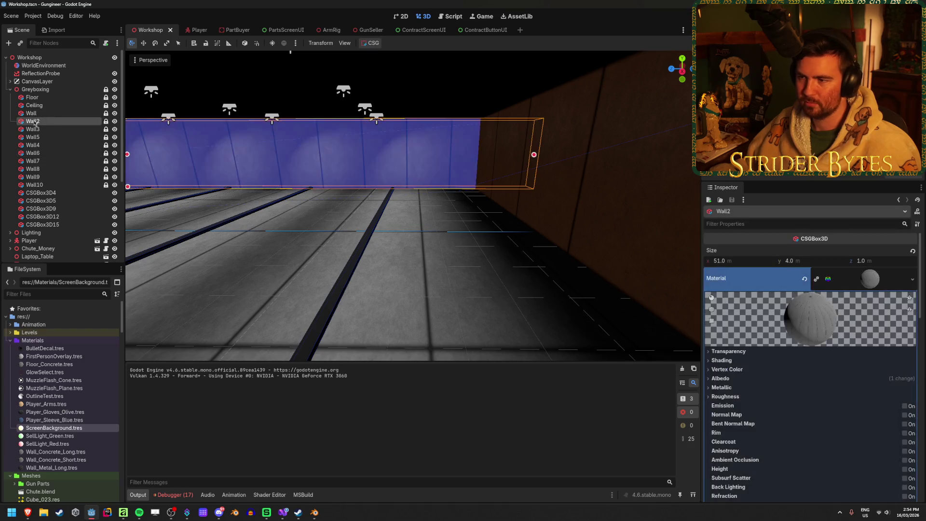
{"action": "key", "text": "f"}
{"action": "left_click", "coordinate": [33, 113]}
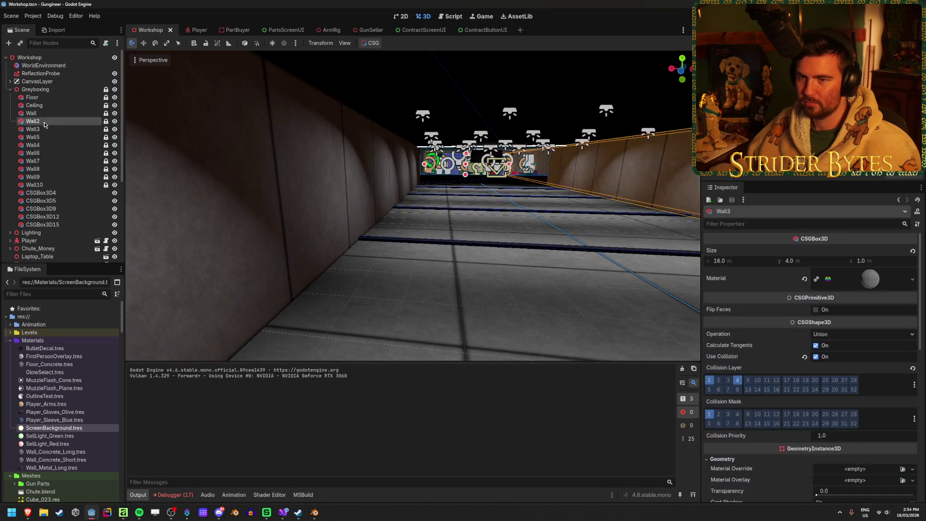
{"action": "left_click", "coordinate": [43, 121], "text": "shift"}
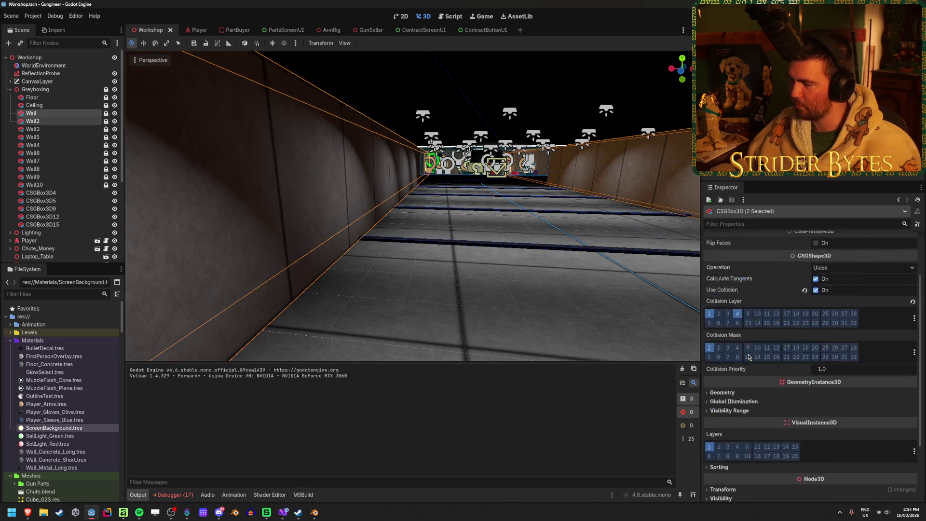
{"action": "left_click", "coordinate": [749, 261]}
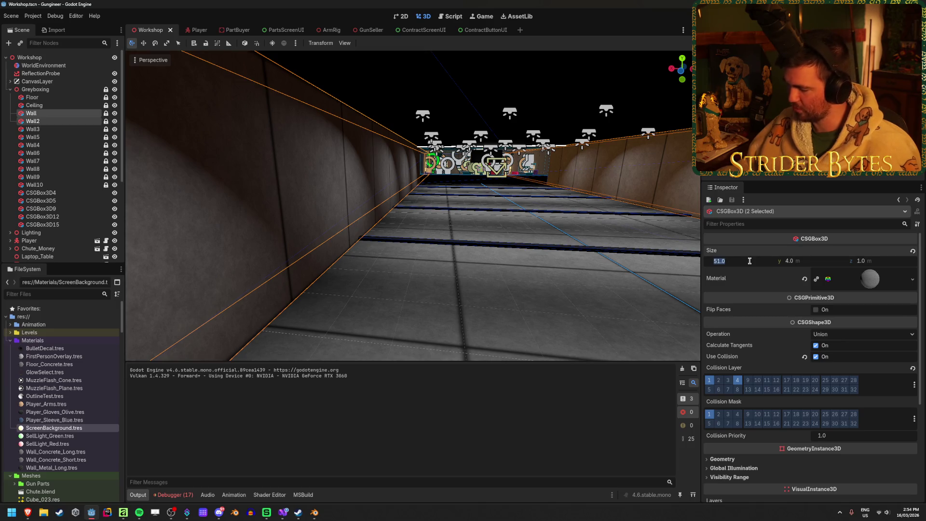
{"action": "type", "text": "48"}
{"action": "key", "text": "Return"}
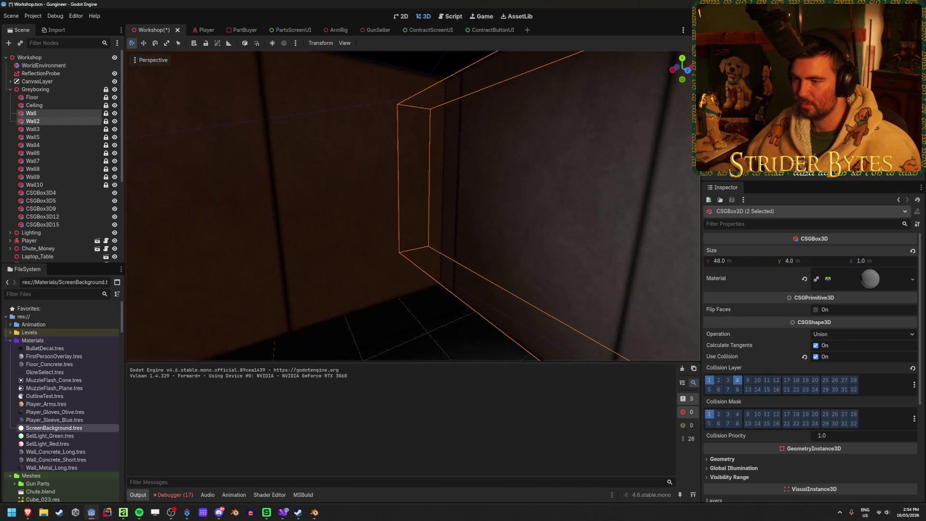
- Unlock Wall and Wall2 for editing
{"action": "key", "text": "f"}
{"action": "key", "text": "w"}
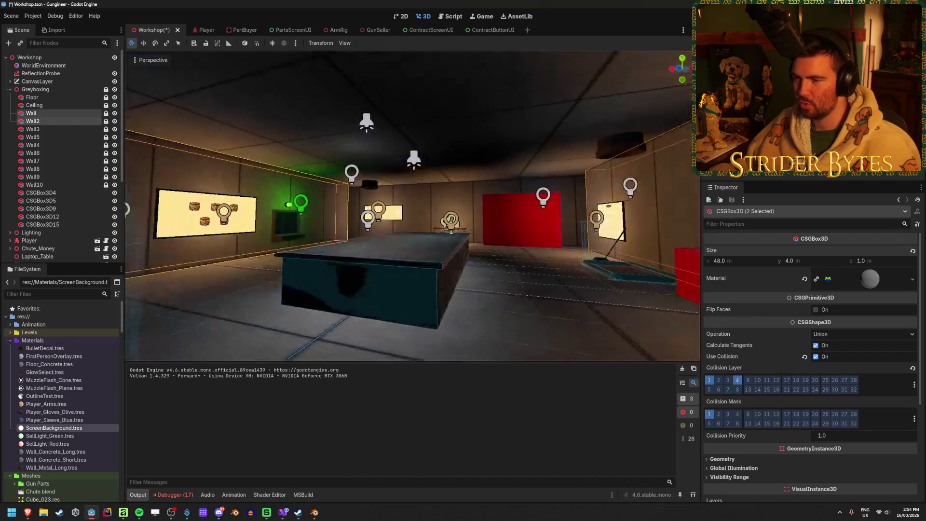
{"action": "key", "text": "e"}
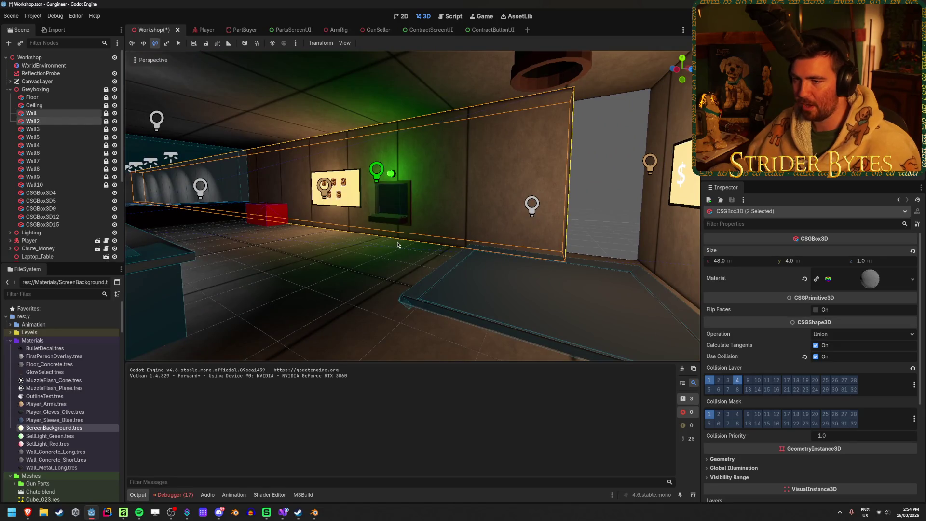
{"action": "key", "text": "w"}
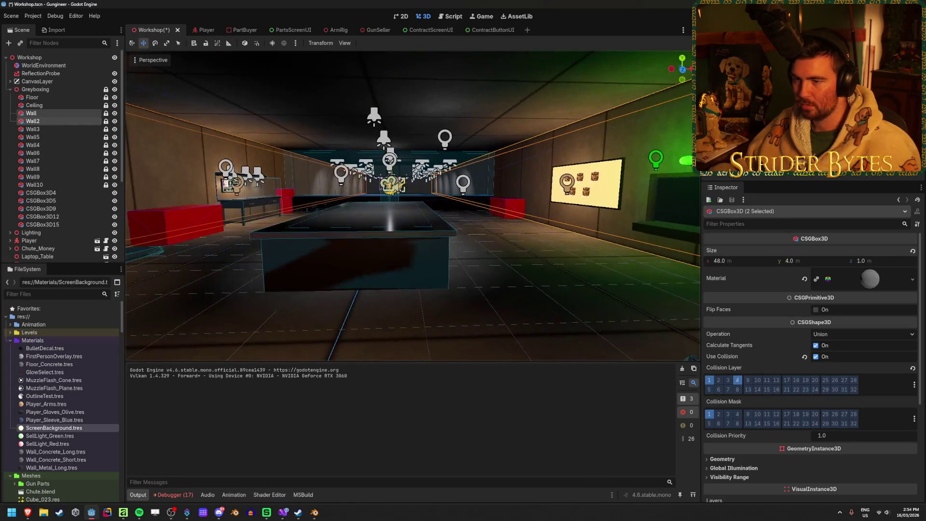
{"action": "key", "text": "f"}
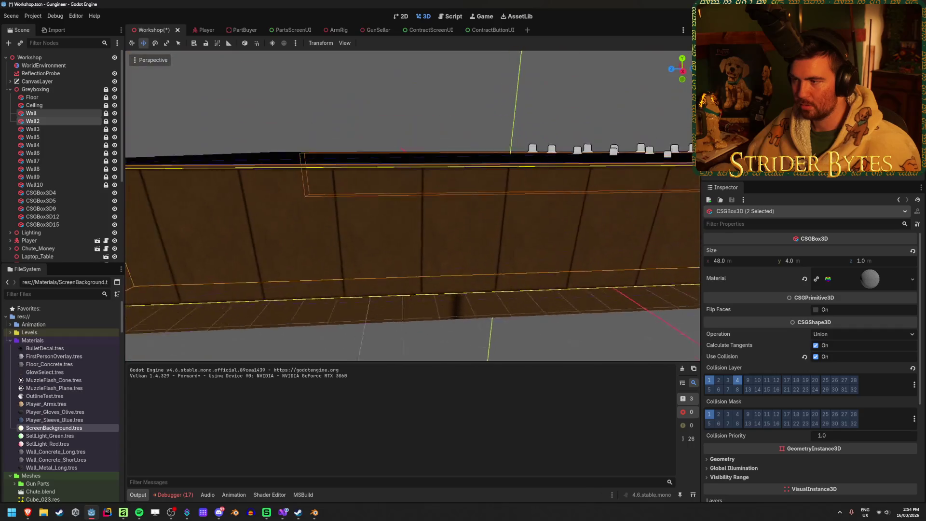
{"action": "key", "text": "shift+f"}
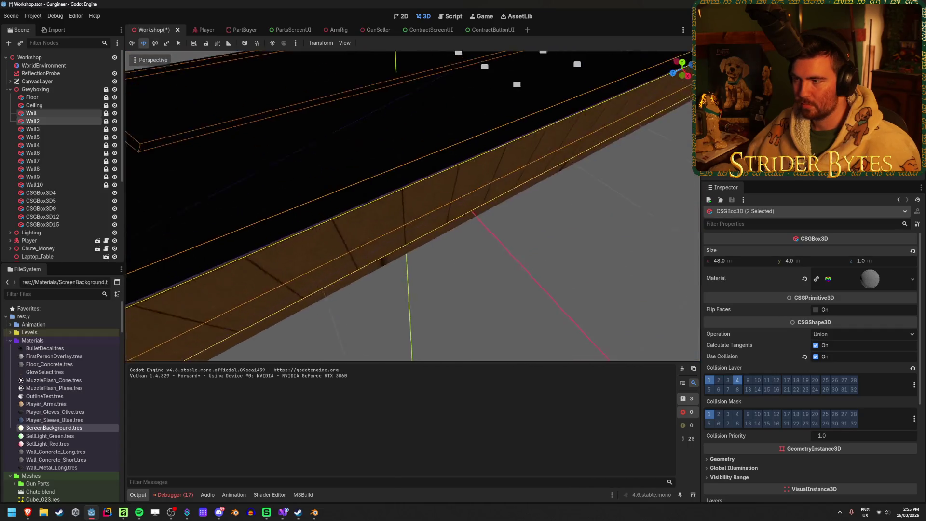
{"action": "key", "text": "shift+f"}
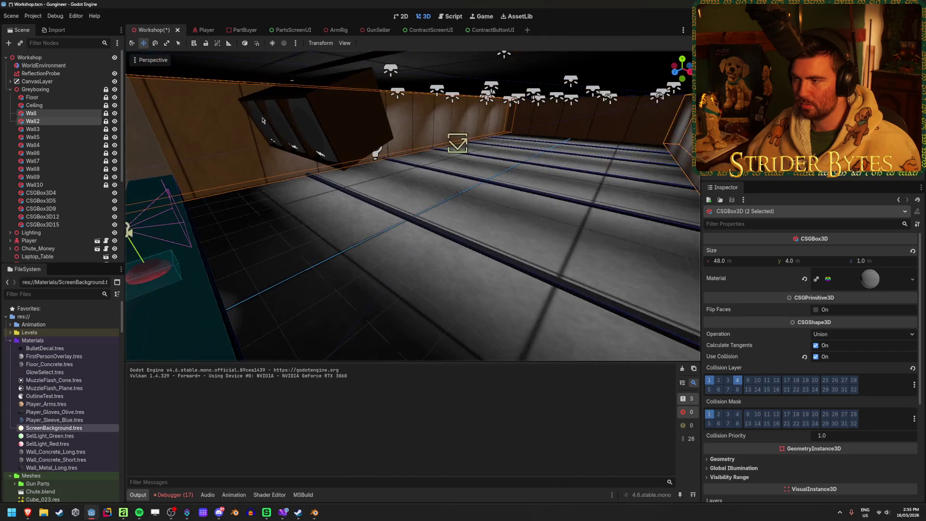
{"action": "left_click_drag", "start_coordinate": [572, 191], "coordinate": [261, 147]}
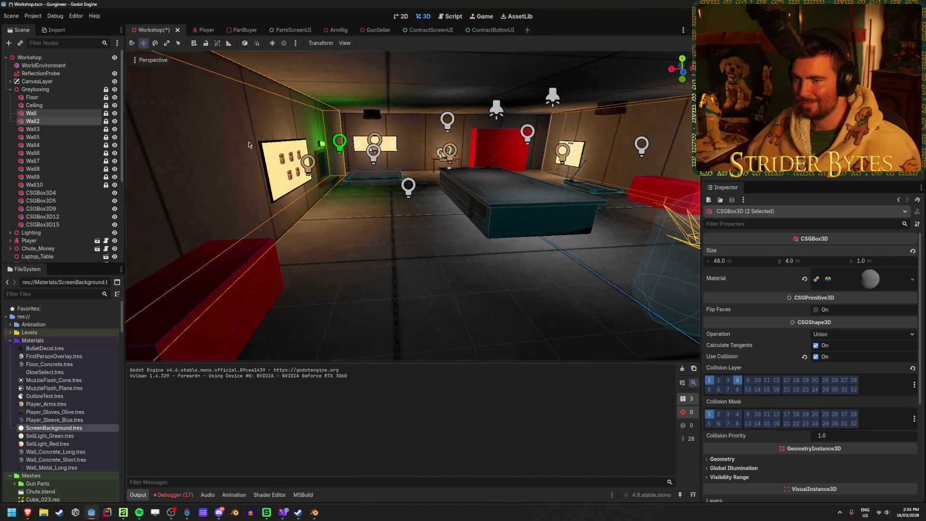
{"action": "left_click", "coordinate": [106, 121]}
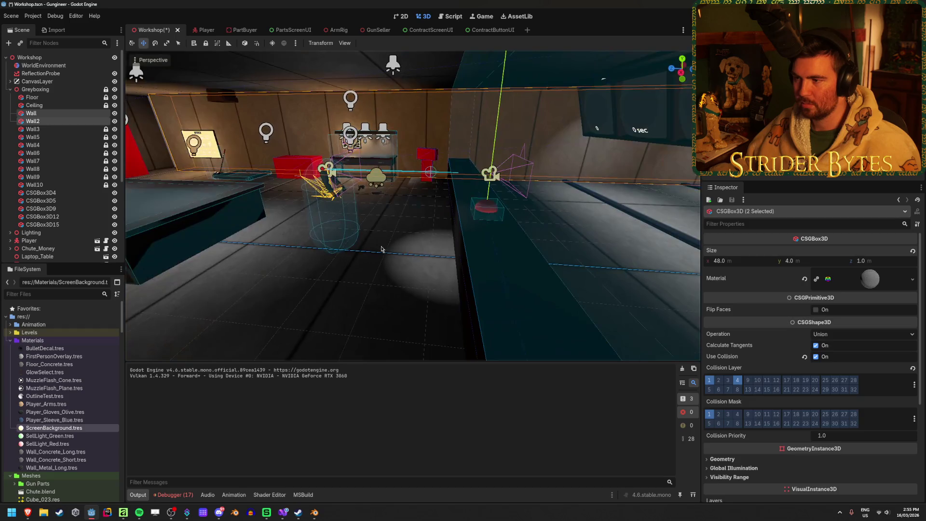
{"action": "left_click", "coordinate": [368, 225]}
- Reselect both walls and shift them 0.5 along Z
{"action": "left_click", "coordinate": [33, 121]}
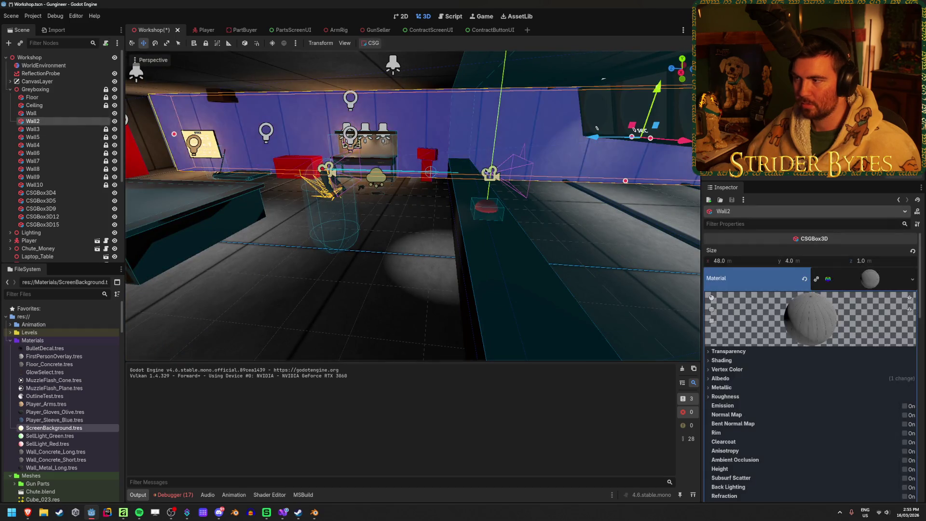
{"action": "key", "text": "f"}
{"action": "left_click", "coordinate": [31, 112], "text": "ctrl"}
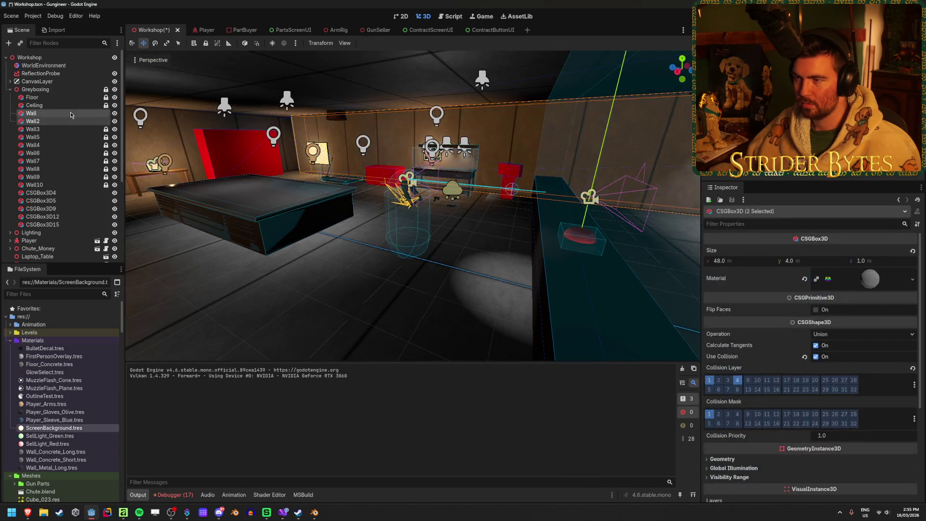
{"action": "key", "text": "f"}
{"action": "left_click_drag", "start_coordinate": [548, 160], "coordinate": [507, 161]}
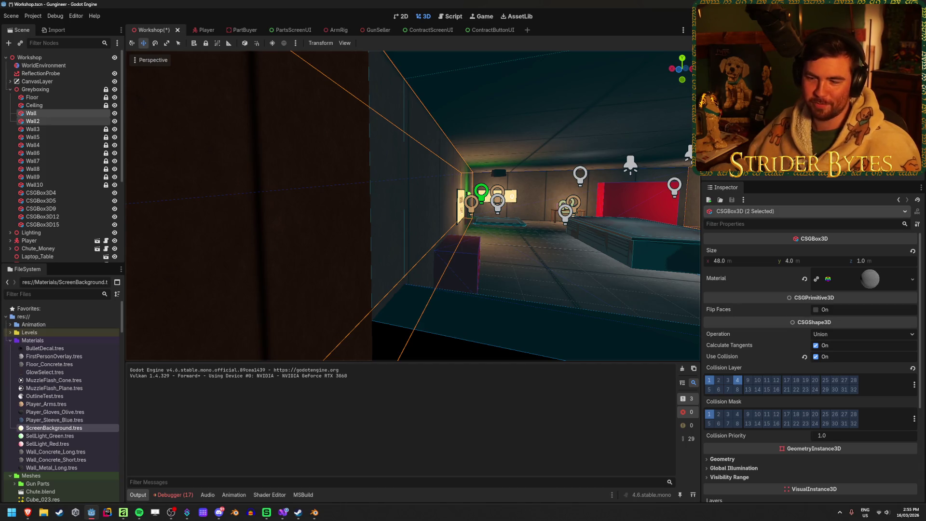
- Check the walls around the room and save the Workshop scene
{"action": "key", "text": "w"}
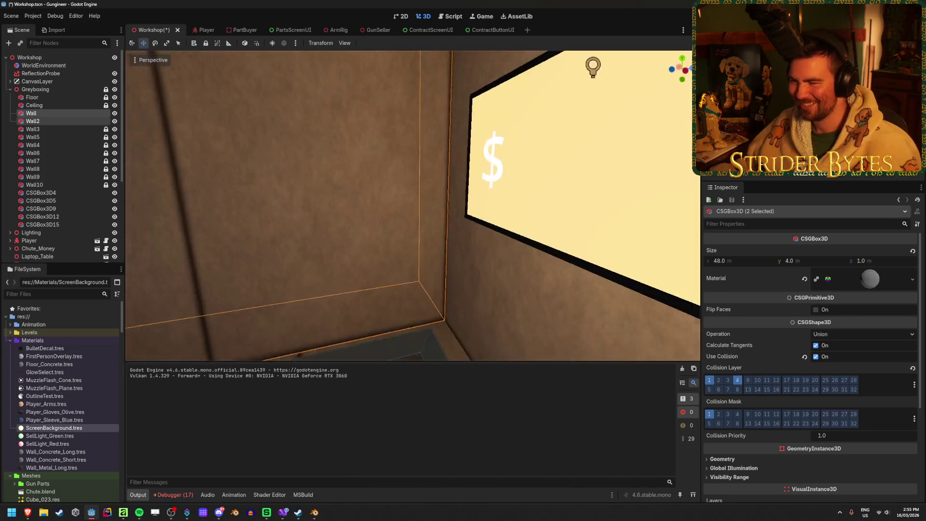
{"action": "key", "text": "s"}
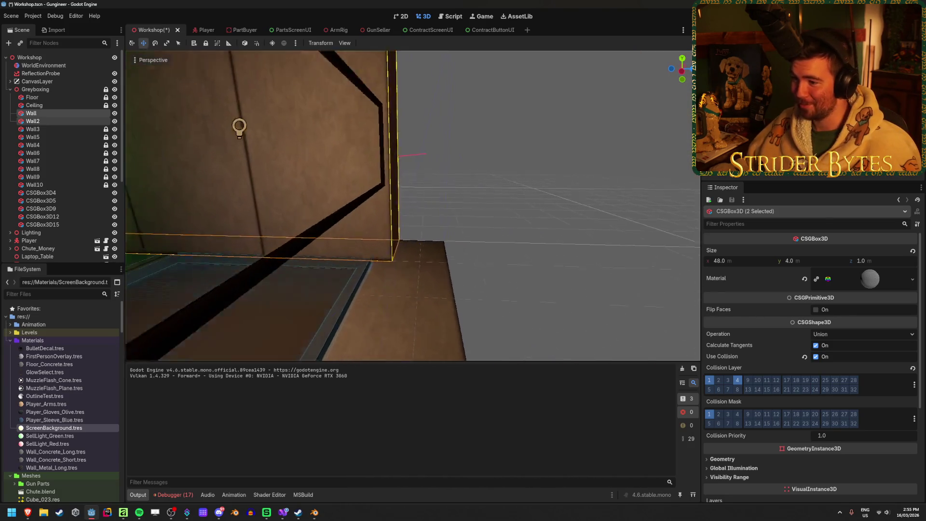
{"action": "key", "text": "s"}
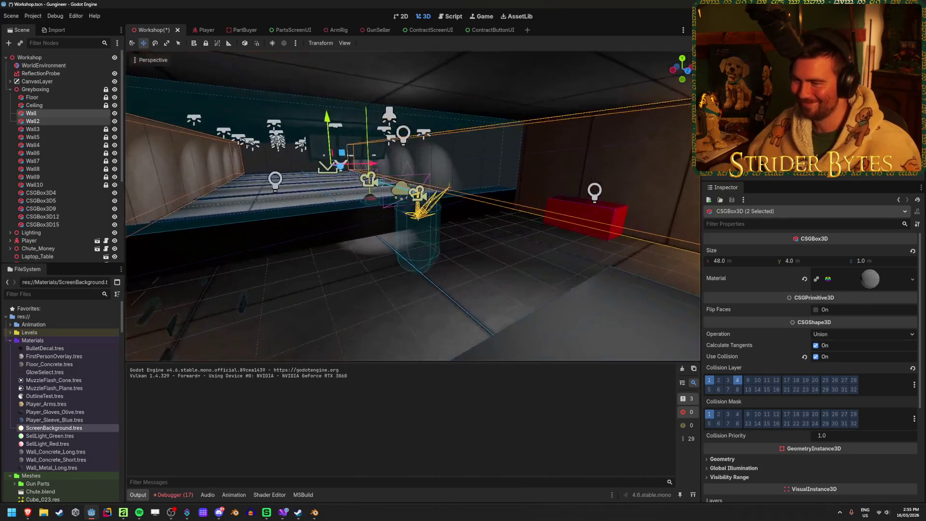
{"action": "key", "text": "w"}
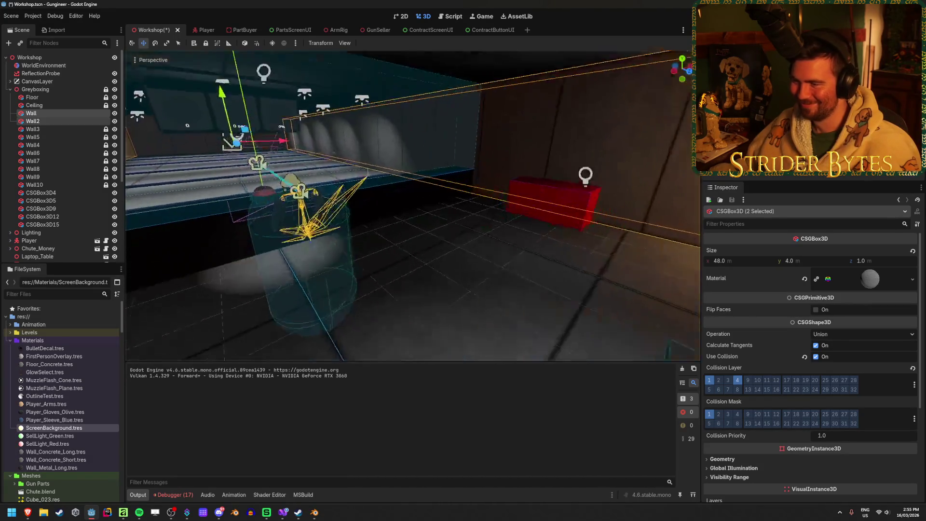
{"action": "key", "text": "w"}
{"action": "key", "text": "s"}
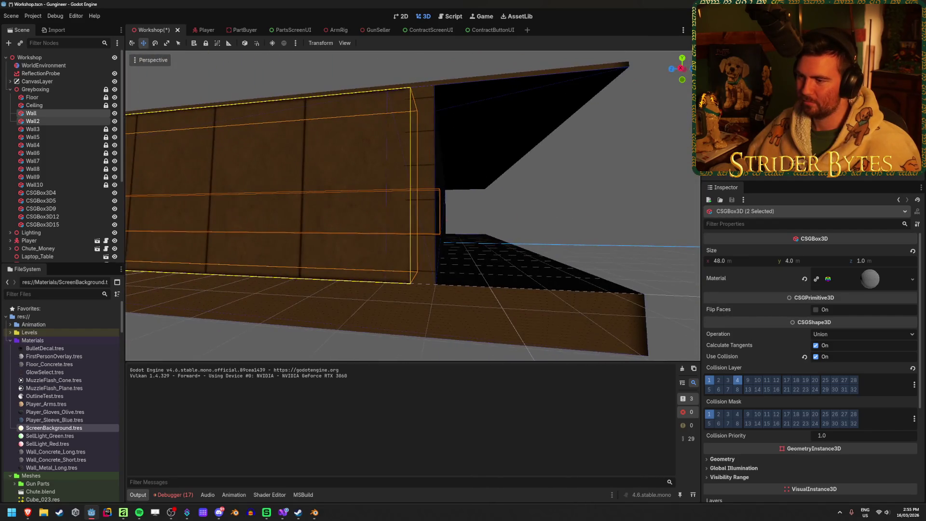
{"action": "key", "text": "w"}
{"action": "left_click", "coordinate": [592, 243]}
{"action": "key", "text": "s"}
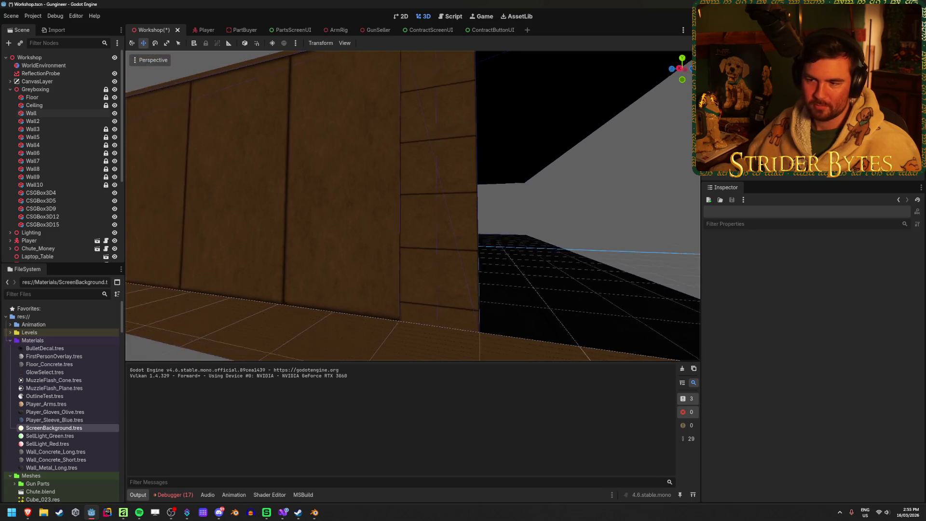
{"action": "key", "text": "ctrl+s"}
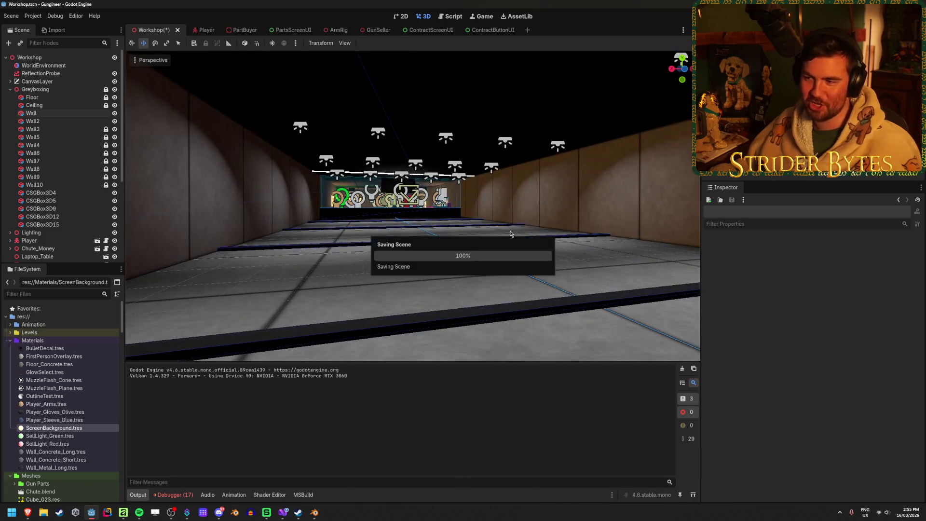
- Select Wall and Wall2 together in the Scene dock
{"action": "key", "text": "w"}
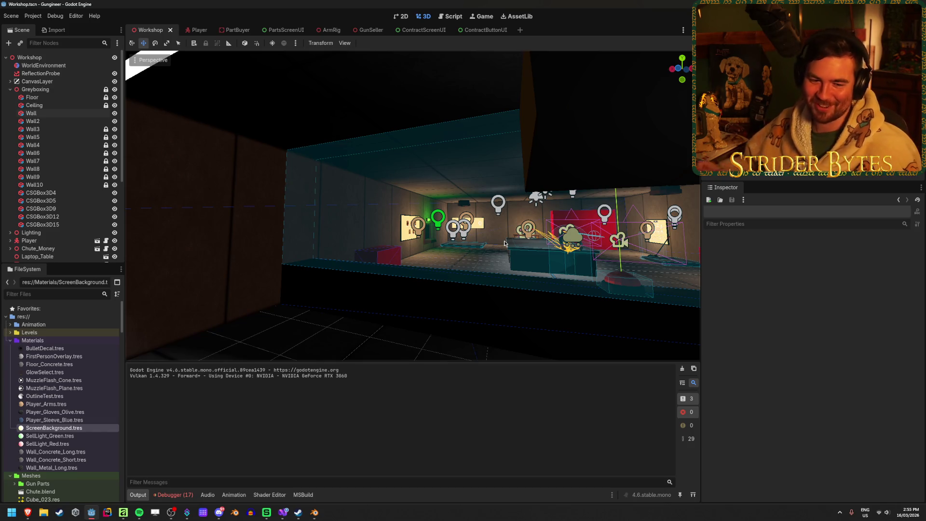
{"action": "key", "text": "w"}
{"action": "left_click", "coordinate": [383, 231]}
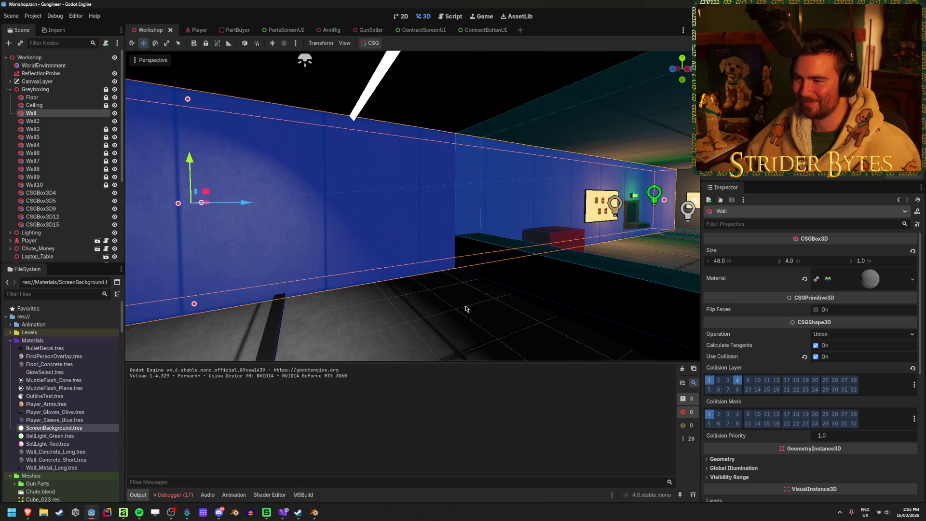
{"action": "left_click", "coordinate": [464, 307]}
{"action": "left_click", "coordinate": [33, 121]}
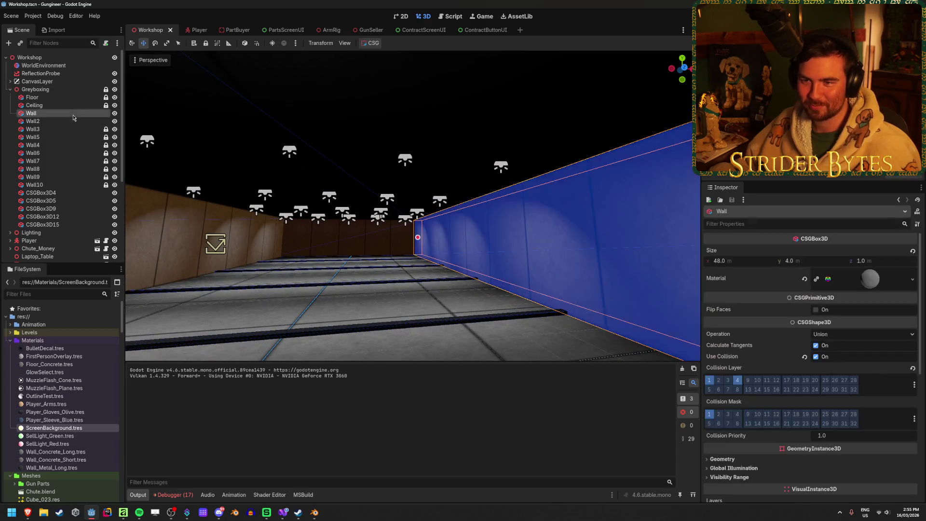
{"action": "left_click", "coordinate": [31, 113], "text": "shift"}
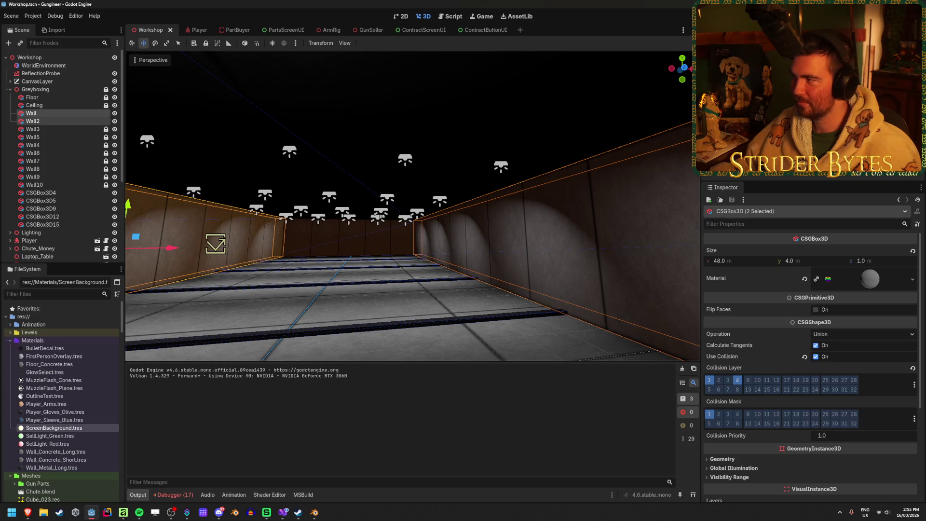
{"action": "right_click", "coordinate": [94, 114]}
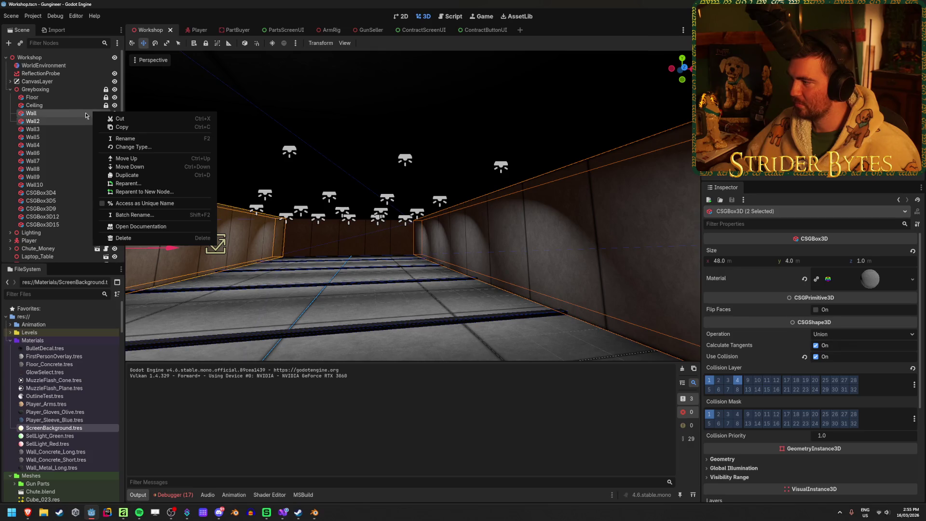
{"action": "left_click", "coordinate": [70, 117]}
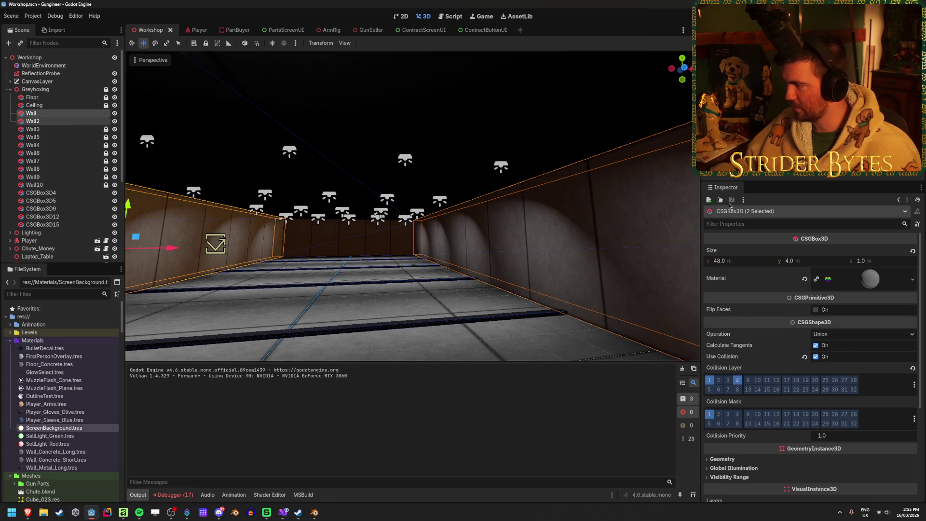
{"action": "left_click", "coordinate": [920, 188]}
{"action": "left_click", "coordinate": [827, 195]}
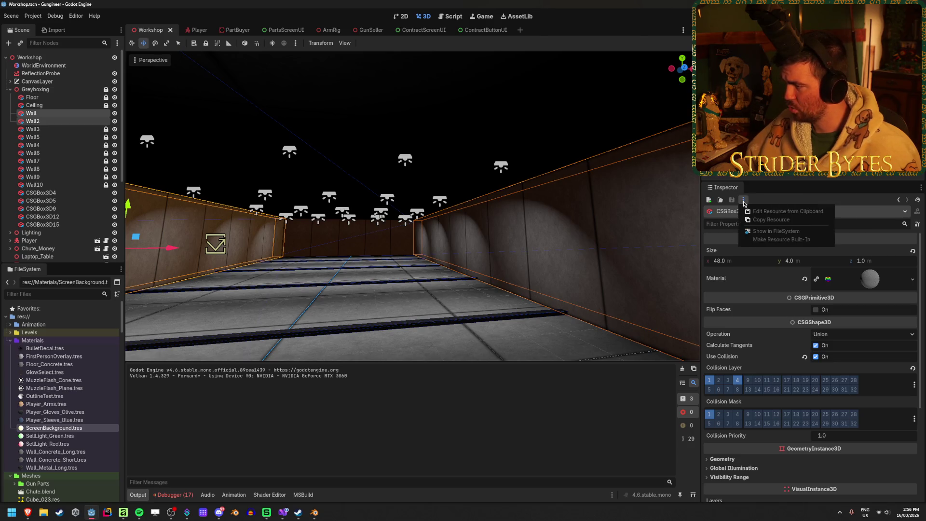
- Lock Wall and Wall2 against editing and save the Workshop scene
{"action": "left_click", "coordinate": [80, 121]}
{"action": "left_click", "coordinate": [84, 112]}
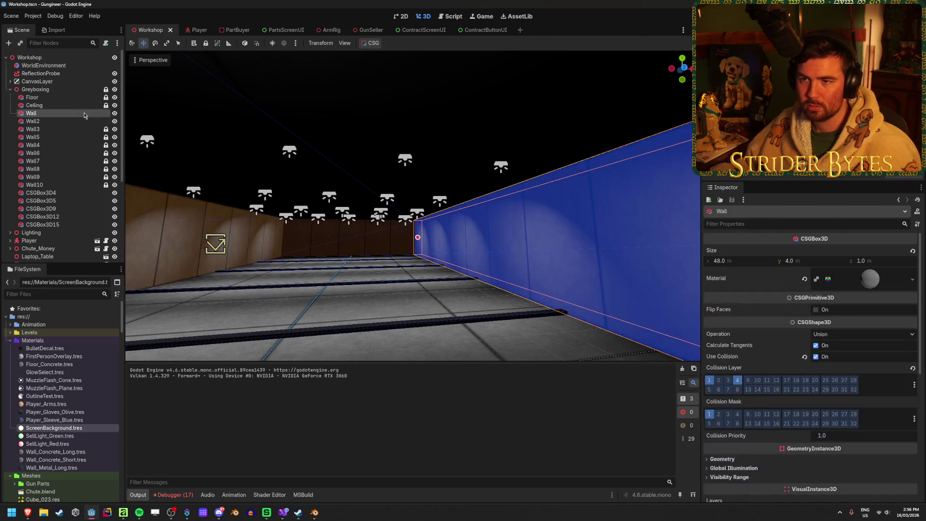
{"action": "left_click", "coordinate": [81, 121], "text": "shift"}
{"action": "left_click", "coordinate": [205, 44]}
{"action": "left_click", "coordinate": [192, 136]}
{"action": "key", "text": "ctrl+s"}
{"action": "left_click_drag", "start_coordinate": [192, 137], "coordinate": [401, 183]}
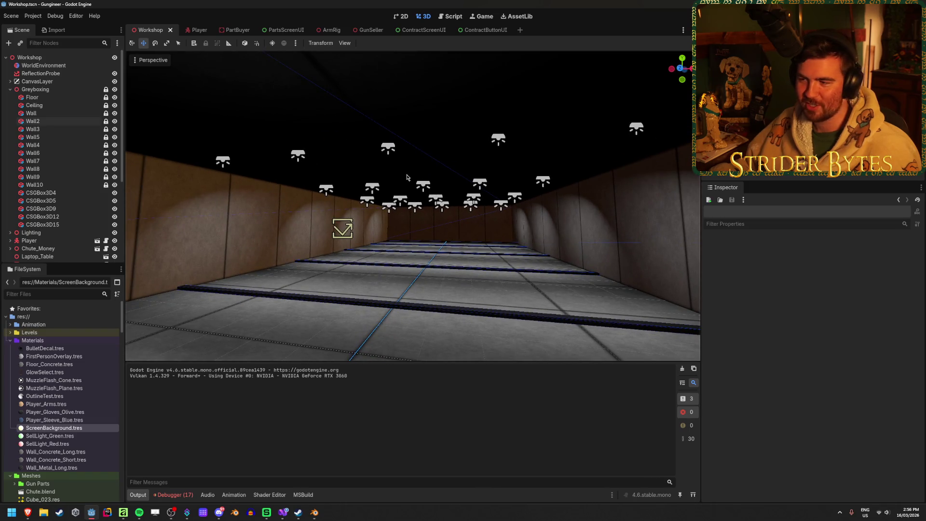
{"action": "key", "text": "ctrl+s"}
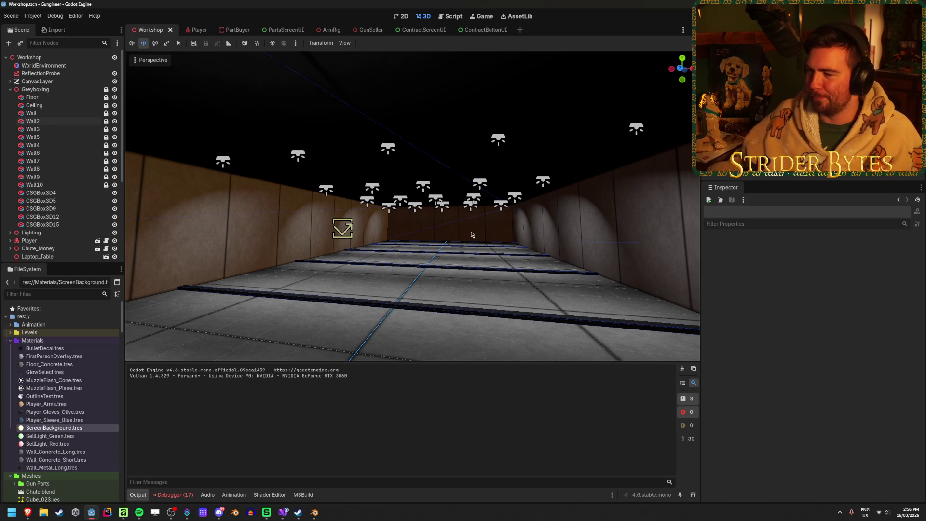
- Drag RangeTarget.tscn from the FileSystem dock onto the lane floor
{"action": "right_click", "coordinate": [507, 343]}
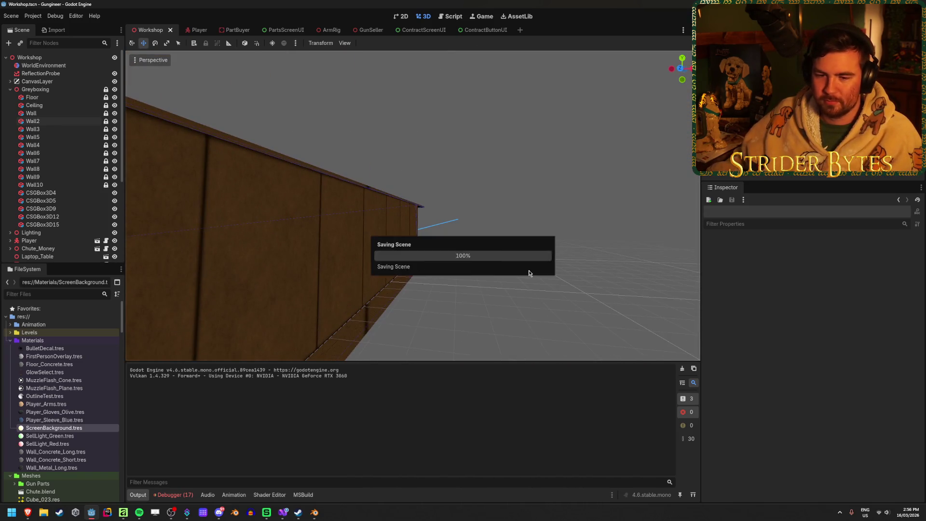
{"action": "right_click", "coordinate": [606, 264]}
{"action": "right_click", "coordinate": [604, 264]}
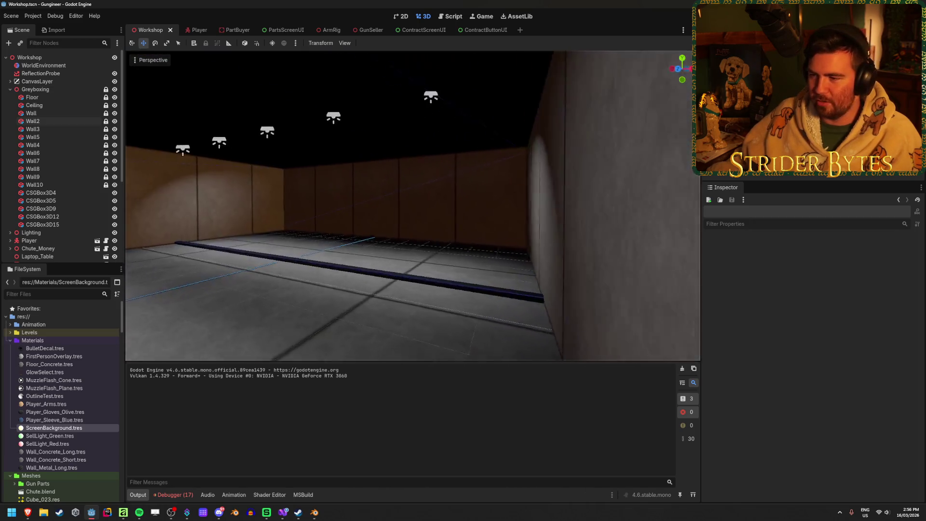
{"action": "right_click", "coordinate": [588, 273]}
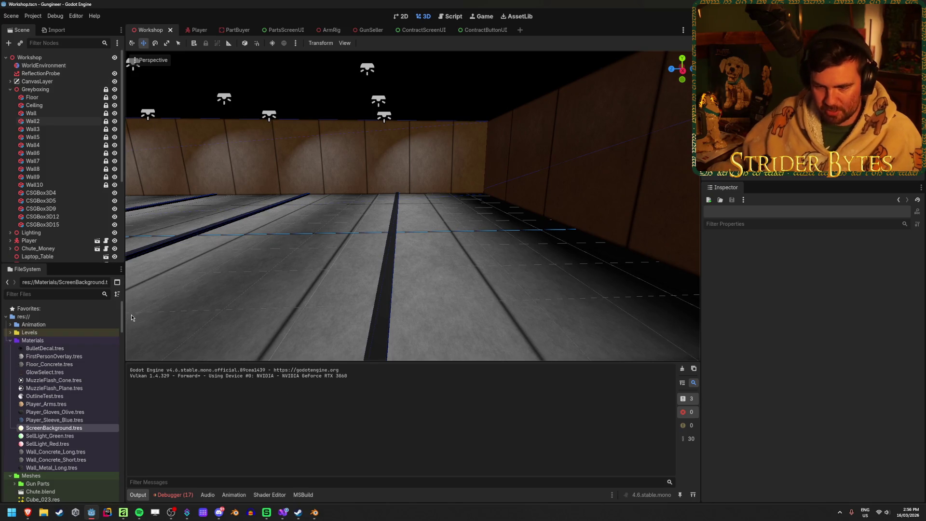
{"action": "scroll", "coordinate": [93, 362], "scroll_direction": "down", "scroll_amount": 10}
{"action": "scroll", "coordinate": [93, 362], "scroll_direction": "down", "scroll_amount": 5}
{"action": "left_click", "coordinate": [62, 449]}
{"action": "left_click_drag", "start_coordinate": [62, 452], "coordinate": [383, 288]}
- Rotate the RangeTarget so it lies flat on the range floor
{"action": "key", "text": "e"}
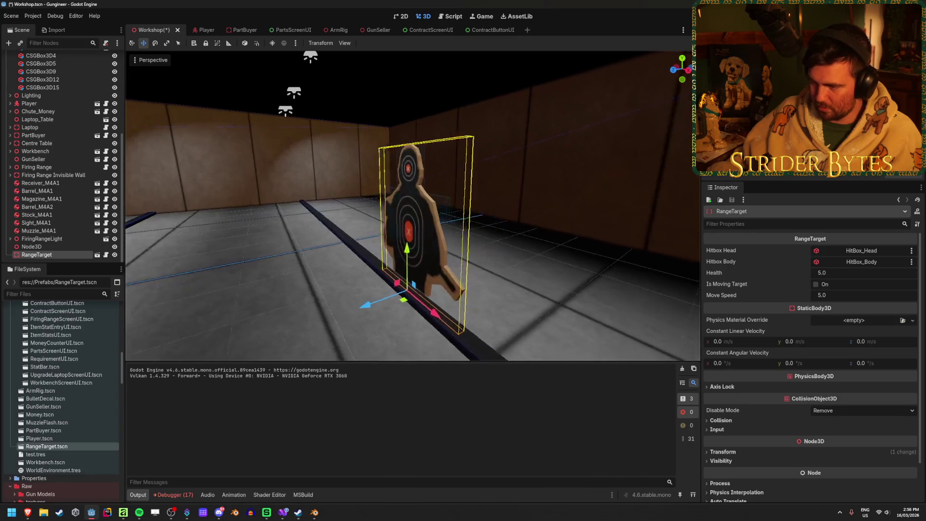
{"action": "left_click_drag", "start_coordinate": [379, 248], "coordinate": [388, 289]}
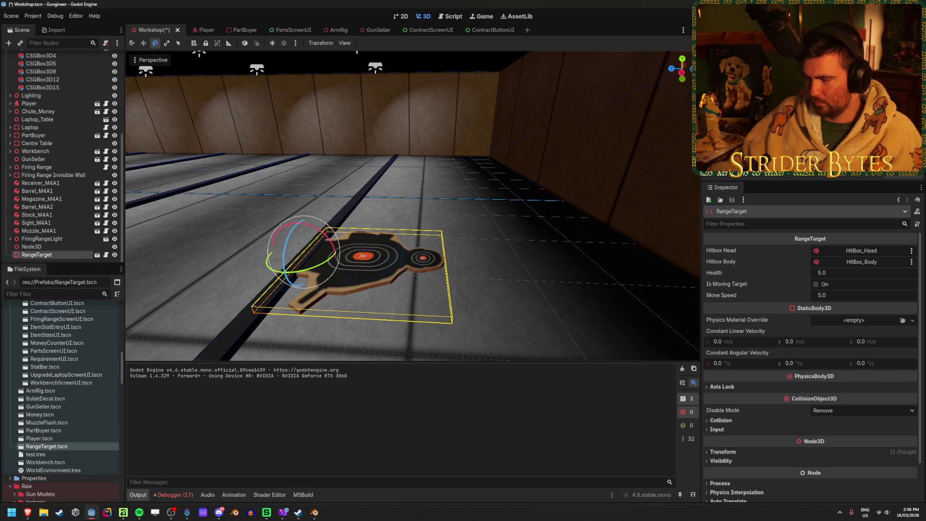
{"action": "key", "text": "d"}
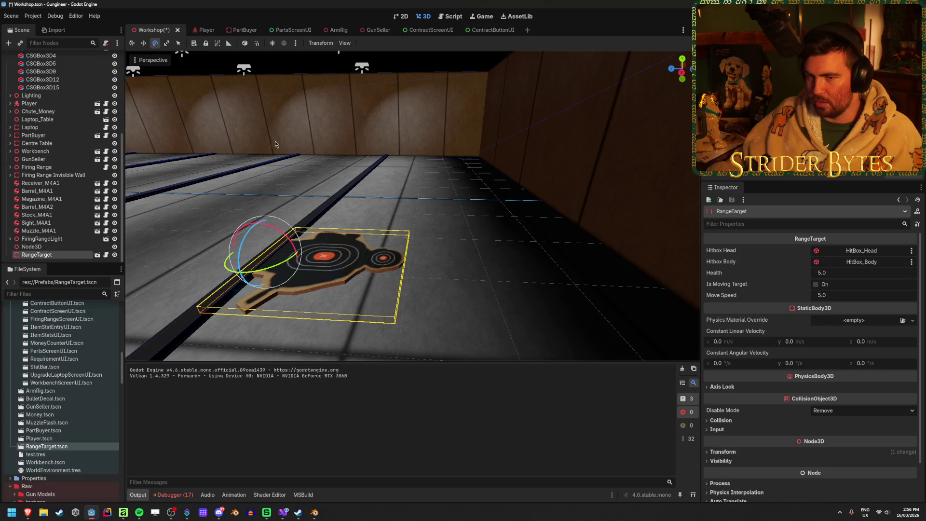
{"action": "left_click", "coordinate": [622, 157]}
- Select Wall5, the right-hand wall, with the Move tool and frame it
{"action": "scroll", "coordinate": [58, 144], "scroll_direction": "up", "scroll_amount": 5}
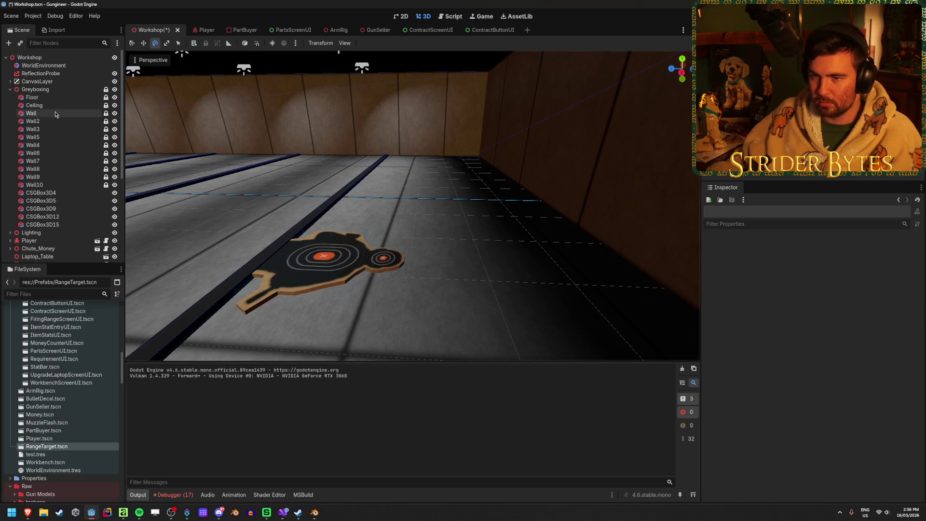
{"action": "left_click", "coordinate": [48, 112]}
{"action": "left_click", "coordinate": [55, 121]}
{"action": "left_click", "coordinate": [57, 129]}
{"action": "left_click", "coordinate": [54, 137]}
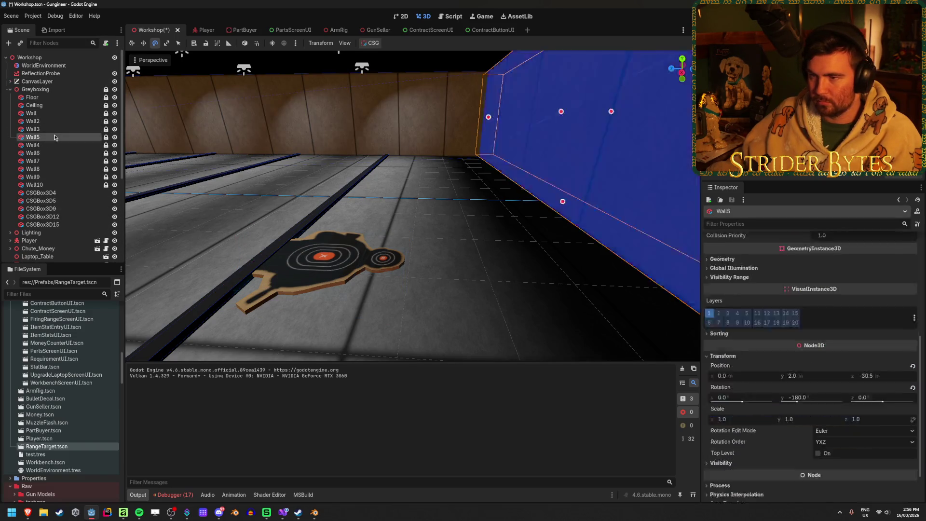
{"action": "key", "text": "w"}
{"action": "key", "text": "f"}
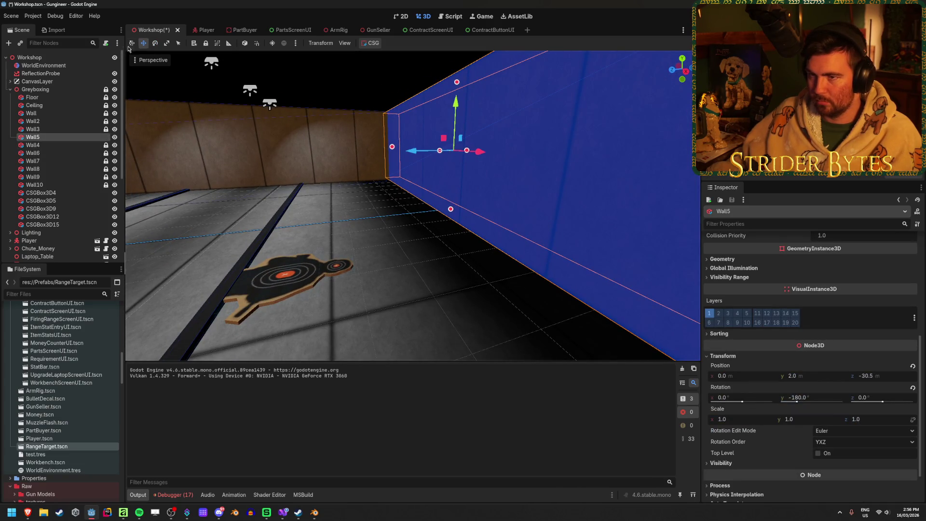
- Move Wall5 forward along Z to -27.5
{"action": "left_click_drag", "start_coordinate": [413, 152], "coordinate": [314, 162]}
{"action": "scroll", "coordinate": [315, 162], "scroll_direction": "down", "scroll_amount": 5}
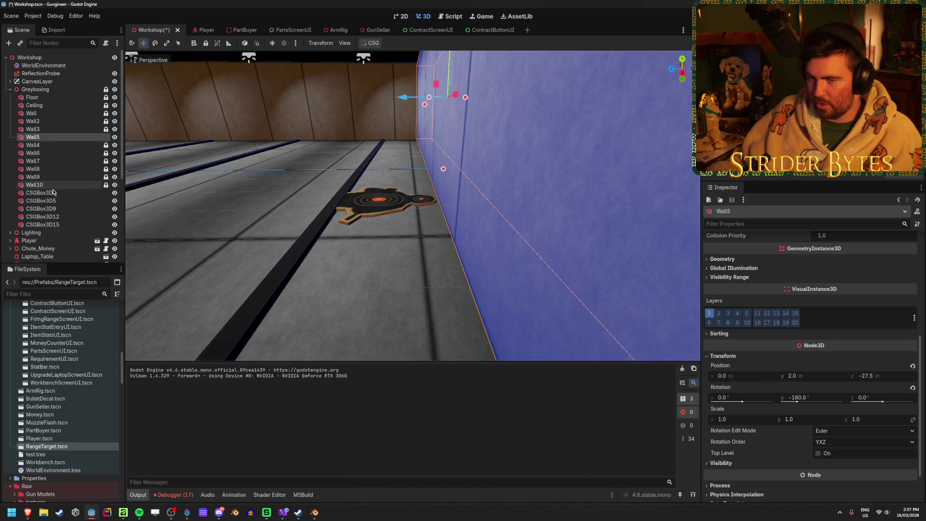
{"action": "scroll", "coordinate": [53, 183], "scroll_direction": "down", "scroll_amount": 5}
- Move the Node3D marker along Z to -27.0
{"action": "left_click", "coordinate": [49, 247]}
{"action": "left_click_drag", "start_coordinate": [500, 175], "coordinate": [388, 169]}
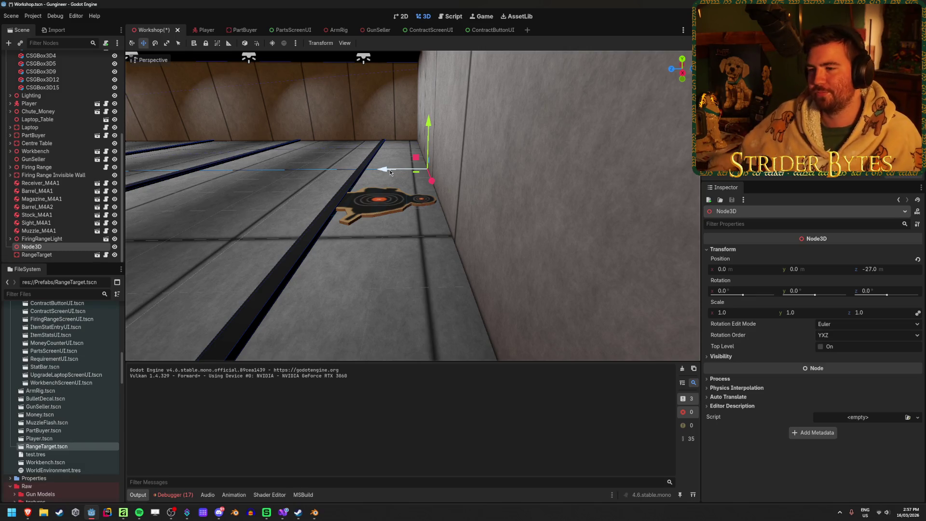
{"action": "key", "text": "Escape"}
- Delete the Node3D marker
{"action": "left_click", "coordinate": [54, 247]}
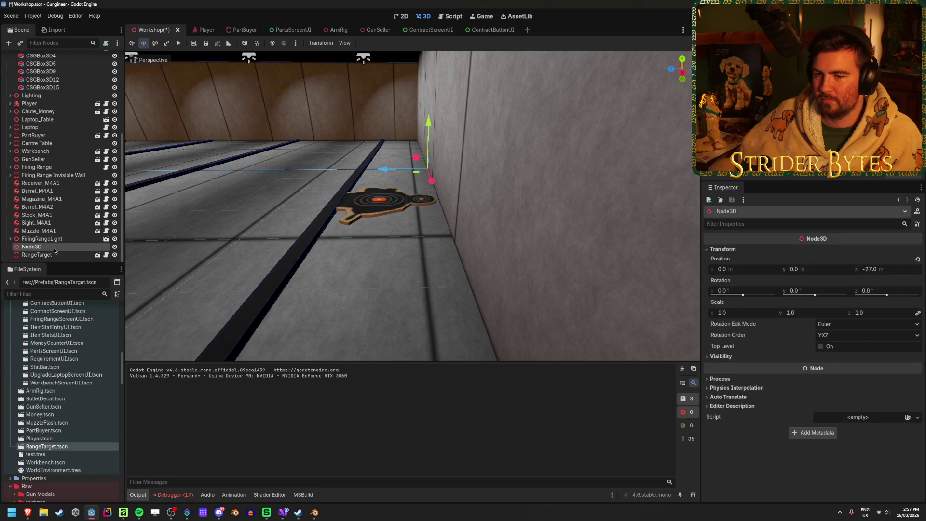
{"action": "key", "text": "Delete"}
{"action": "key", "text": "Return"}
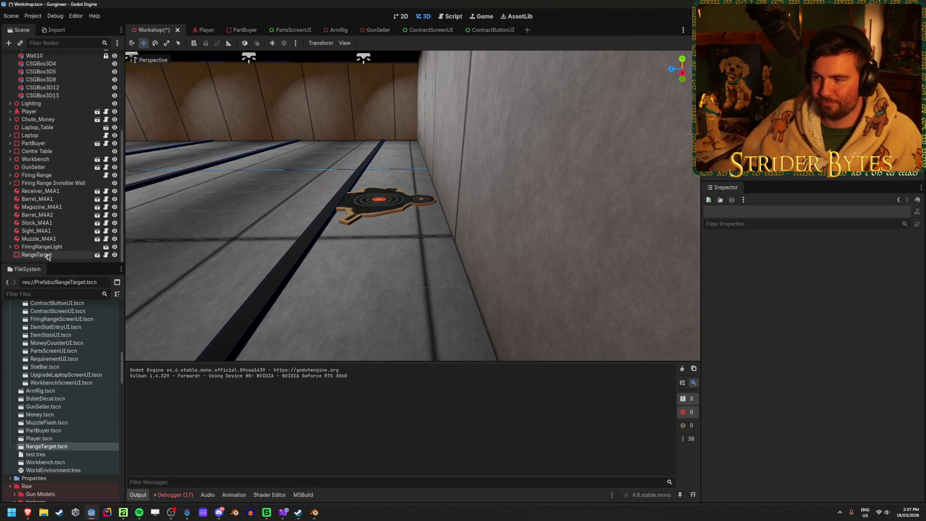
- Zero the RangeTarget's position values and move it upright down the lane
{"action": "left_click", "coordinate": [37, 254]}
{"action": "left_click_drag", "start_coordinate": [412, 205], "coordinate": [372, 237]}
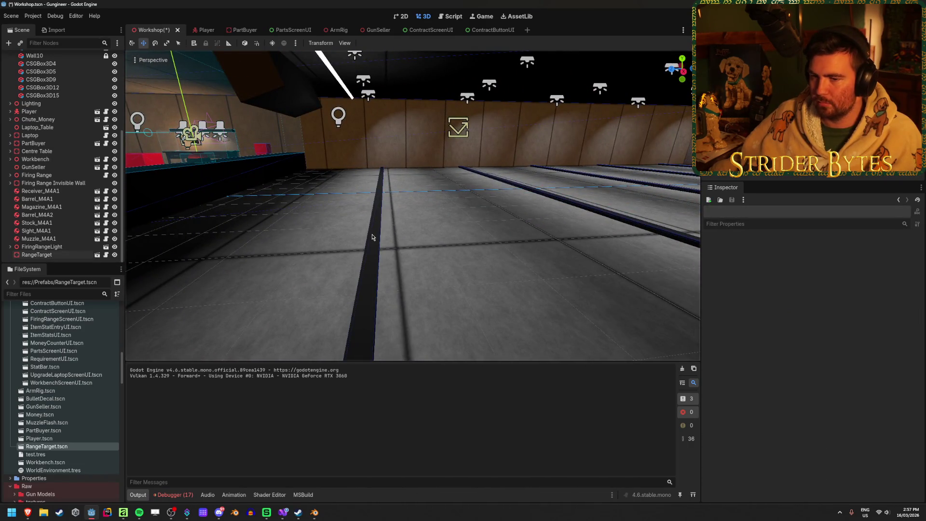
{"action": "left_click", "coordinate": [46, 255]}
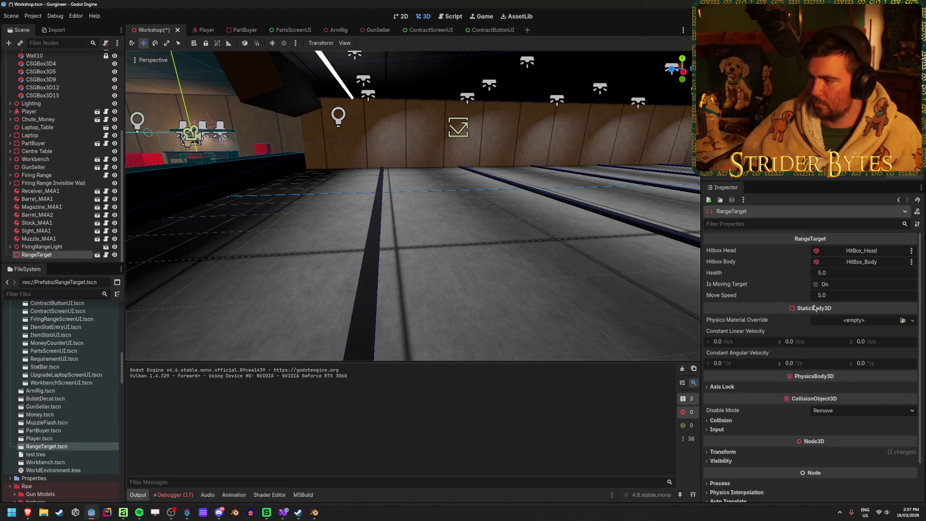
{"action": "scroll", "coordinate": [765, 355], "scroll_direction": "down", "scroll_amount": 3}
{"action": "left_click", "coordinate": [734, 409]}
{"action": "left_click", "coordinate": [744, 449]}
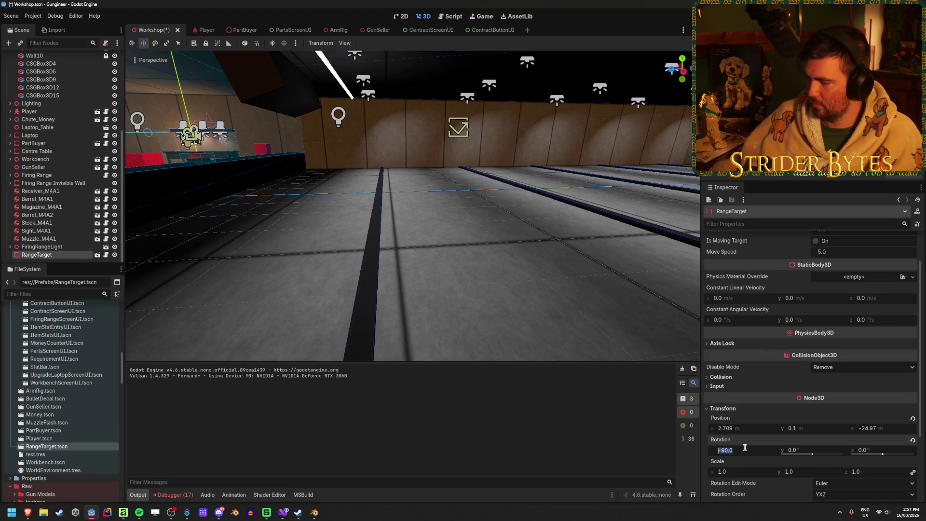
{"action": "type", "text": "0"}
{"action": "left_click", "coordinate": [741, 428]}
{"action": "type", "text": "0"}
{"action": "key", "text": "Tab"}
{"action": "type", "text": "0"}
{"action": "key", "text": "Return"}
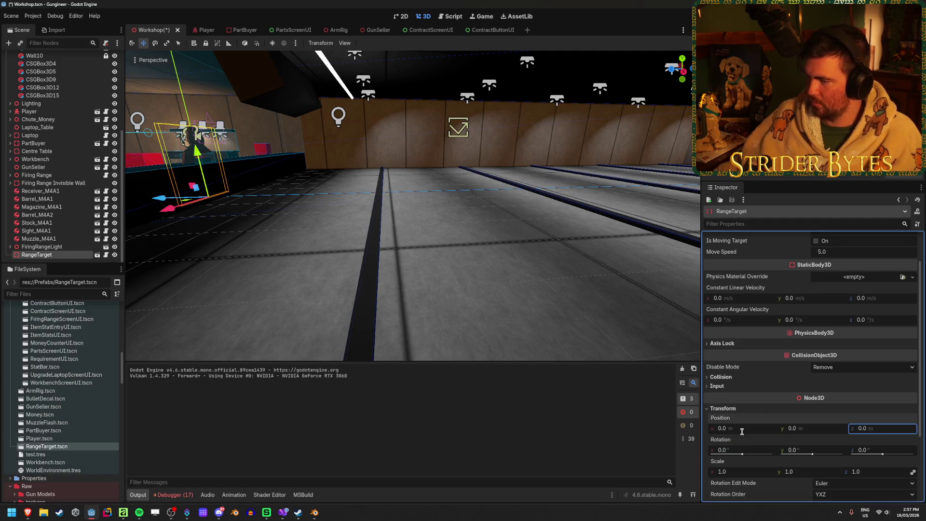
{"action": "left_click_drag", "start_coordinate": [163, 210], "coordinate": [335, 208]}
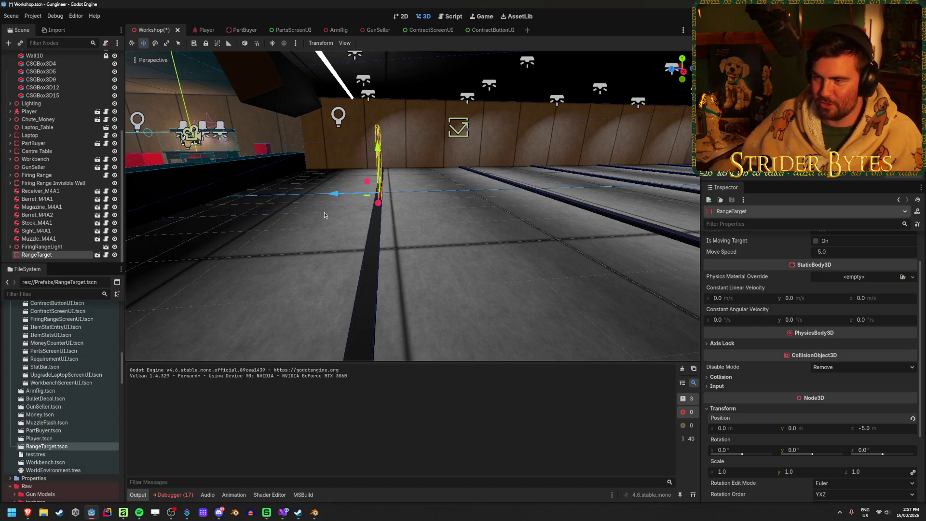
- Delete the RangeTarget and save the Workshop scene
{"action": "key", "text": "f"}
{"action": "key", "text": "Delete"}
{"action": "key", "text": "Return"}
{"action": "key", "text": "ctrl+s"}
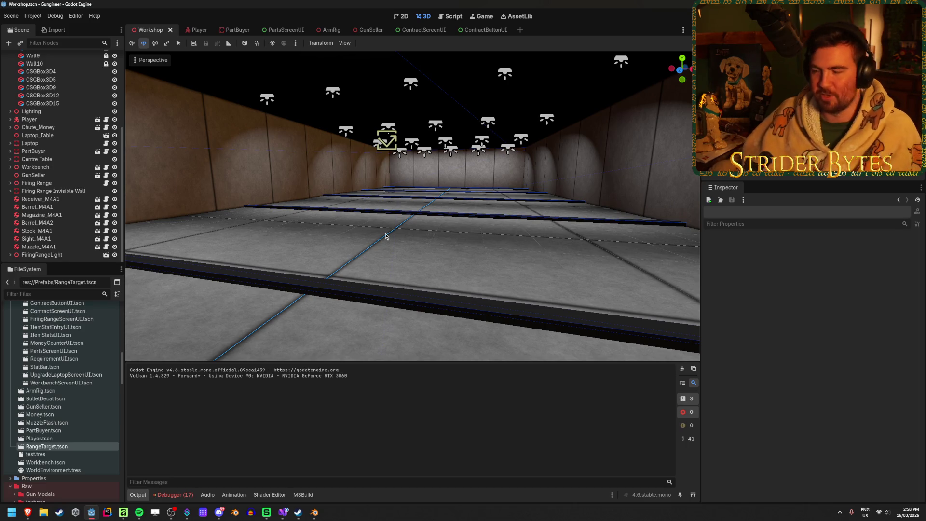
- Bring the RangeTarget back into the scene
{"action": "key", "text": "w"}
{"action": "key", "text": "d"}
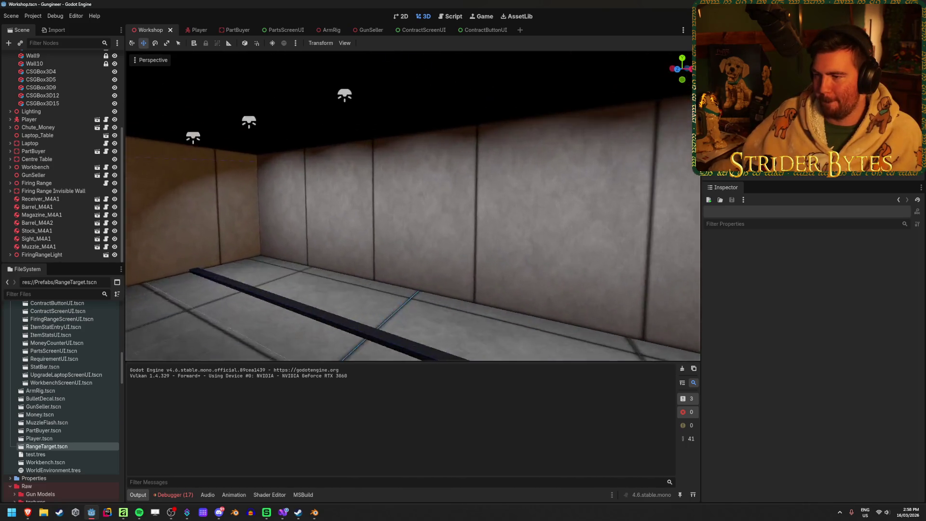
{"action": "key", "text": "w"}
{"action": "left_click_drag", "start_coordinate": [99, 136], "coordinate": [58, 175]}
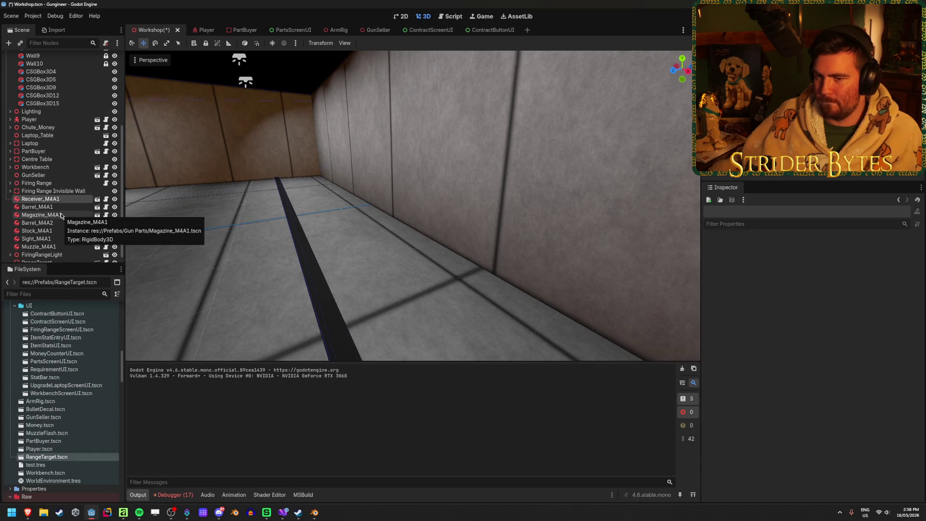
- Move Wall5 to Z -28.0 and save the Workshop scene
{"action": "scroll", "coordinate": [61, 216], "scroll_direction": "down", "scroll_amount": 1}
{"action": "left_click", "coordinate": [52, 184]}
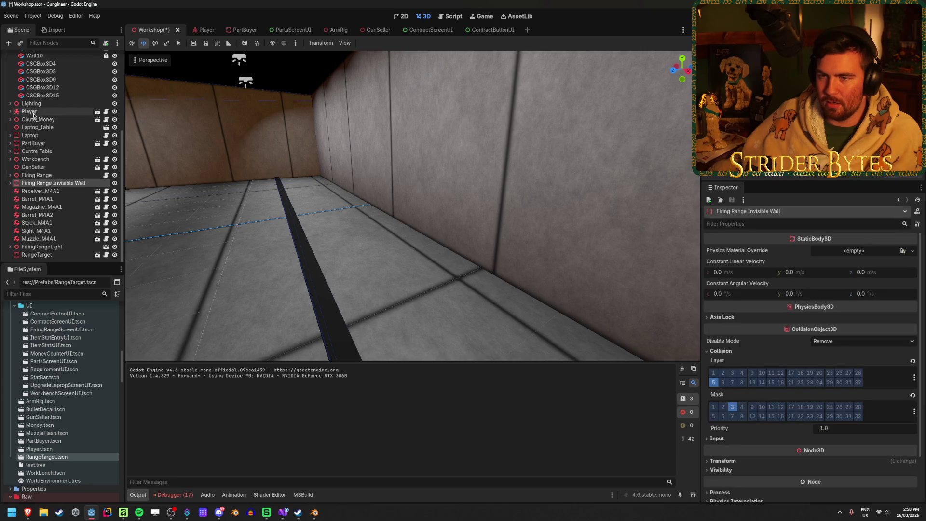
{"action": "scroll", "coordinate": [34, 115], "scroll_direction": "up", "scroll_amount": 5}
{"action": "left_click", "coordinate": [51, 113]}
{"action": "left_click", "coordinate": [48, 121]}
{"action": "left_click", "coordinate": [63, 137]}
{"action": "left_click_drag", "start_coordinate": [339, 132], "coordinate": [356, 130]}
{"action": "key", "text": "ctrl+s"}
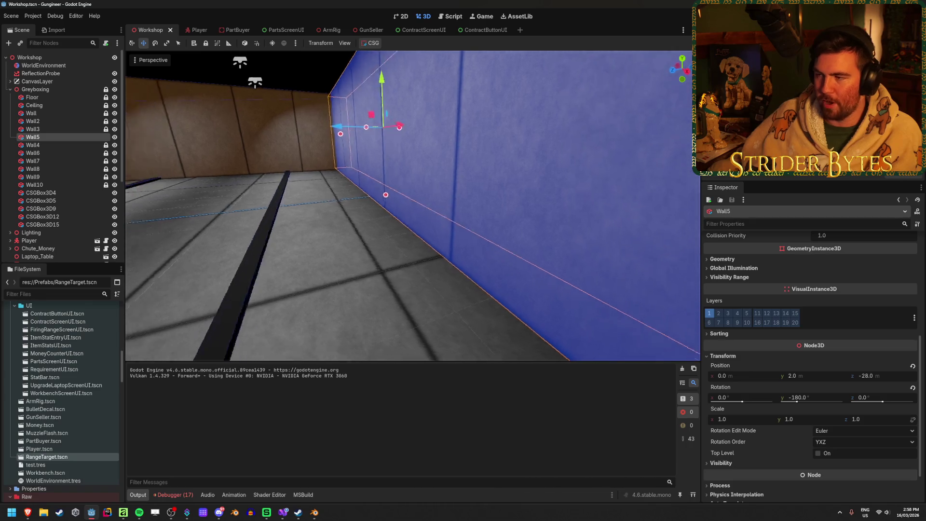
- Deselect Wall5 and select the RangeTarget node
{"action": "left_click", "coordinate": [336, 252]}
{"action": "key", "text": "a"}
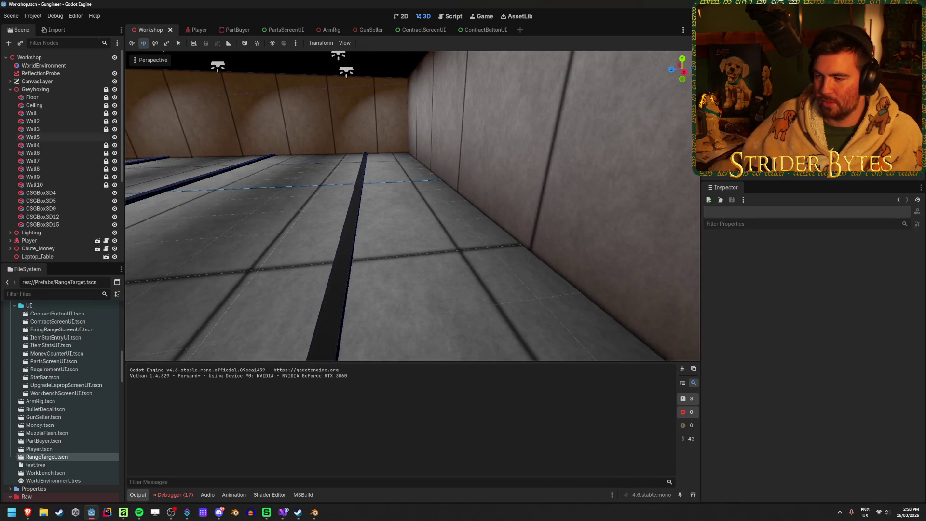
{"action": "scroll", "coordinate": [31, 244], "scroll_direction": "down", "scroll_amount": 5}
{"action": "left_click", "coordinate": [37, 254]}
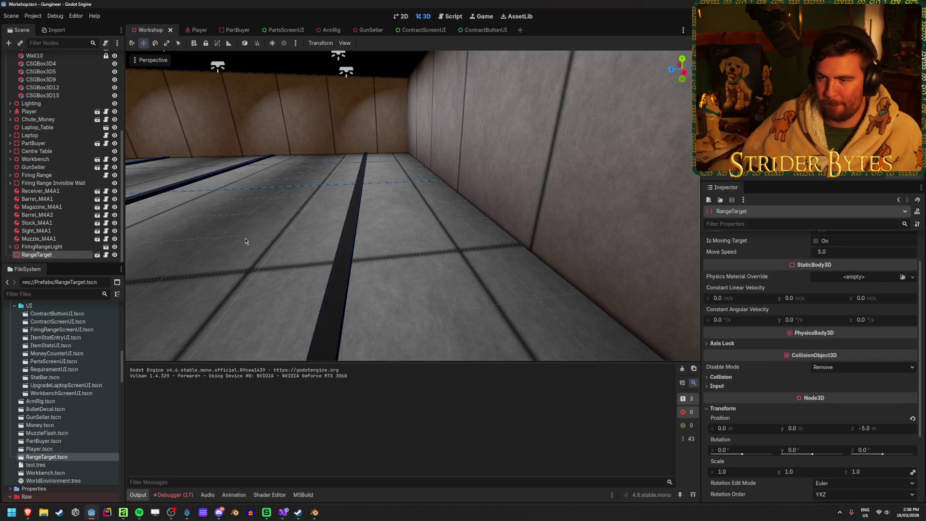
- Set the RangeTarget's Position Z to -25
{"action": "left_click", "coordinate": [882, 428]}
{"action": "type", "text": "-25"}
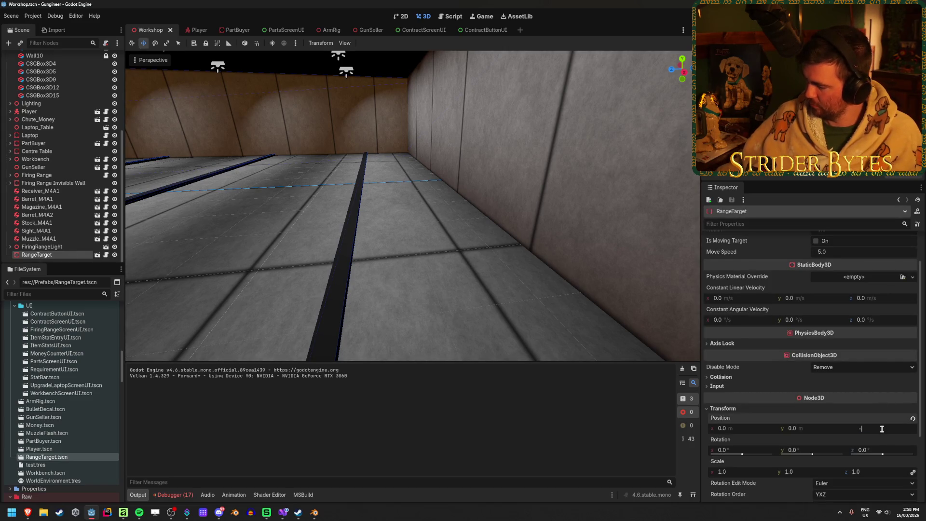
{"action": "key", "text": "Return"}
{"action": "key", "text": "f"}
- Test-rotate the target, undo the rotation, then delete the RangeTarget node
{"action": "key", "text": "e"}
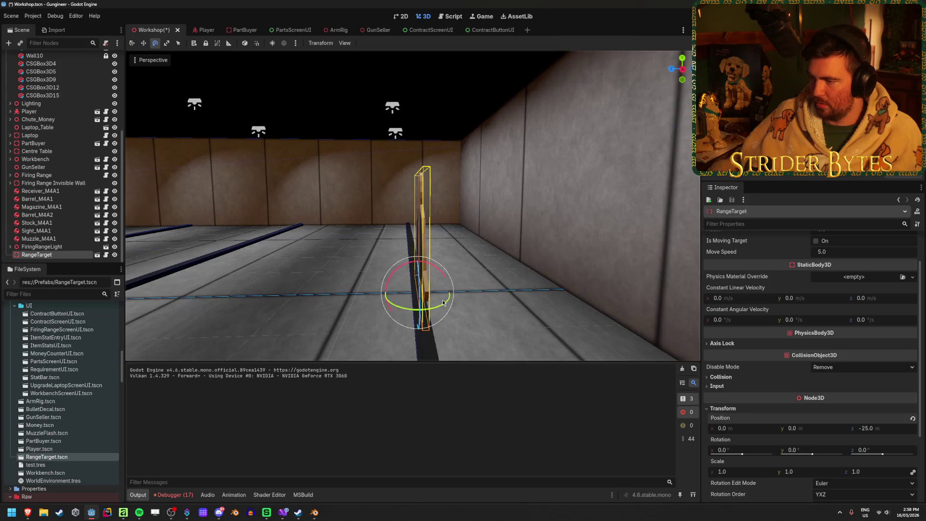
{"action": "left_click_drag", "start_coordinate": [392, 282], "coordinate": [426, 279]}
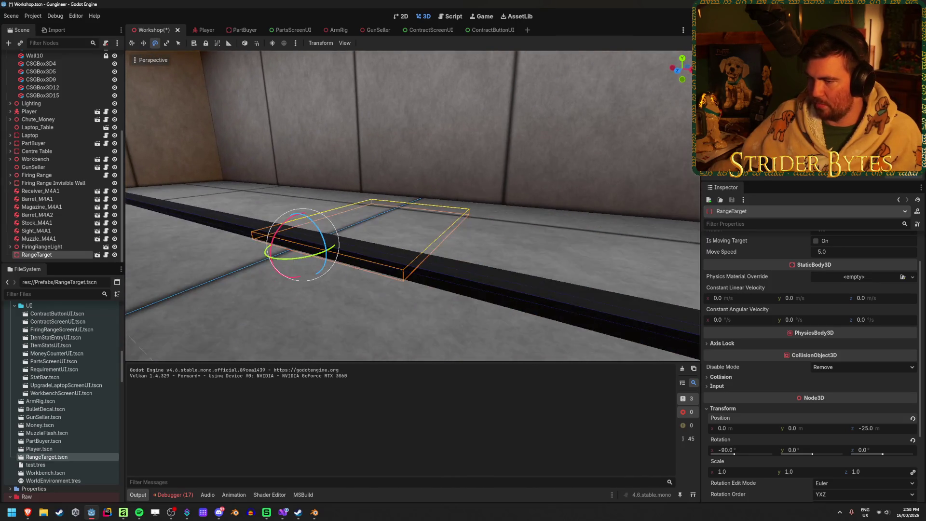
{"action": "mouse_move", "coordinate": [296, 210]}
{"action": "left_mouse_down"}
{"action": "mouse_move", "coordinate": [301, 193]}
{"action": "mouse_move", "coordinate": [233, 251]}
{"action": "mouse_move", "coordinate": [220, 279]}
{"action": "left_mouse_up"}
{"action": "key", "text": "e"}
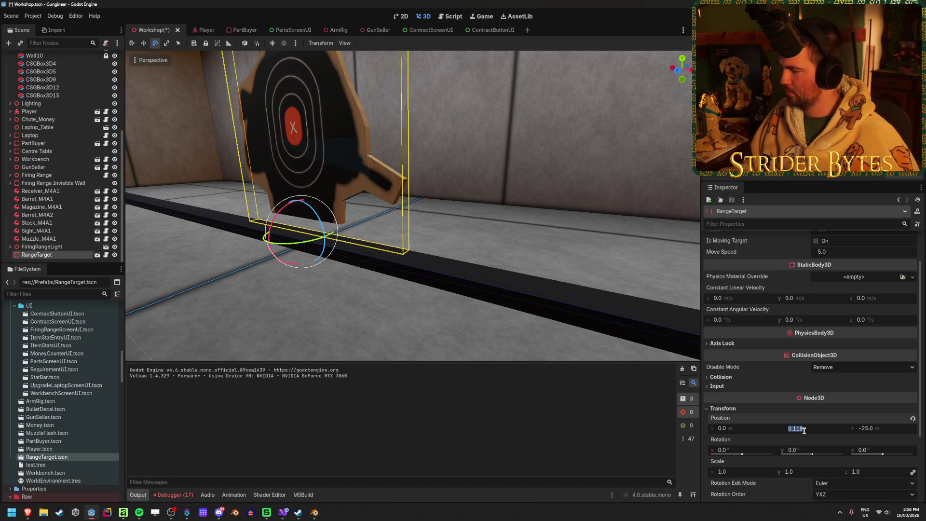
{"action": "type", "text": "0"}
{"action": "key", "text": "Return"}
{"action": "mouse_move", "coordinate": [283, 237]}
{"action": "left_mouse_down"}
{"action": "mouse_move", "coordinate": [317, 219]}
{"action": "mouse_move", "coordinate": [291, 239]}
{"action": "mouse_move", "coordinate": [313, 234]}
{"action": "mouse_move", "coordinate": [296, 245]}
{"action": "mouse_move", "coordinate": [280, 210]}
{"action": "mouse_move", "coordinate": [289, 196]}
{"action": "mouse_move", "coordinate": [344, 199]}
{"action": "mouse_move", "coordinate": [329, 191]}
{"action": "mouse_move", "coordinate": [268, 212]}
{"action": "mouse_move", "coordinate": [309, 213]}
{"action": "left_mouse_up"}
{"action": "key", "text": "ctrl+z"}
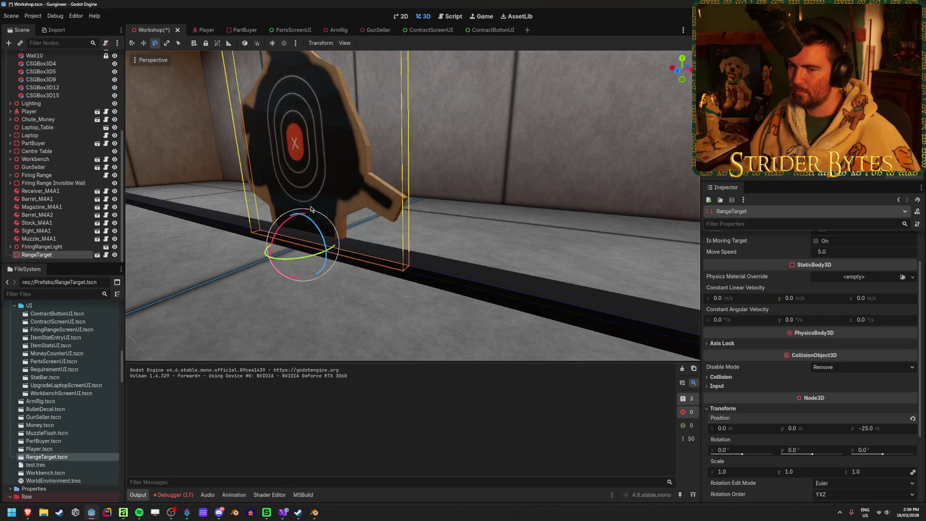
{"action": "key", "text": "Delete"}
{"action": "key", "text": "Return"}
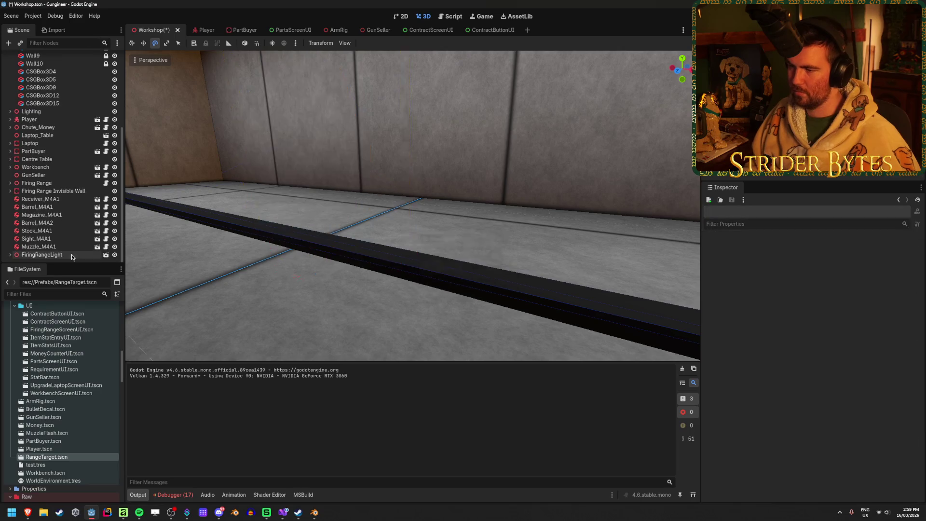
- Save the Workshop scene and lock Wall5 against accidental edits
{"action": "key", "text": "ctrl+s"}
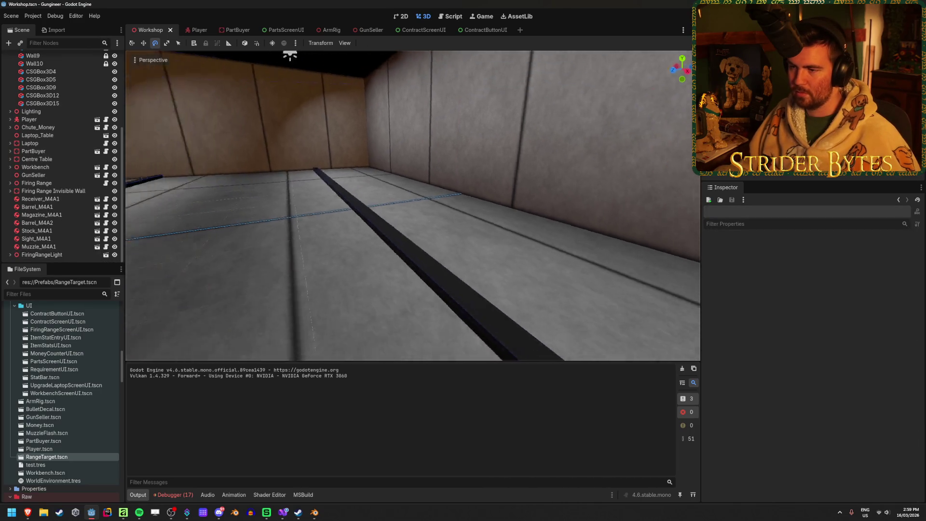
{"action": "left_click_drag", "start_coordinate": [156, 62], "coordinate": [140, 68]}
{"action": "left_click", "coordinate": [554, 237]}
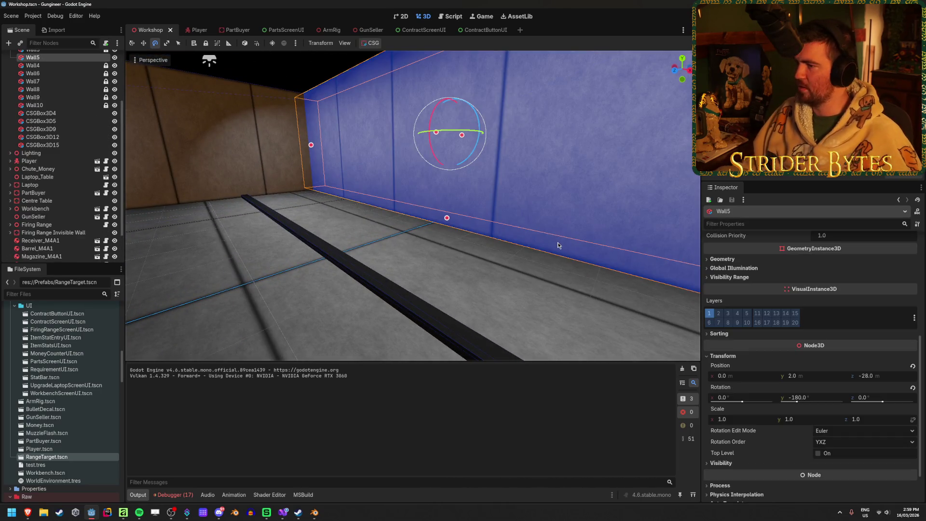
{"action": "left_click_drag", "start_coordinate": [569, 304], "coordinate": [303, 209]}
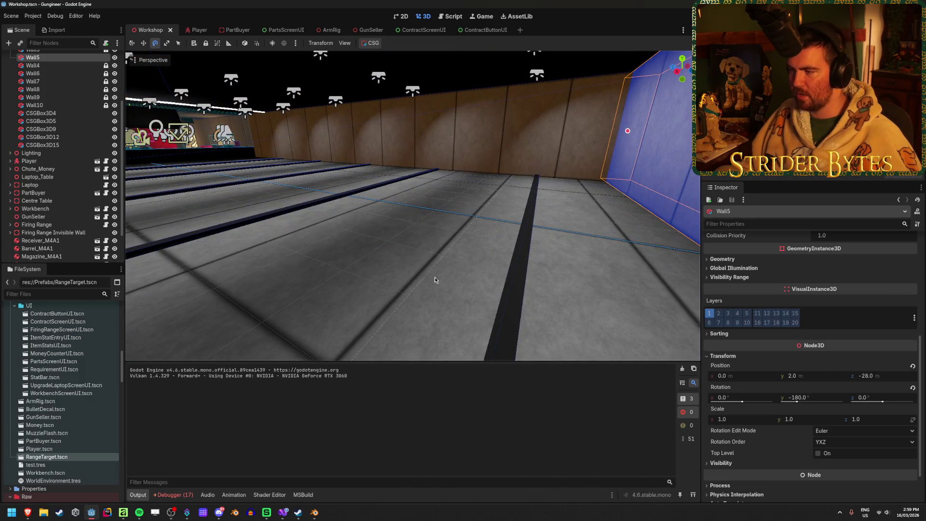
{"action": "left_click_drag", "start_coordinate": [437, 280], "coordinate": [456, 298]}
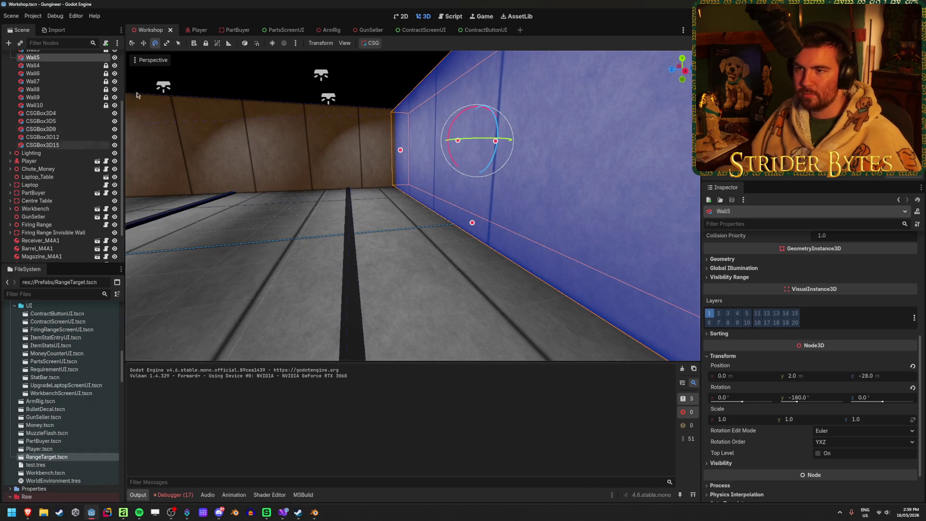
{"action": "left_click", "coordinate": [205, 43]}
{"action": "left_click", "coordinate": [453, 282]}
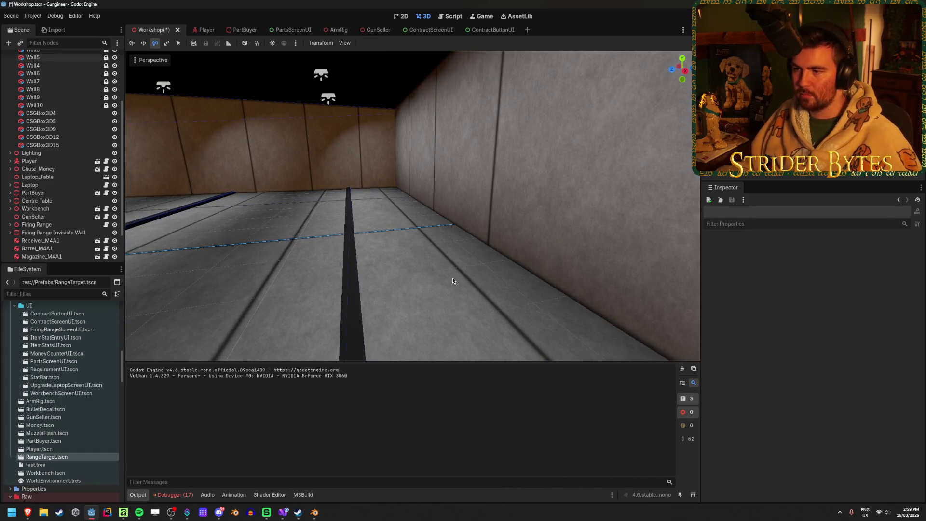
- Collapse the Greyboxing and Lighting groups, save again, and open the SetGlow error's code from the debugger
{"action": "mouse_move", "coordinate": [446, 282]}
{"action": "left_mouse_down"}
{"action": "mouse_move", "coordinate": [260, 292]}
{"action": "mouse_move", "coordinate": [251, 294]}
{"action": "mouse_move", "coordinate": [253, 323]}
{"action": "mouse_move", "coordinate": [238, 263]}
{"action": "mouse_move", "coordinate": [236, 285]}
{"action": "mouse_move", "coordinate": [205, 280]}
{"action": "mouse_move", "coordinate": [227, 272]}
{"action": "mouse_move", "coordinate": [159, 262]}
{"action": "mouse_move", "coordinate": [166, 270]}
{"action": "left_mouse_up"}
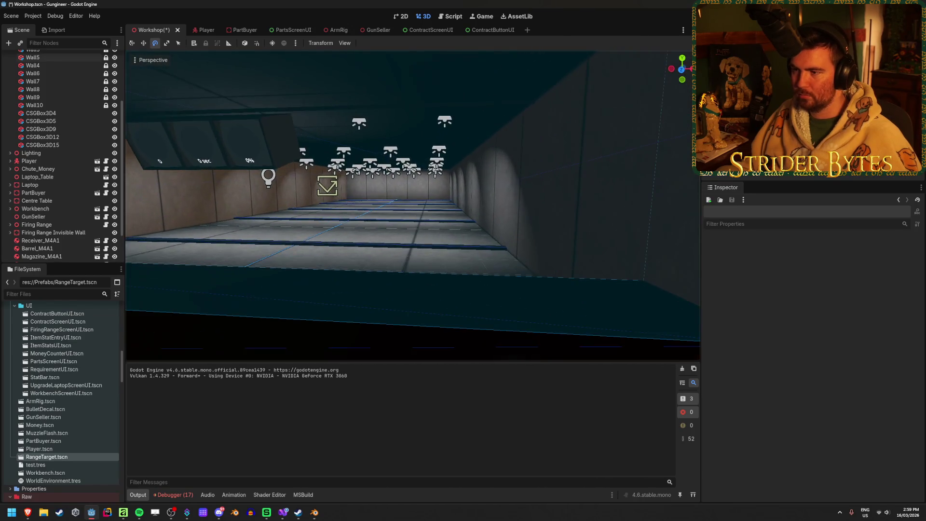
{"action": "scroll", "coordinate": [58, 145], "scroll_direction": "up", "scroll_amount": 5}
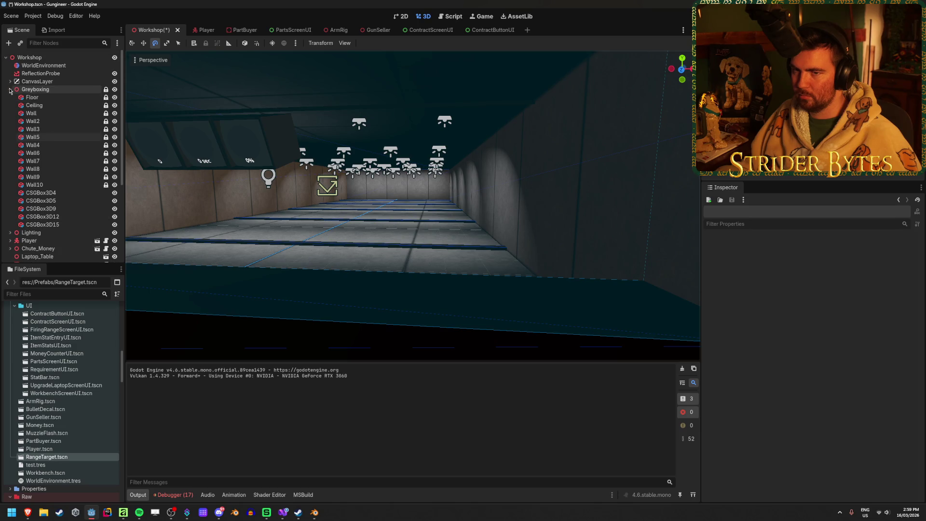
{"action": "left_click", "coordinate": [10, 89]}
{"action": "left_click", "coordinate": [10, 97]}
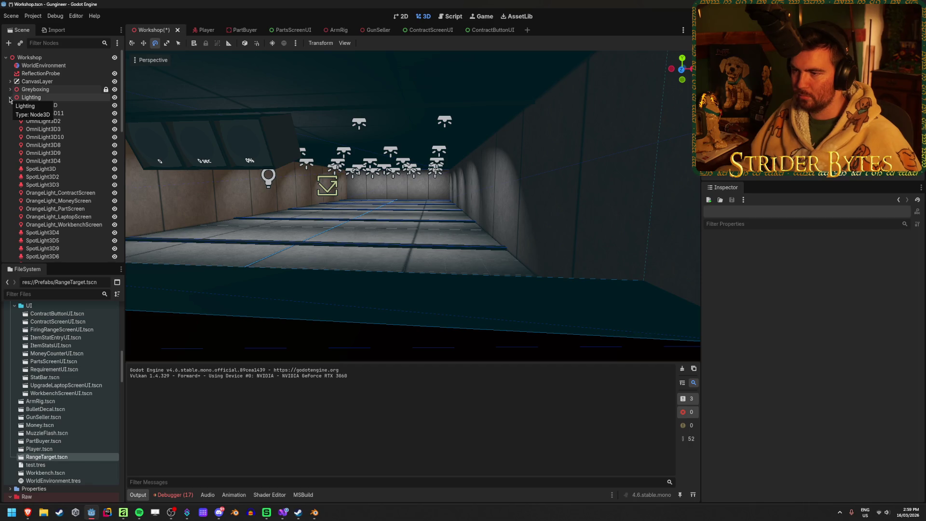
{"action": "left_click", "coordinate": [10, 98]}
{"action": "key", "text": "ctrl+s"}
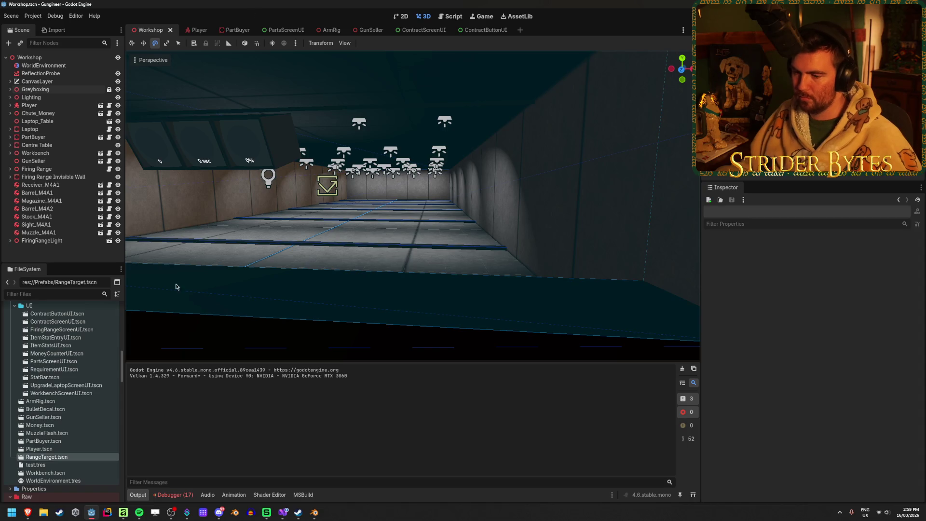
{"action": "left_click", "coordinate": [174, 495]}
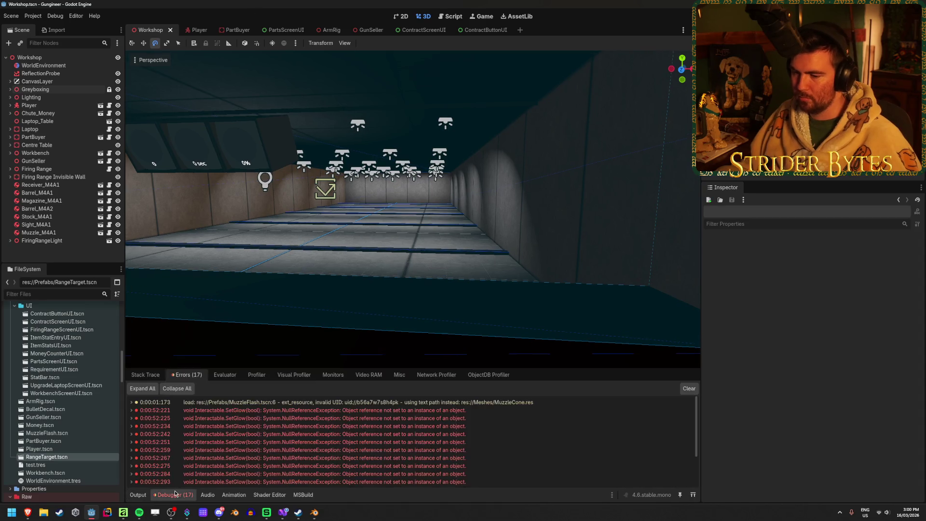
{"action": "double_click", "coordinate": [420, 449]}
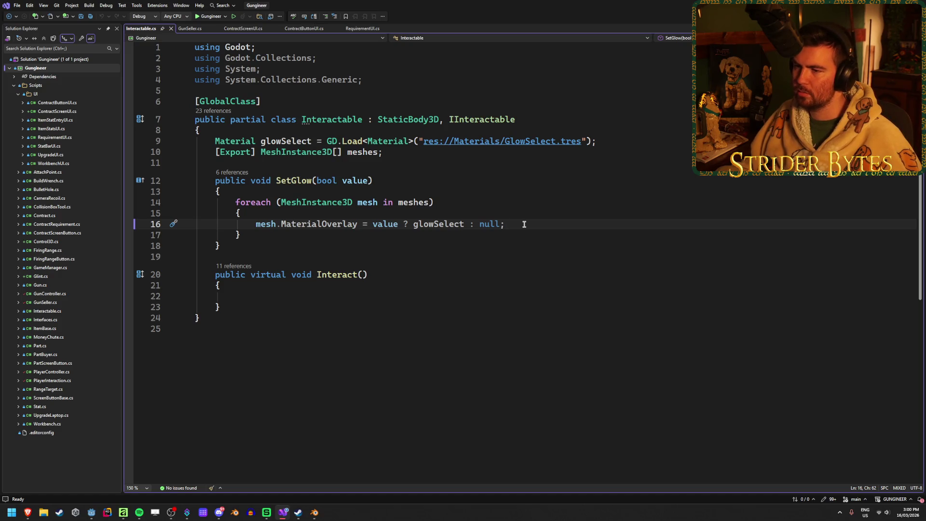
{"action": "key", "text": "alt+Tab"}
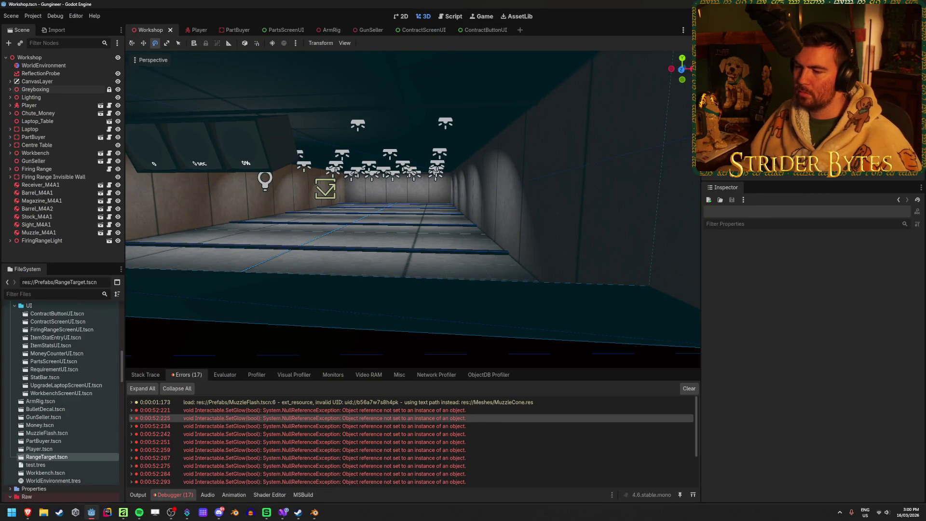
- Clear the debugger's error list and build and run the game with F5
{"action": "left_click", "coordinate": [131, 411]}
{"action": "left_click", "coordinate": [131, 410]}
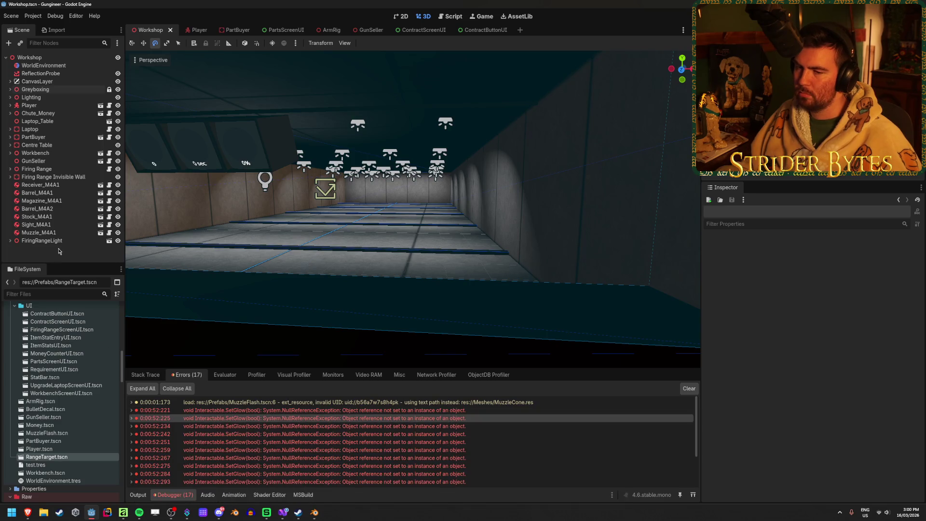
{"action": "left_click", "coordinate": [688, 389]}
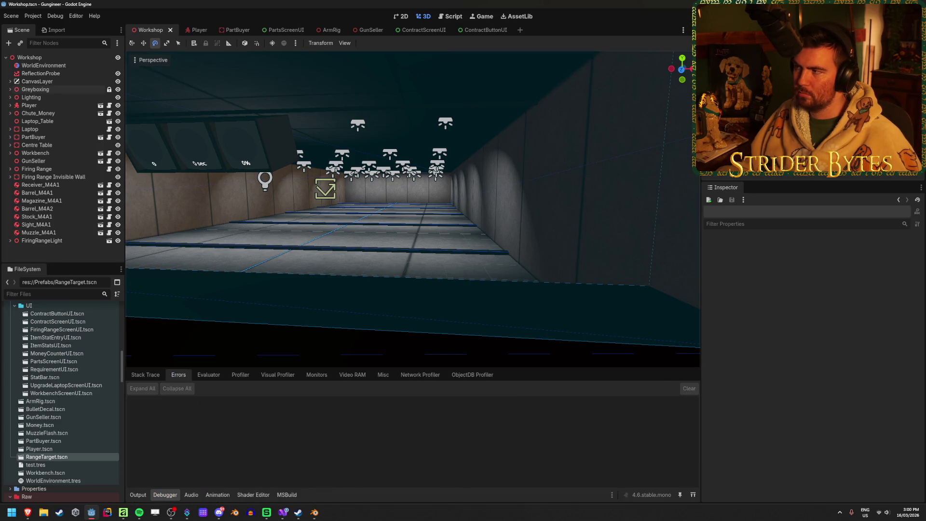
{"action": "key", "text": "F5"}
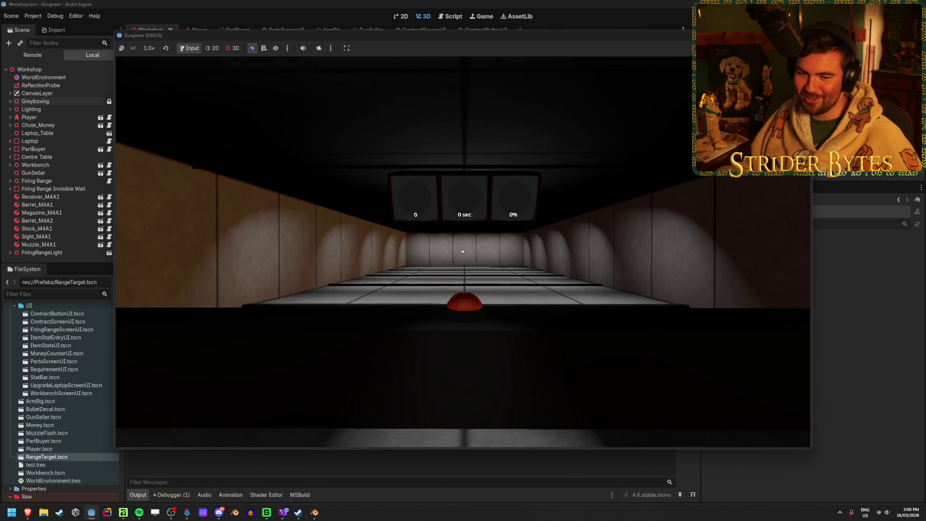
- Walk past the red button and gun parts, then open contracts on the target-face board
{"action": "key", "text": "w"}
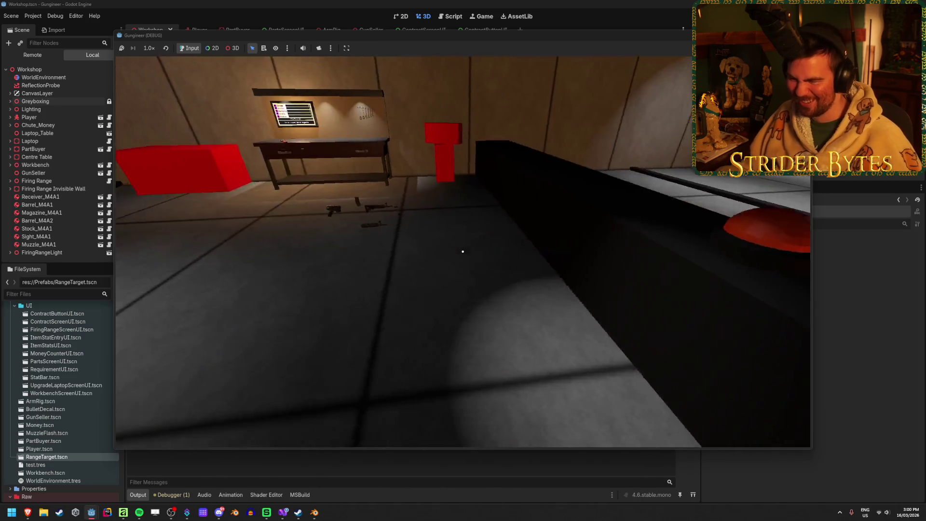
{"action": "key", "text": "w"}
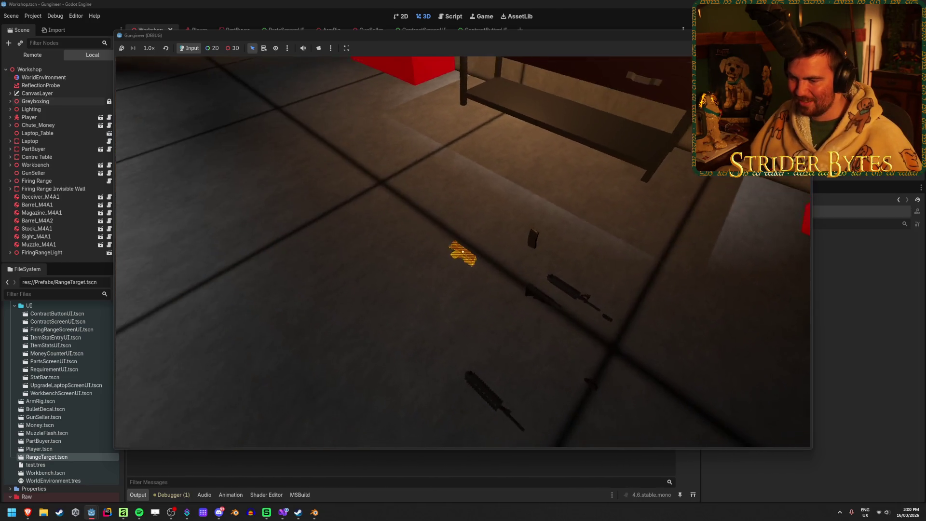
{"action": "key", "text": "w"}
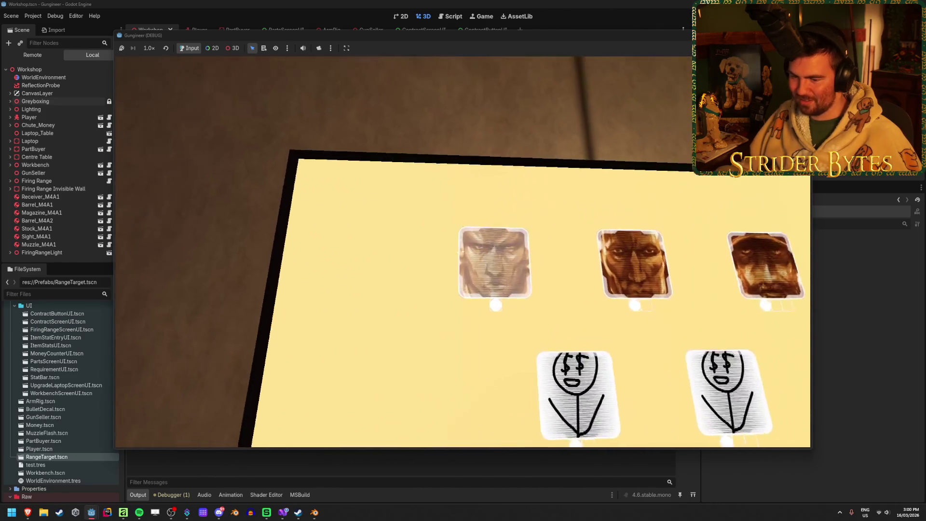
{"action": "left_click", "coordinate": [462, 251]}
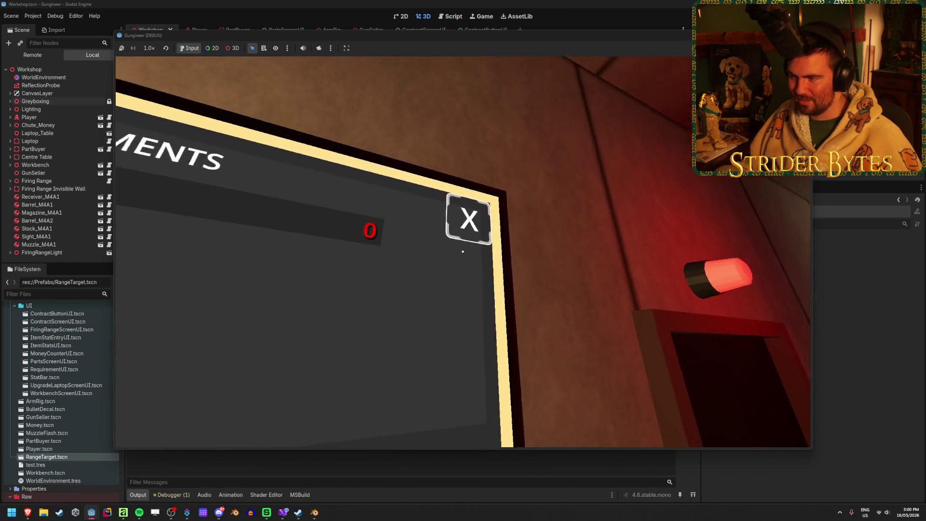
{"action": "left_click", "coordinate": [462, 251]}
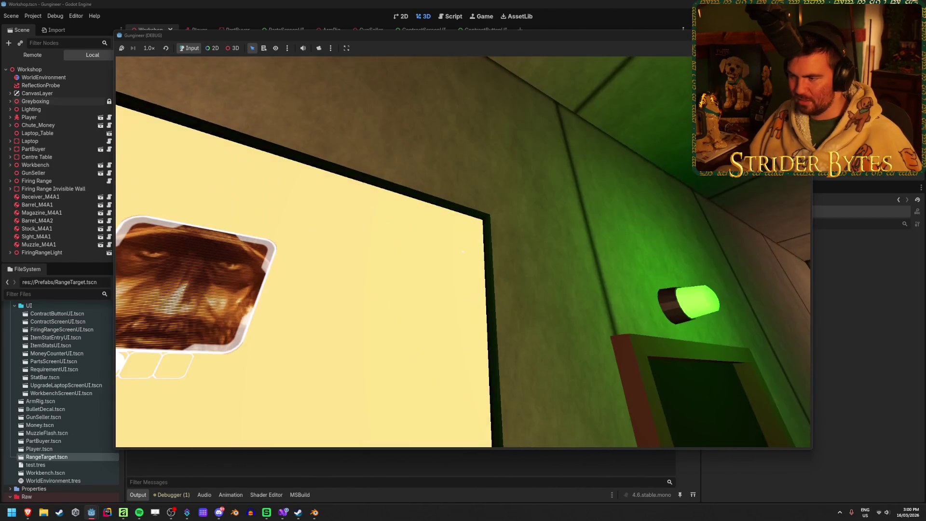
{"action": "left_click", "coordinate": [462, 251]}
- Walk over to the laptop table, then stop the game with F8
{"action": "key", "text": "w"}
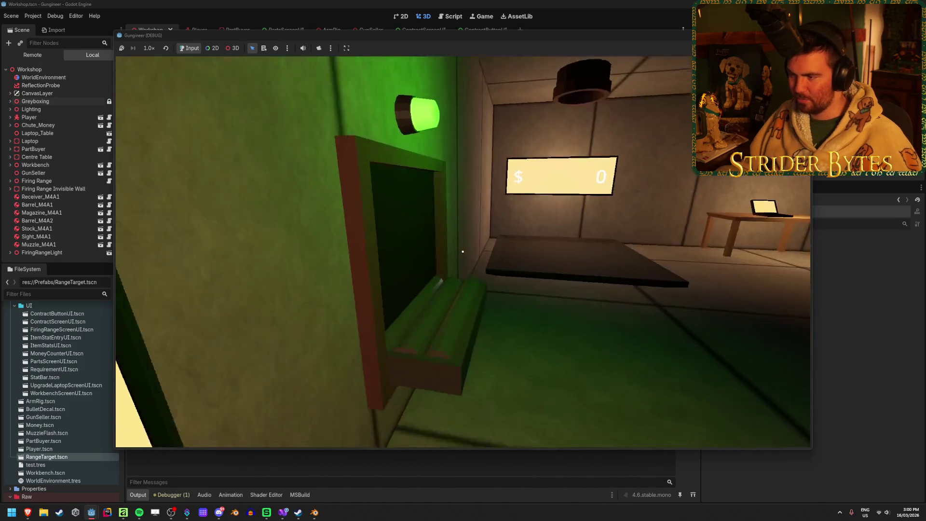
{"action": "key", "text": "w"}
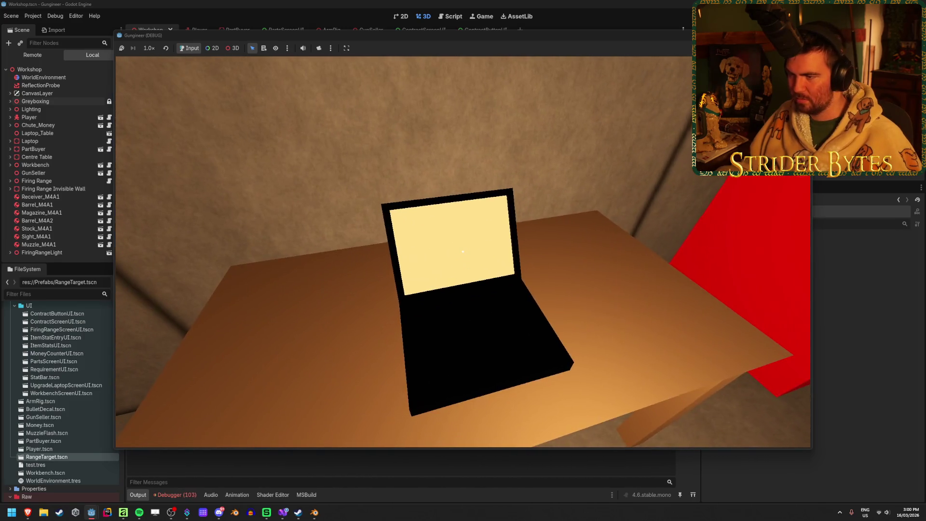
{"action": "key", "text": "s"}
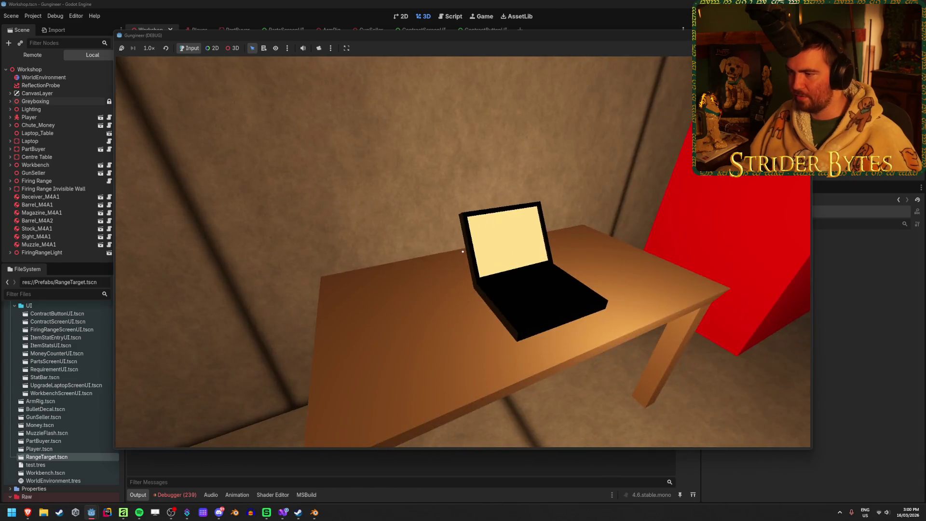
{"action": "key", "text": "F8"}
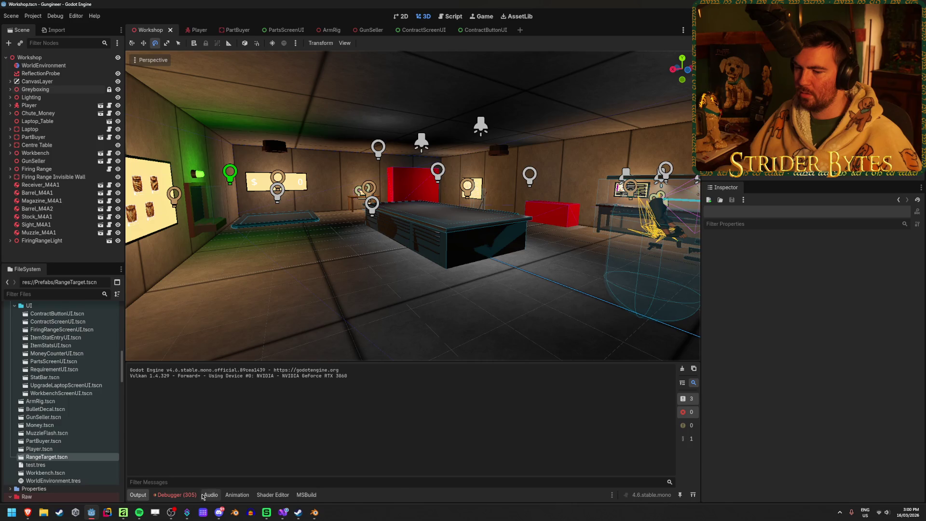
- Expand the Laptop node and inspect it and its Cube mesh
{"action": "left_click", "coordinate": [183, 495]}
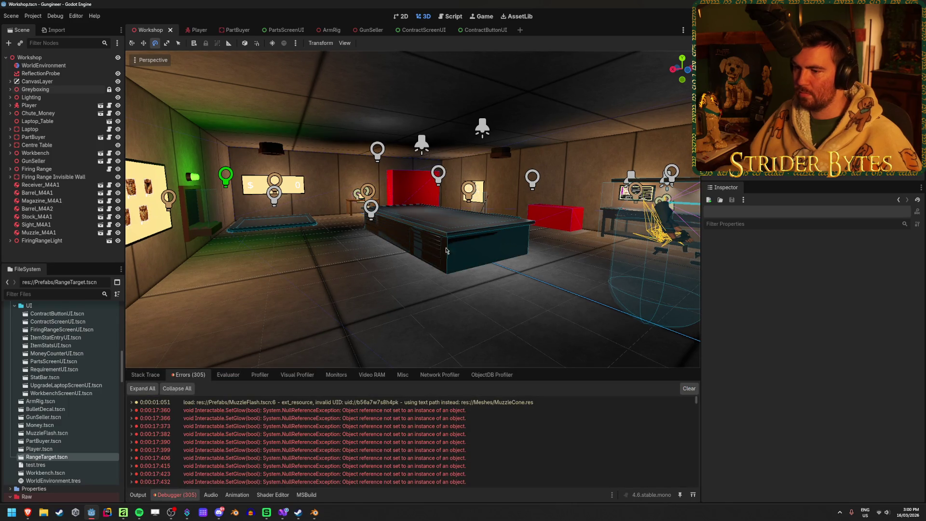
{"action": "scroll", "coordinate": [461, 224], "scroll_direction": "up", "scroll_amount": 5}
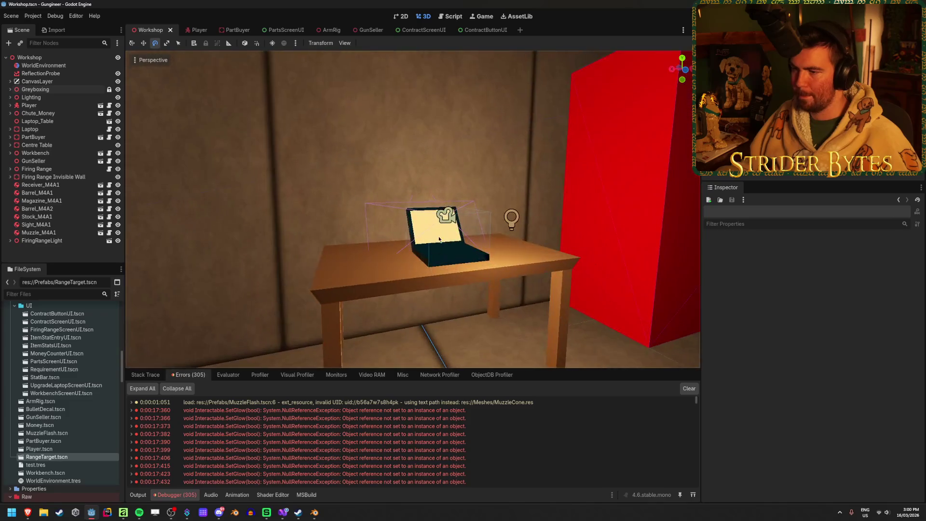
{"action": "left_click", "coordinate": [10, 130]}
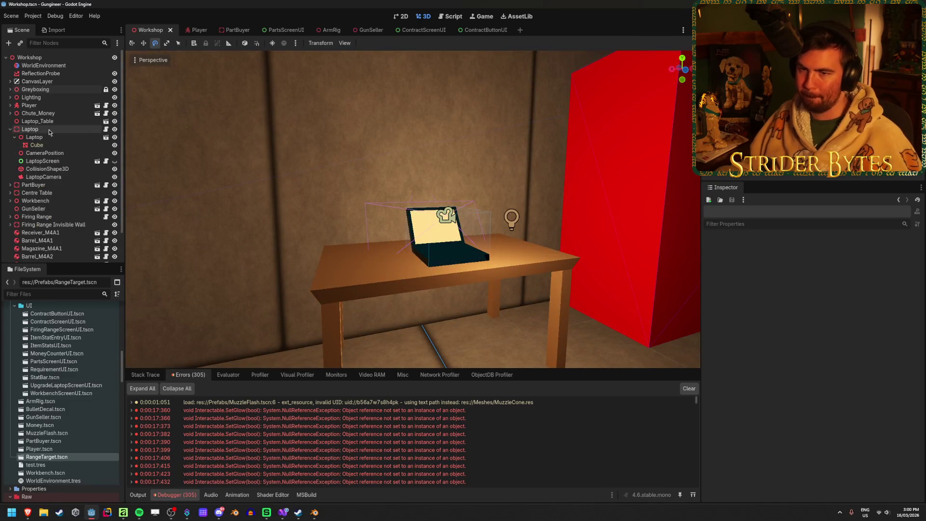
{"action": "left_click", "coordinate": [29, 130]}
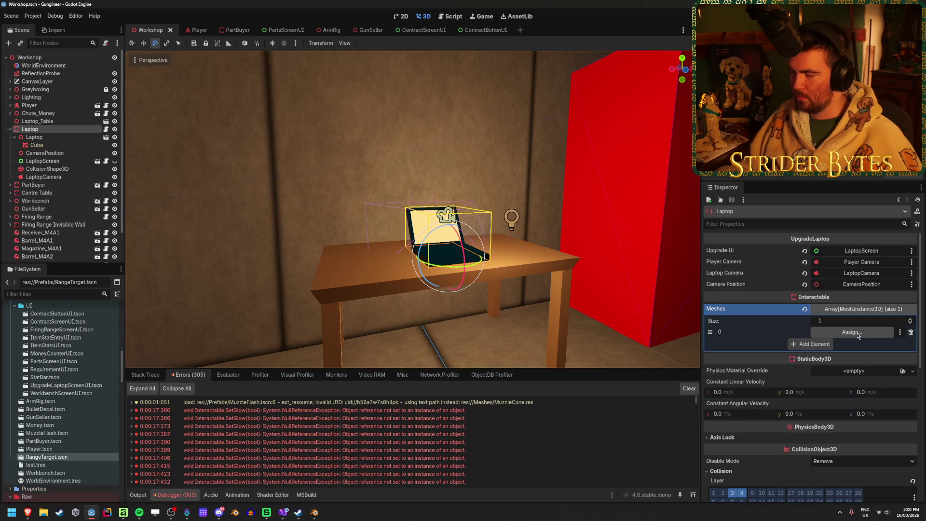
{"action": "left_click", "coordinate": [47, 145]}
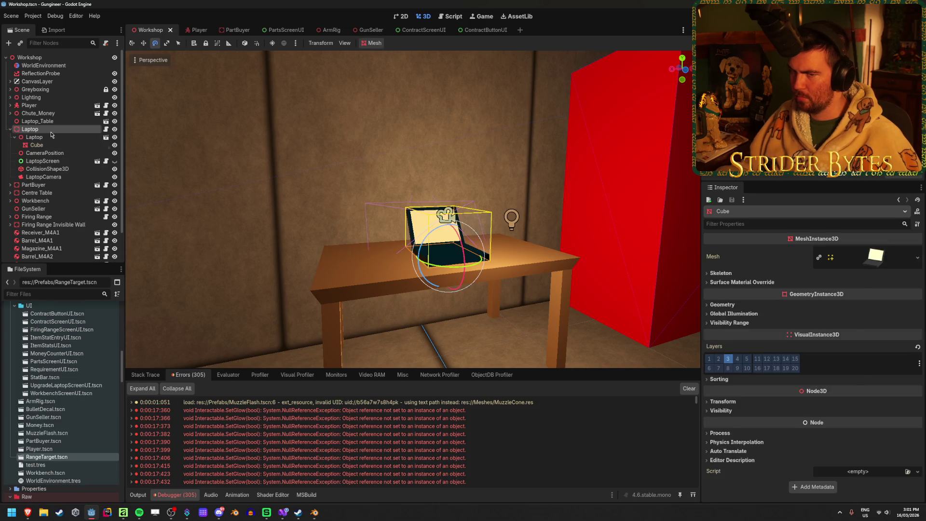
{"action": "left_click", "coordinate": [51, 130]}
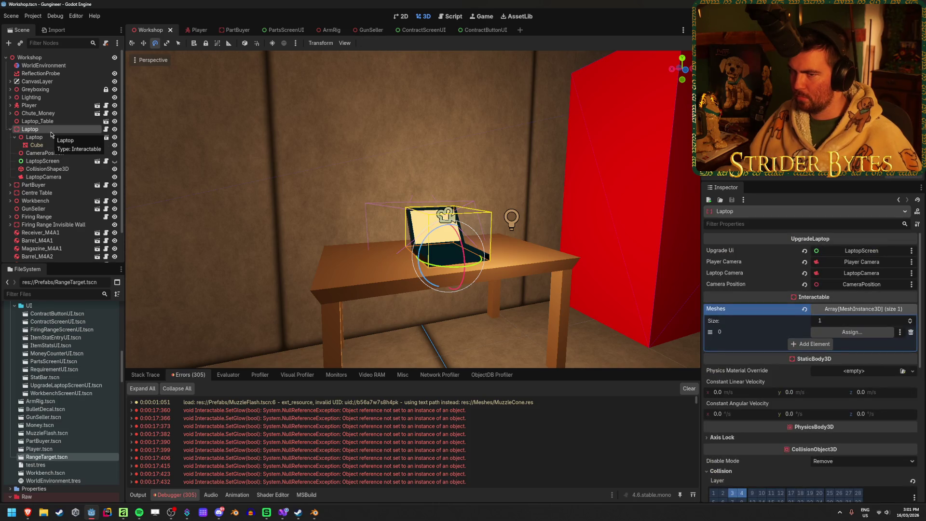
- Drag Cube into the Laptop's Interactable Meshes element 0 slot, then save and run with F5
{"action": "left_click", "coordinate": [115, 161]}
{"action": "left_click", "coordinate": [115, 161]}
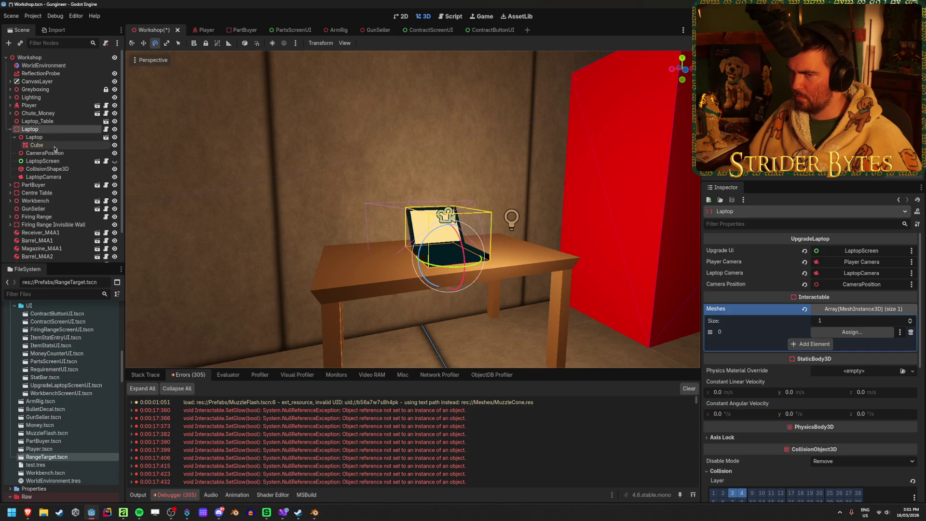
{"action": "left_click_drag", "start_coordinate": [36, 144], "coordinate": [867, 332]}
{"action": "key", "text": "F5"}
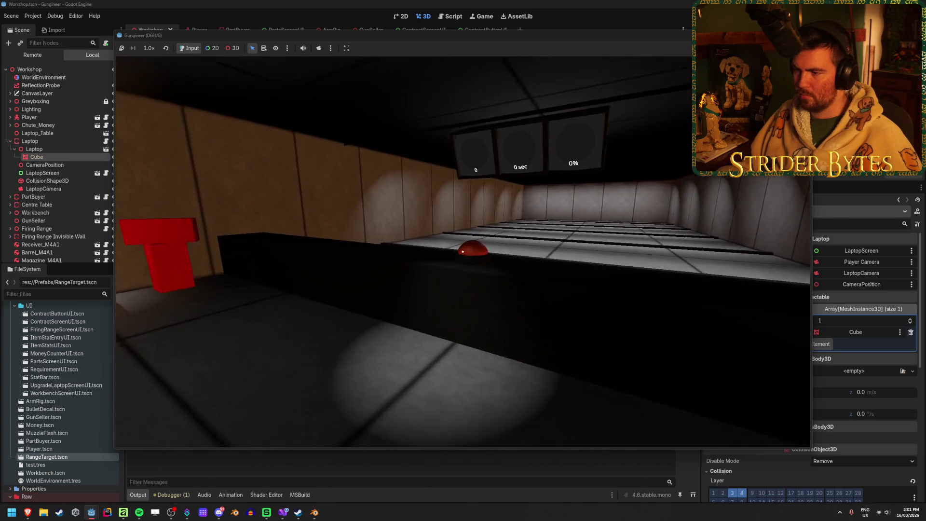
- Walk in-game to the laptop table and up to the wall screen with part icons
{"action": "key", "text": "w"}
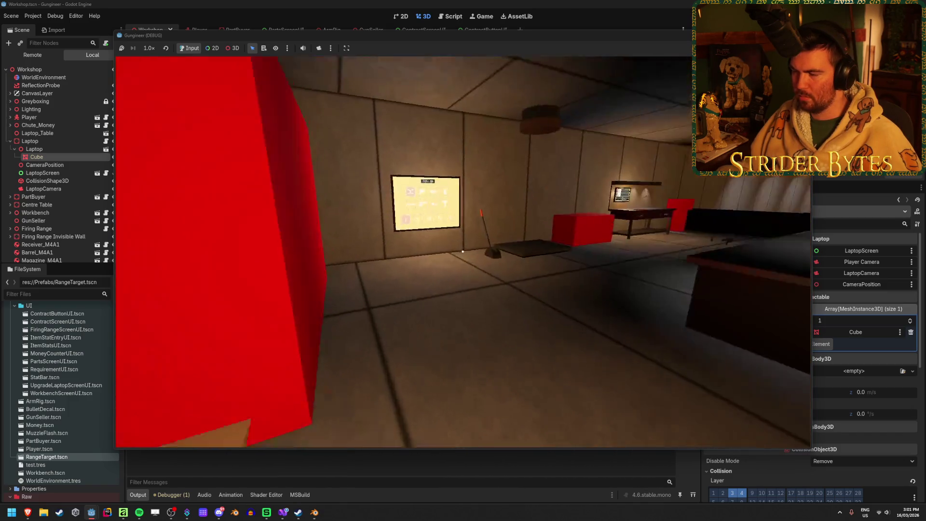
{"action": "key", "text": "w"}
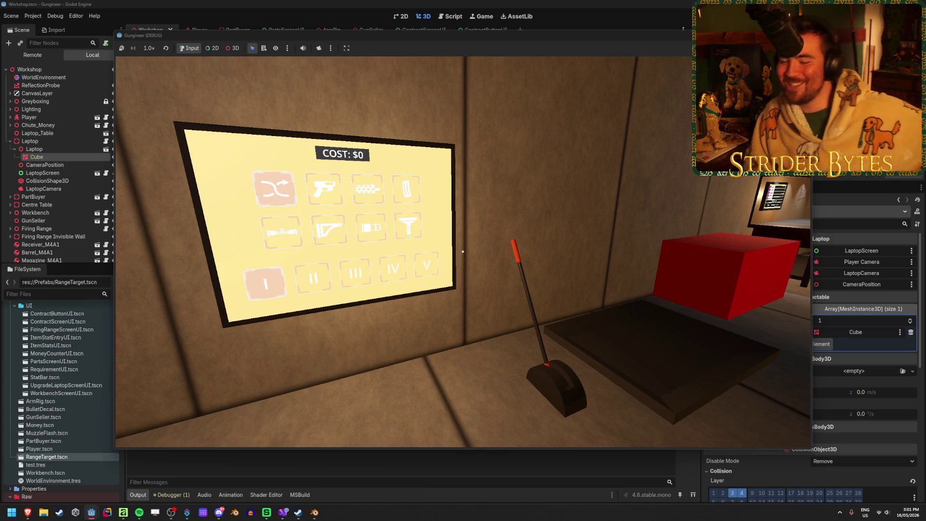
{"action": "key", "text": "w"}
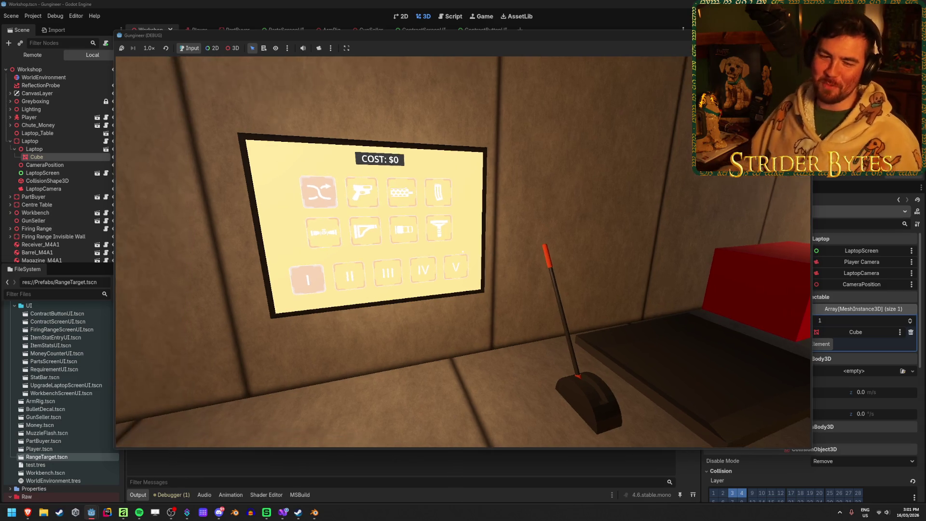
{"action": "left_click", "coordinate": [221, 342]}
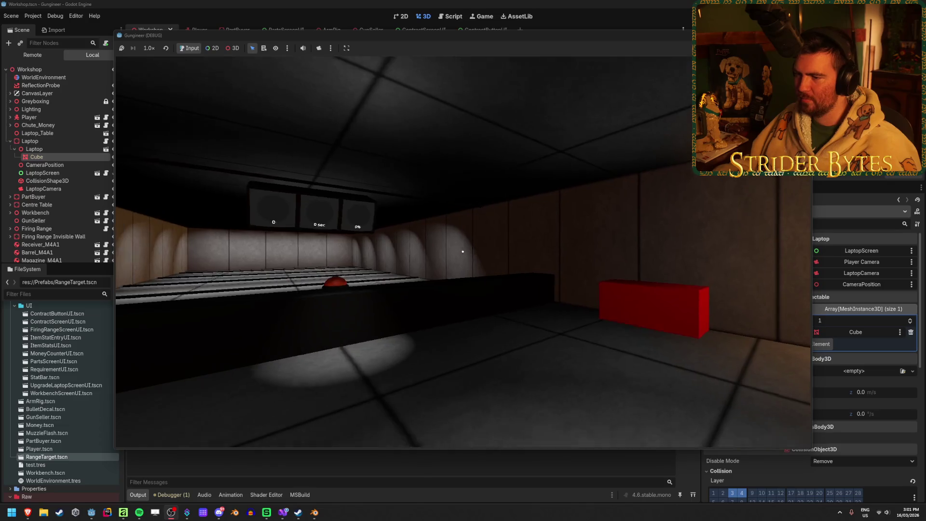
- Walk toward the firing range and back toward the red box, then stop the game with F8
{"action": "key", "text": "w"}
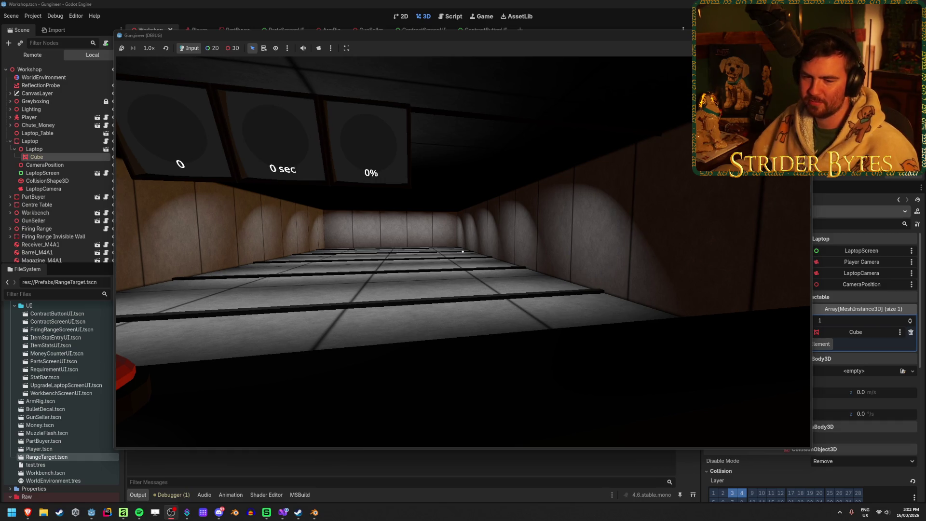
{"action": "key", "text": "w"}
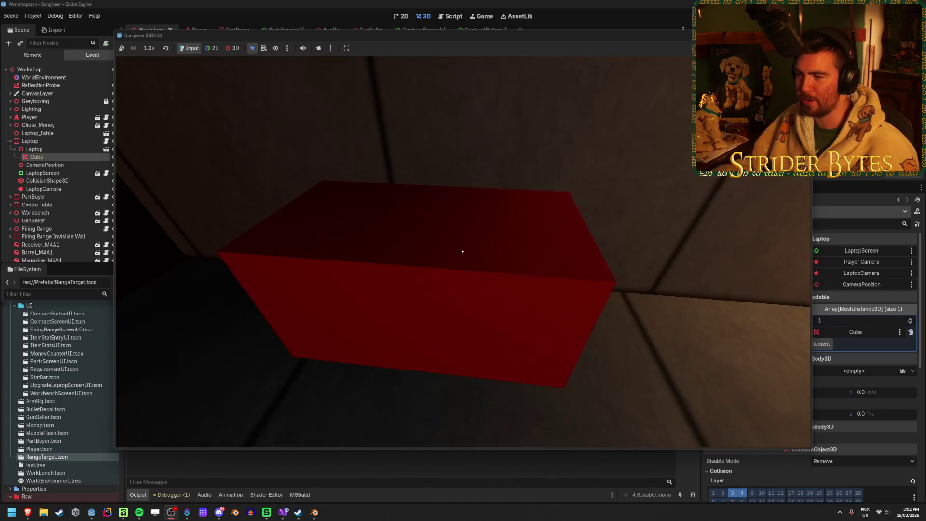
{"action": "mouse_move", "coordinate": [462, 252]}
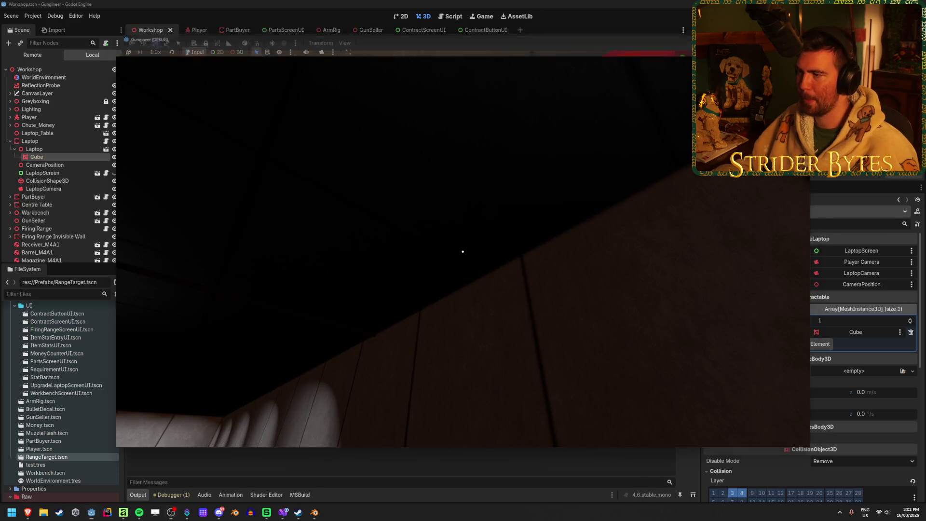
{"action": "key", "text": "F8"}
{"action": "left_click_drag", "start_coordinate": [251, 229], "coordinate": [285, 224]}
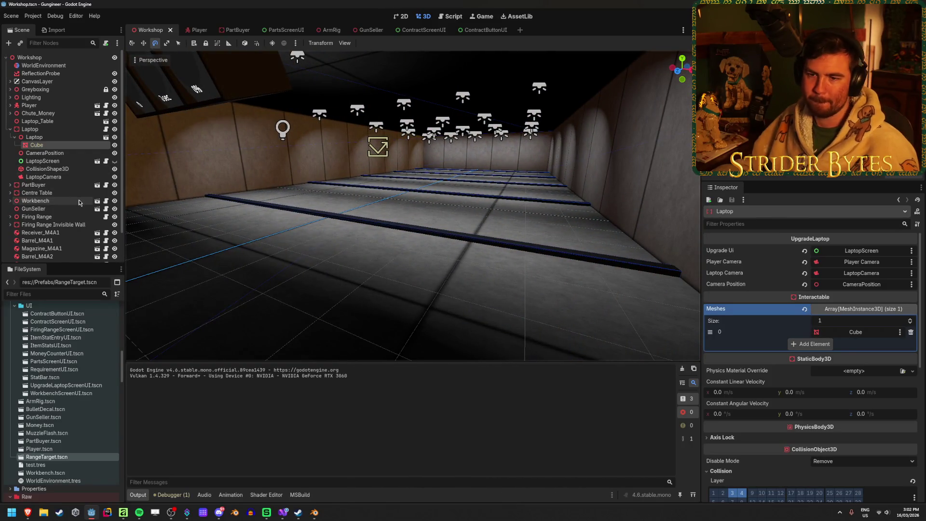
- Expand the Lighting group and frame SpotLight3D4 and SpotLight3D6 to identify the range lights
{"action": "scroll", "coordinate": [79, 202], "scroll_direction": "down", "scroll_amount": 2}
{"action": "scroll", "coordinate": [79, 203], "scroll_direction": "up", "scroll_amount": 2}
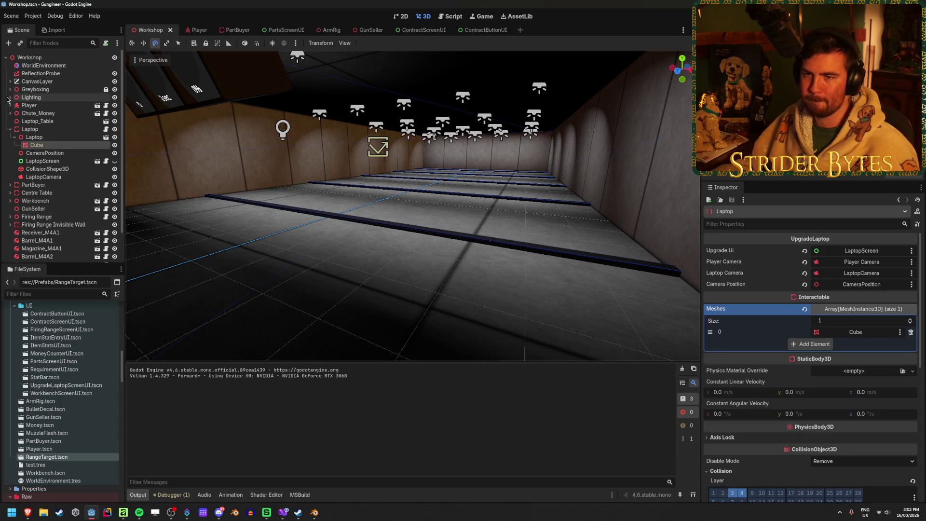
{"action": "left_click", "coordinate": [10, 98]}
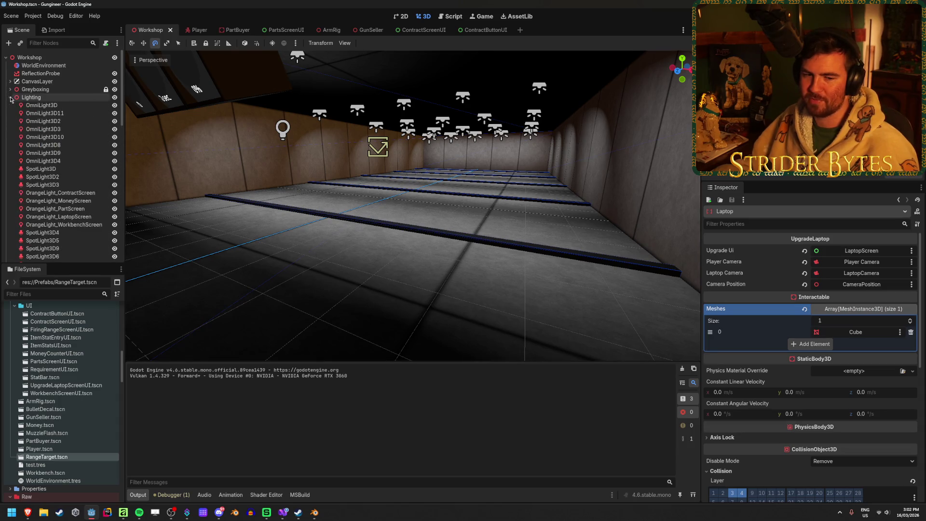
{"action": "scroll", "coordinate": [48, 116], "scroll_direction": "down", "scroll_amount": 8}
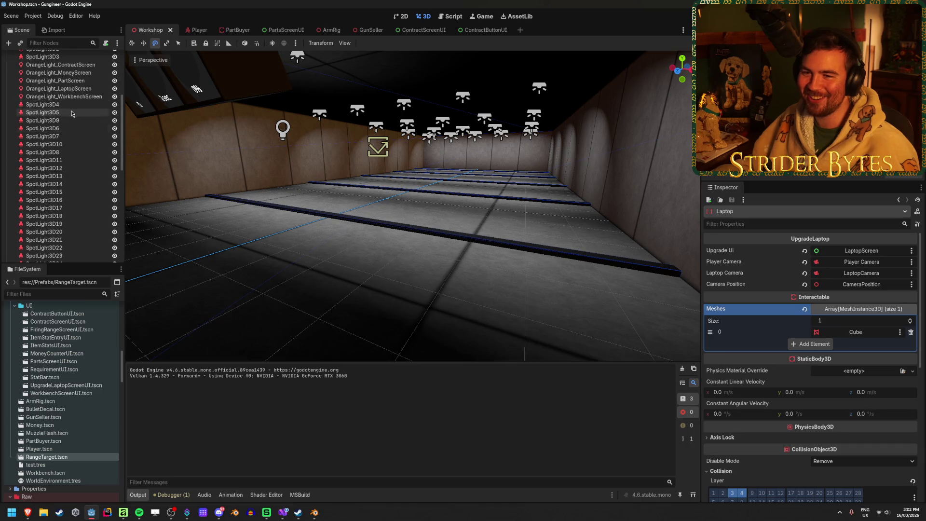
{"action": "left_click", "coordinate": [74, 105]}
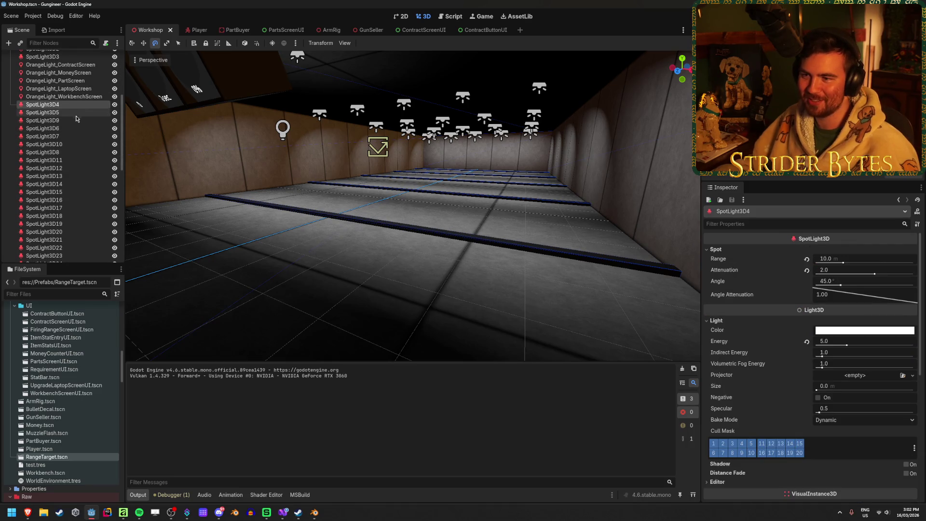
{"action": "double_click", "coordinate": [73, 105]}
{"action": "left_click", "coordinate": [59, 128]}
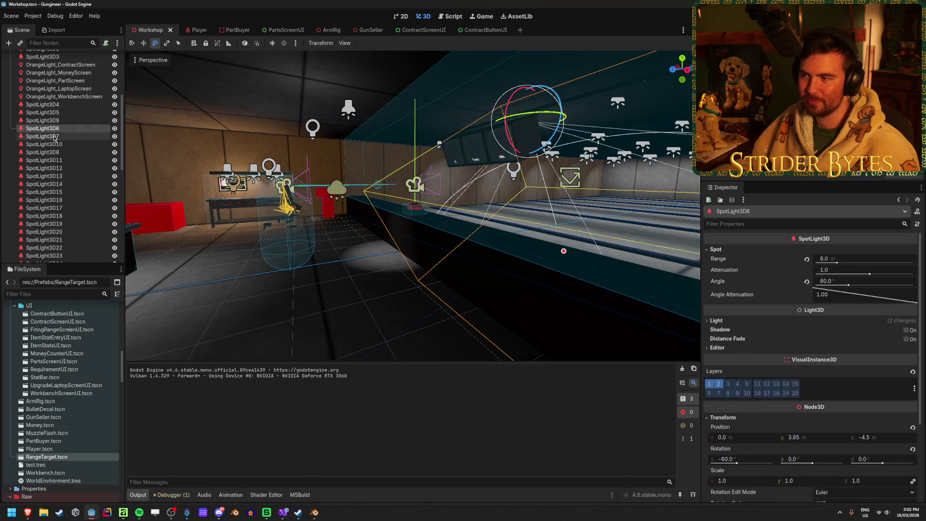
{"action": "left_click", "coordinate": [60, 120]}
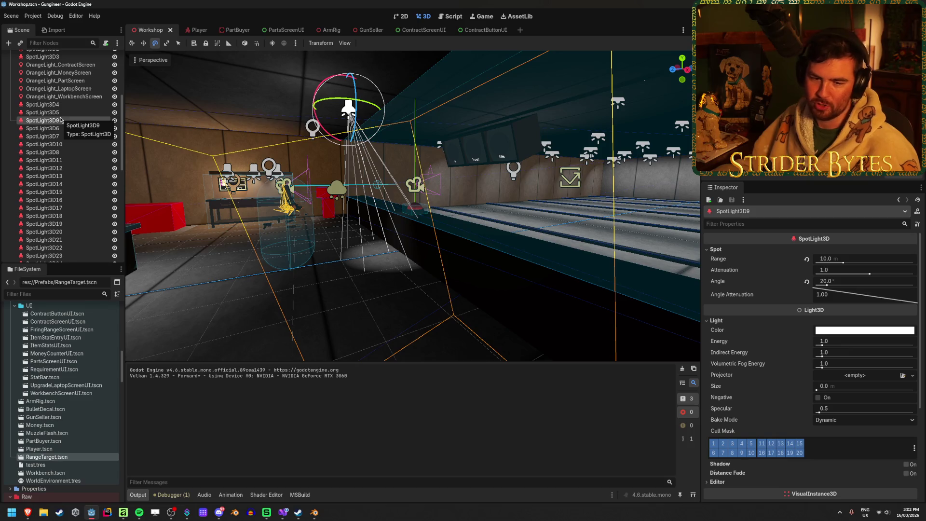
{"action": "left_click", "coordinate": [57, 128]}
{"action": "key", "text": "f"}
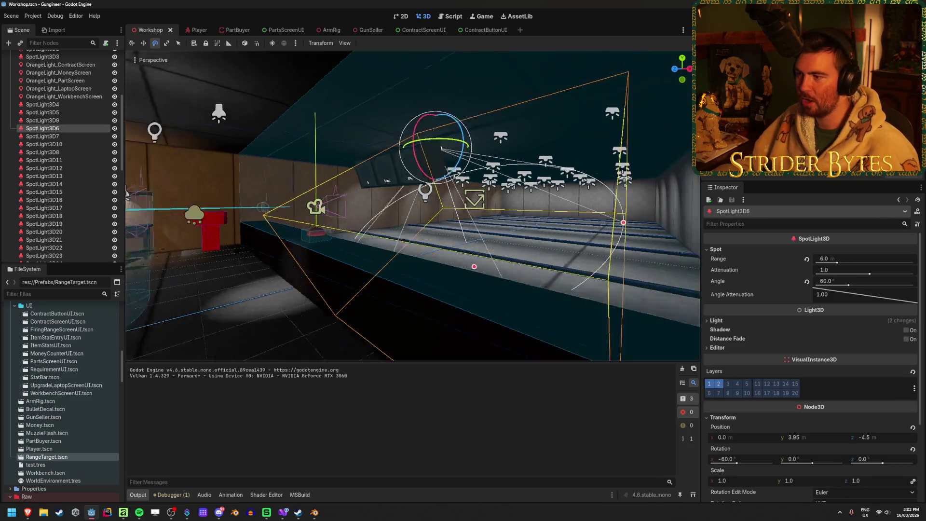
- Select SpotLight3D6 through SpotLight3D11 together with the move tool active
{"action": "left_click", "coordinate": [60, 137]}
{"action": "left_click", "coordinate": [61, 143]}
{"action": "key", "text": "Down"}
{"action": "key", "text": "Down"}
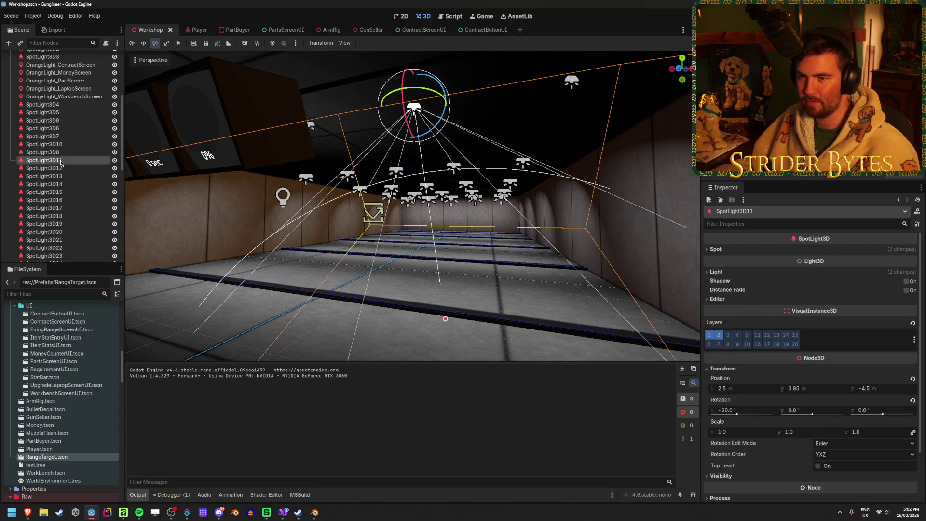
{"action": "left_click", "coordinate": [57, 128], "text": "shift"}
{"action": "key", "text": "w"}
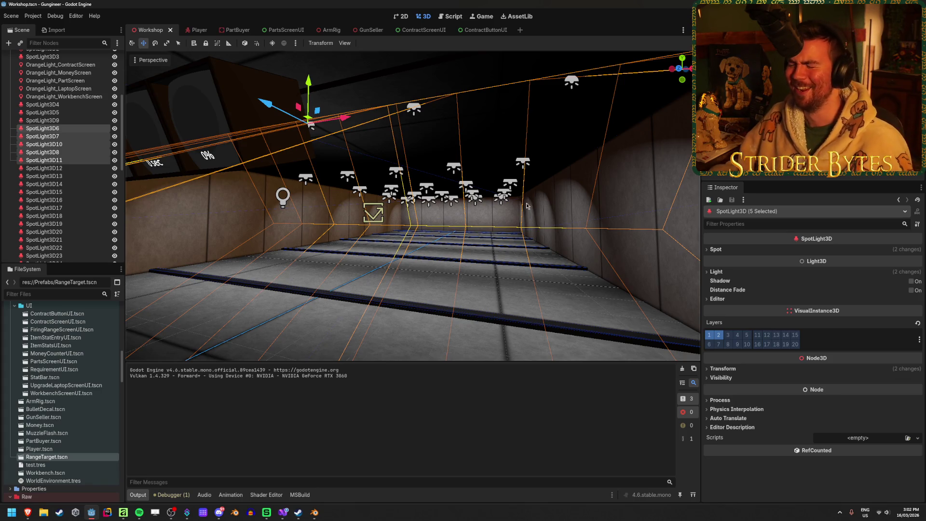
{"action": "left_click", "coordinate": [72, 132]}
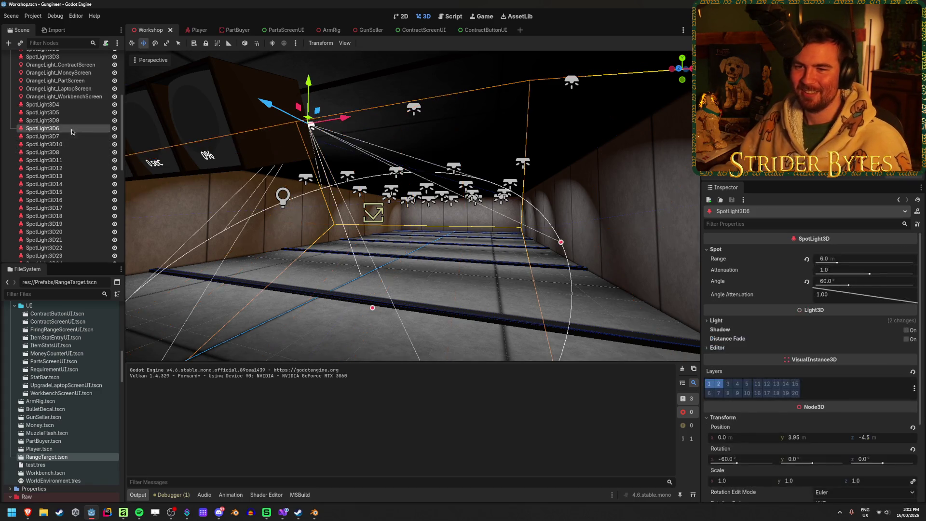
{"action": "key", "text": "ctrl+z"}
{"action": "key", "text": "F2"}
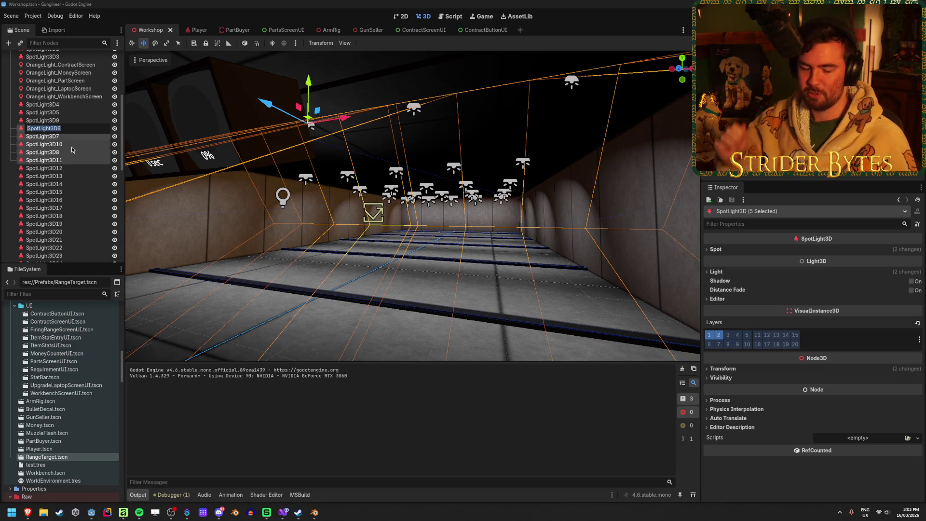
- Rename SpotLight3D6 to RangeLightRow1
{"action": "key", "text": "alt+Tab"}
{"action": "double_click", "coordinate": [72, 129]}
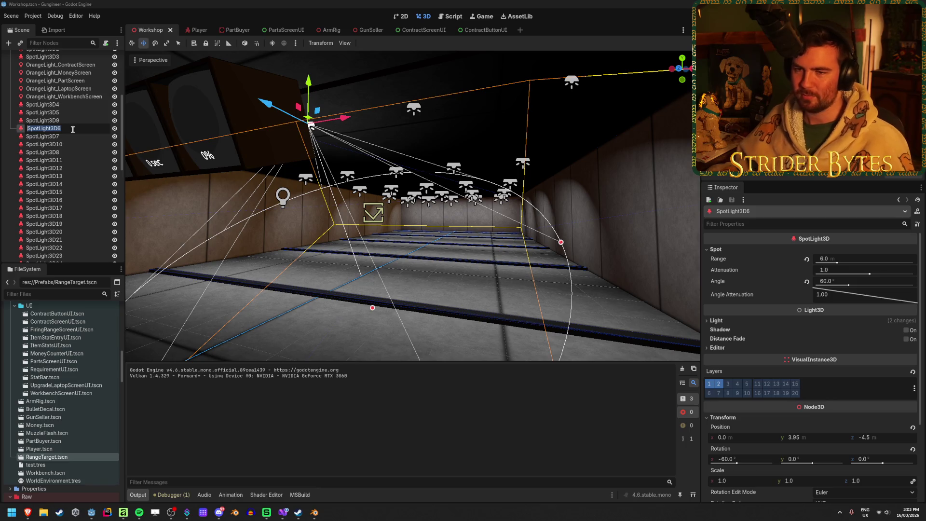
{"action": "type", "text": "F"}
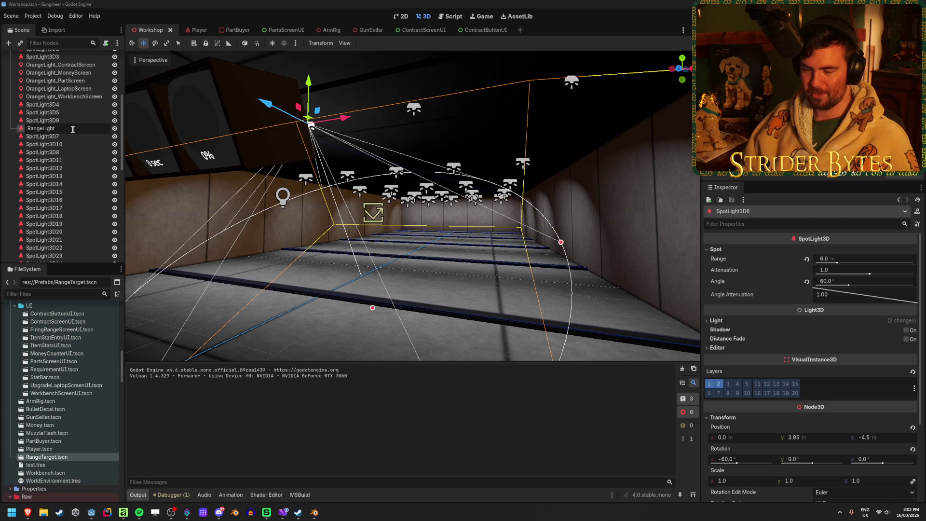
{"action": "type", "text": "w1"}
{"action": "key", "text": "Return"}
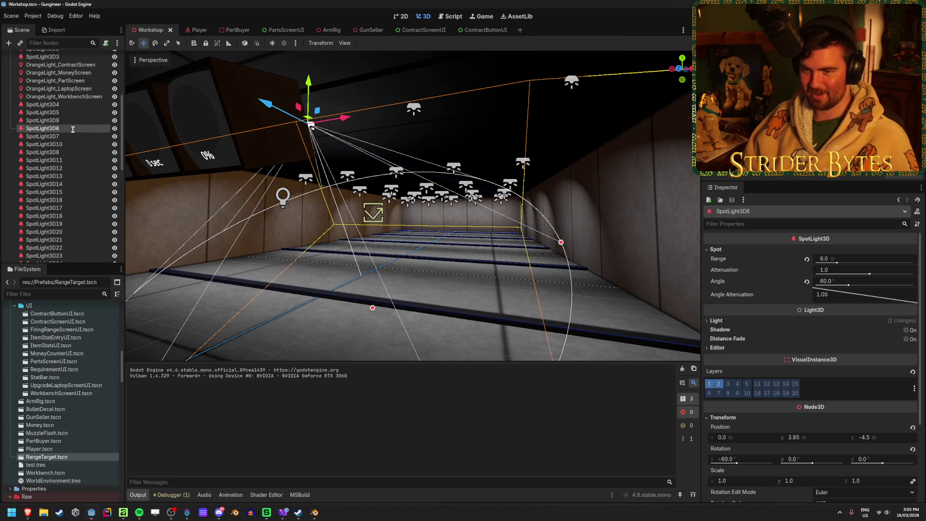
{"action": "double_click", "coordinate": [73, 128]}
{"action": "key", "text": "ctrl+c"}
{"action": "key", "text": "Return"}
- Rename SpotLight3D7 to RangeLightRow2 by pasting and editing the previous name
{"action": "left_click", "coordinate": [72, 136]}
{"action": "double_click", "coordinate": [71, 135]}
{"action": "key", "text": "ctrl+v"}
{"action": "key", "text": "BackSpace"}
{"action": "type", "text": "2"}
{"action": "key", "text": "Return"}
{"action": "double_click", "coordinate": [73, 136]}
{"action": "key", "text": "Escape"}
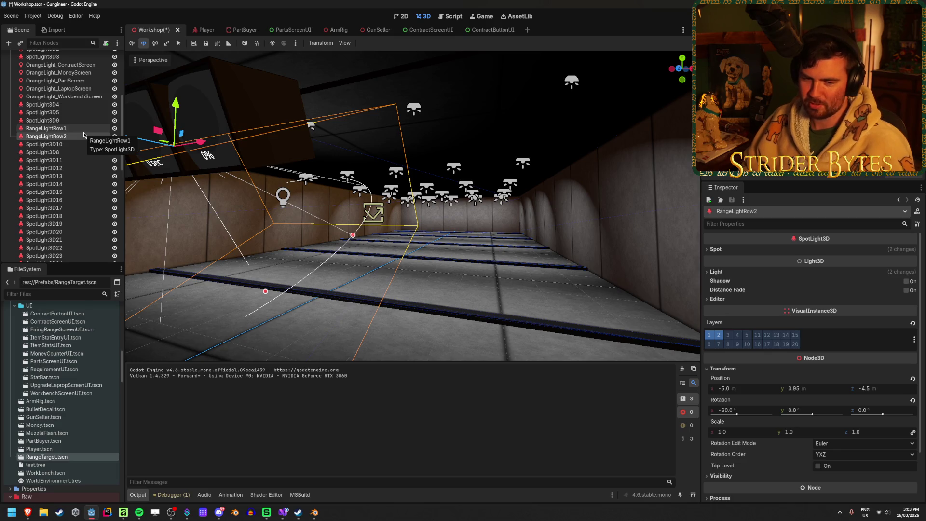
- Rename RangeLightRow1 to RangeLight1-1 and RangeLightRow2 to RangeLight
{"action": "left_click", "coordinate": [85, 130]}
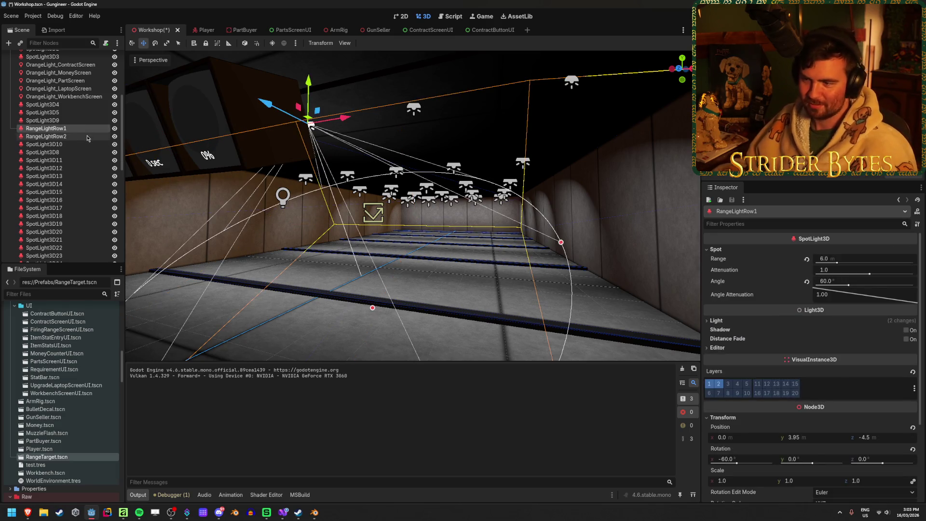
{"action": "left_click", "coordinate": [83, 135]}
{"action": "left_click", "coordinate": [82, 131]}
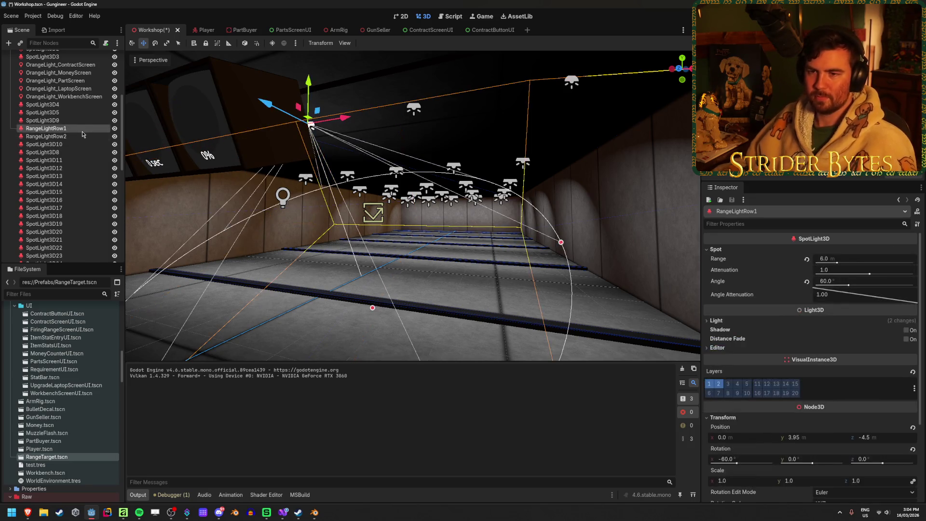
{"action": "double_click", "coordinate": [82, 131]}
{"action": "key", "text": "End"}
{"action": "key", "text": "BackSpace"}
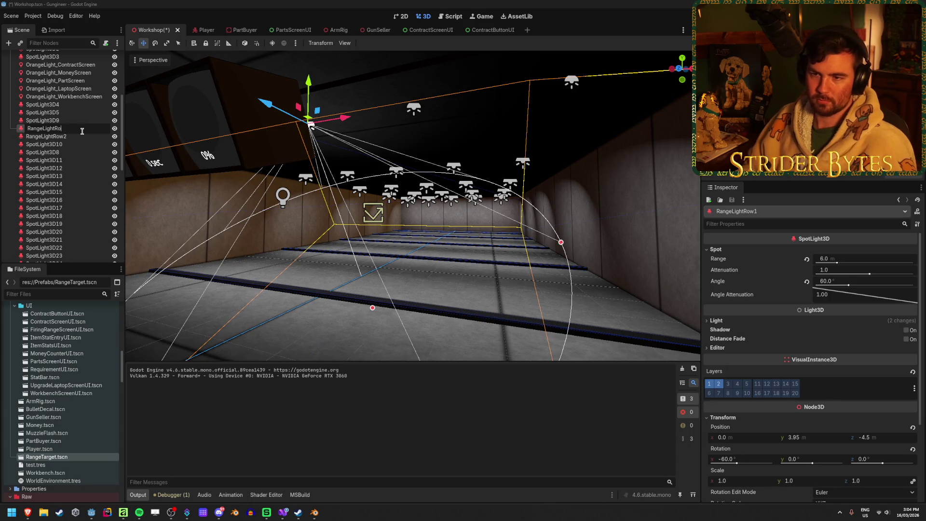
{"action": "type", "text": "1-1"}
{"action": "key", "text": "Return"}
{"action": "key", "text": "Down"}
{"action": "key", "text": "F2"}
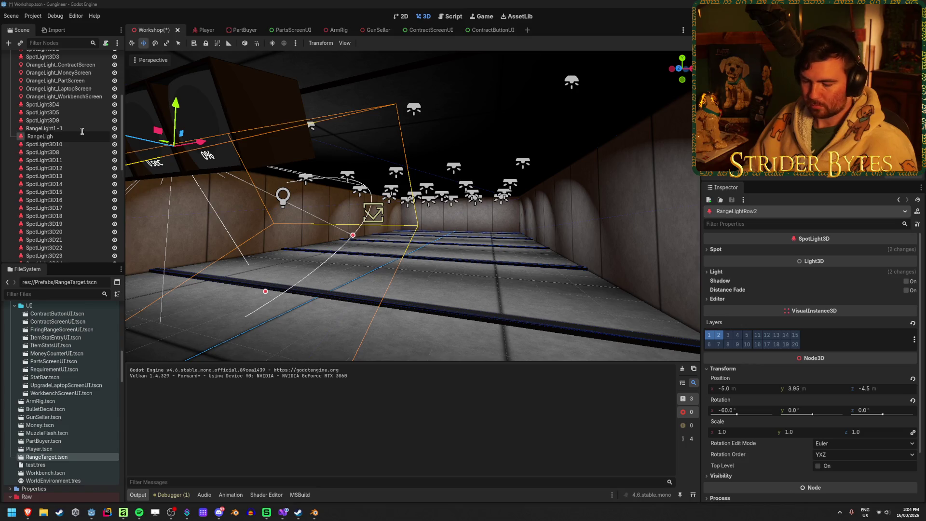
{"action": "type", "text": "t"}
{"action": "left_click", "coordinate": [82, 128]}
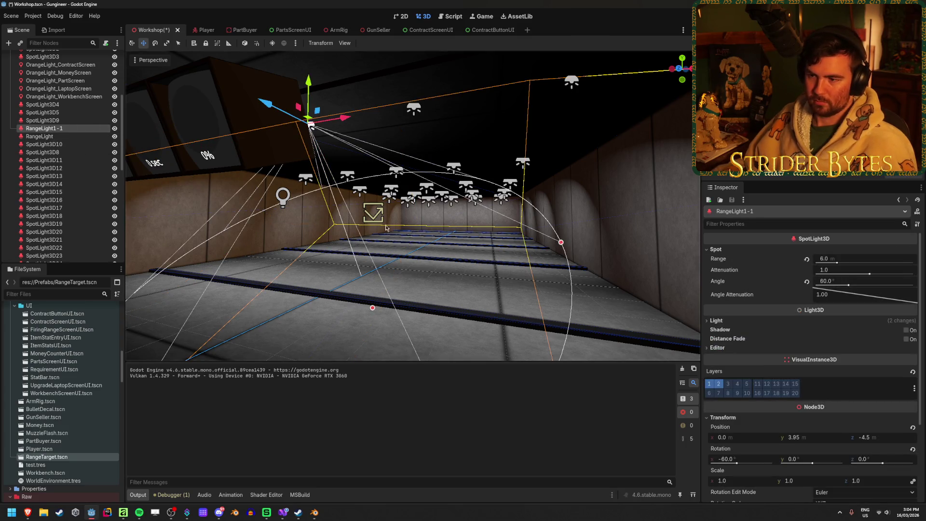
- Correct the first range spotlights' names to follow the RangeLight1-x pattern
{"action": "scroll", "coordinate": [385, 227], "scroll_direction": "up", "scroll_amount": 3}
{"action": "left_click", "coordinate": [64, 136]}
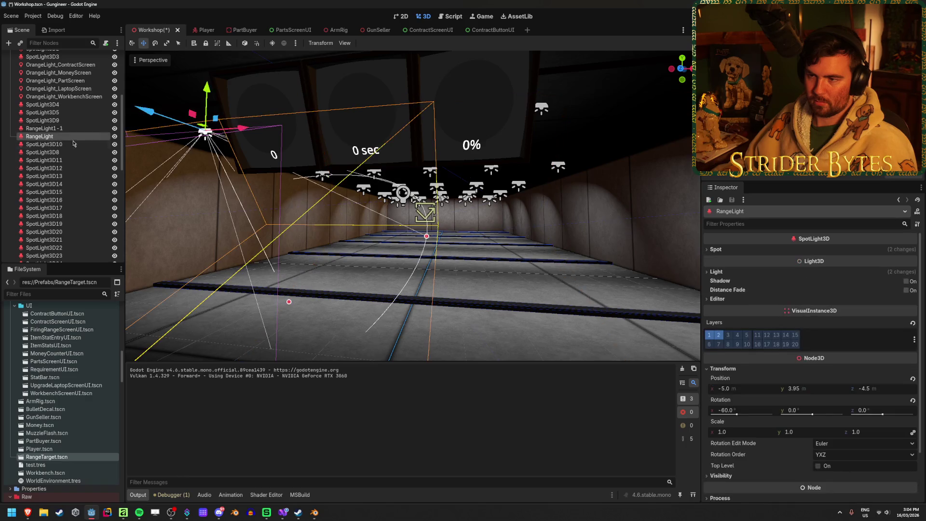
{"action": "double_click", "coordinate": [64, 136]}
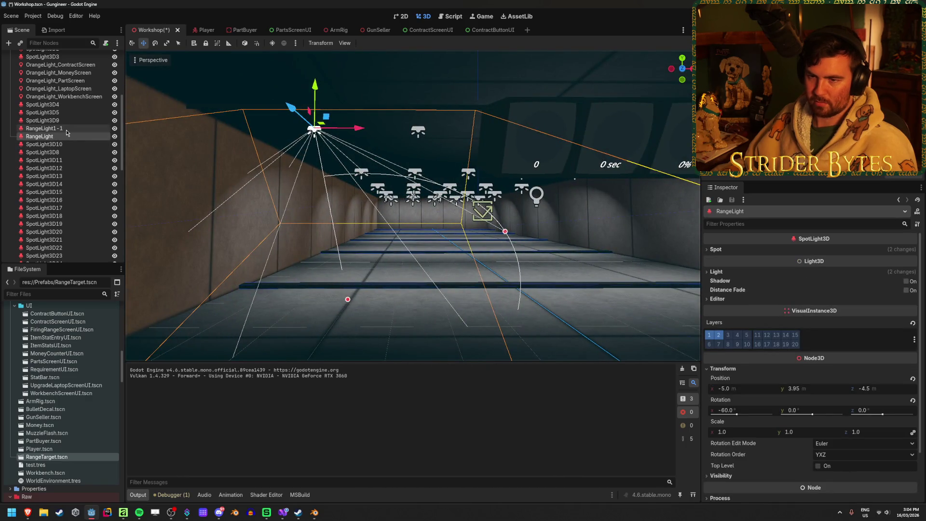
{"action": "left_click", "coordinate": [67, 129]}
{"action": "left_click", "coordinate": [67, 130]}
{"action": "type", "text": "3"}
{"action": "key", "text": "Return"}
{"action": "left_click", "coordinate": [66, 136]}
{"action": "type", "text": "1-1"}
{"action": "key", "text": "Return"}
{"action": "key", "text": "Down"}
- Name the next light RangeLight1-2, reorder lights 1-1 to 1-3 in sequence, and save
{"action": "type", "text": "R"}
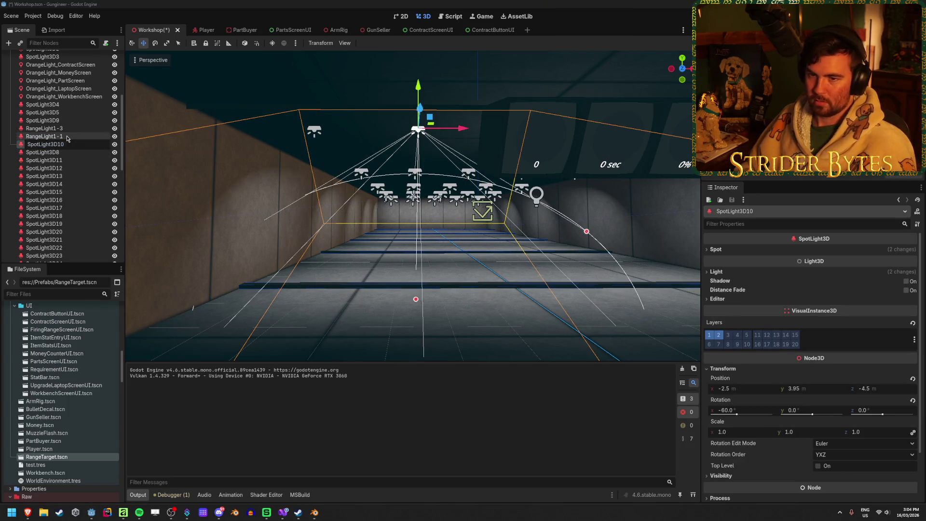
{"action": "type", "text": "ange"}
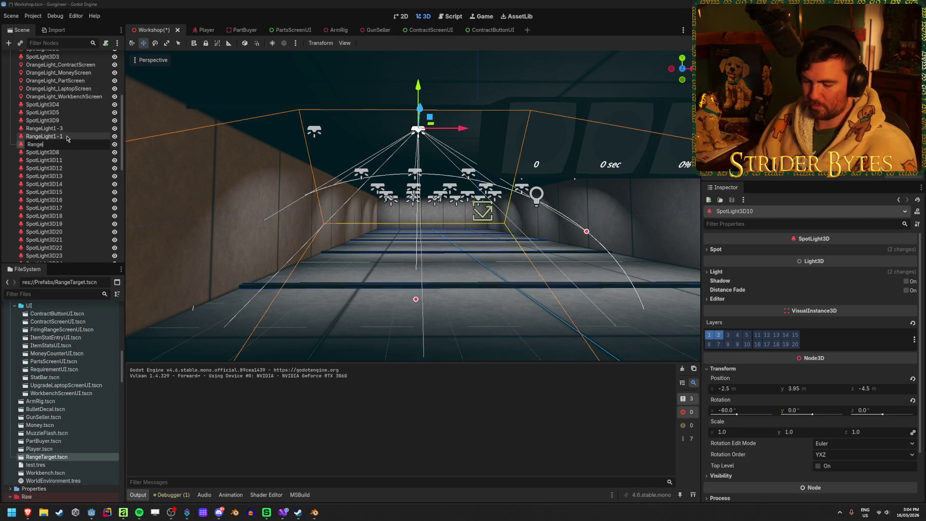
{"action": "type", "text": "Light"}
{"action": "key", "text": "ctrl+a"}
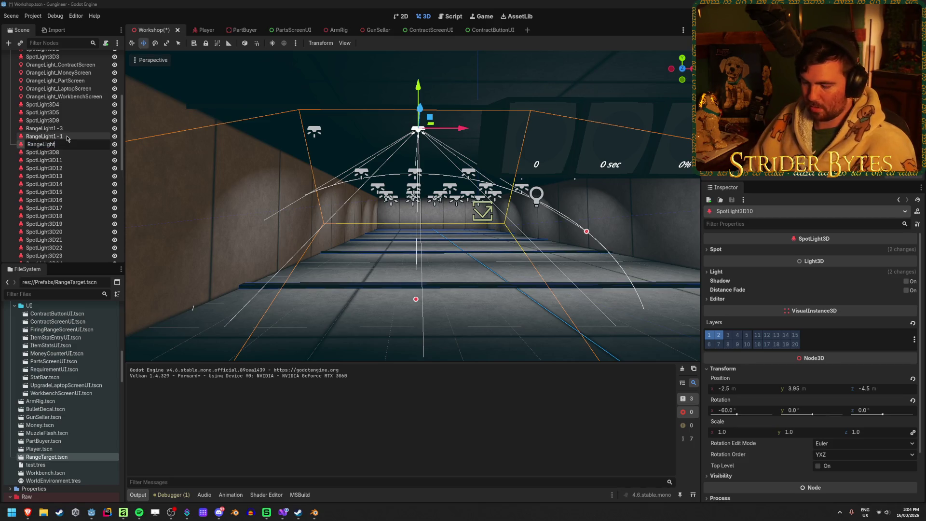
{"action": "type", "text": "t1-2"}
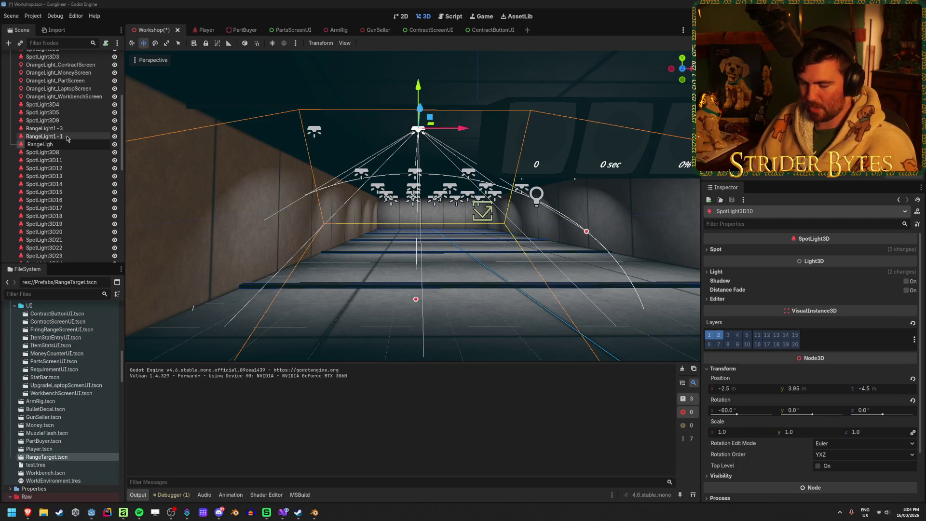
{"action": "key", "text": "Return"}
{"action": "left_click_drag", "start_coordinate": [65, 128], "coordinate": [75, 138]}
{"action": "key", "text": "ctrl+s"}
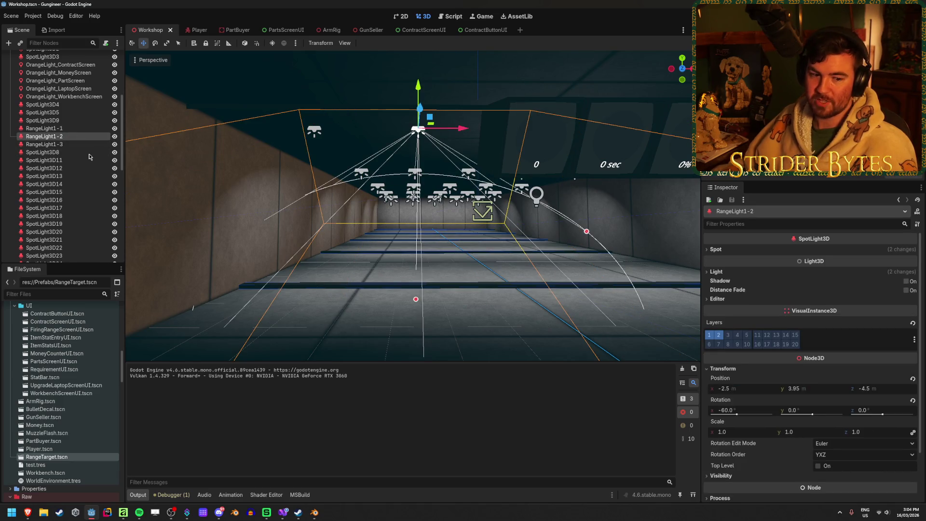
- Move SpotLight3D11 above SpotLight3D8 and rename them RangeLight1-4 and RangeLight1-5
{"action": "left_click", "coordinate": [80, 153]}
{"action": "double_click", "coordinate": [80, 153]}
{"action": "left_click_drag", "start_coordinate": [70, 162], "coordinate": [66, 153]}
{"action": "double_click", "coordinate": [66, 152]}
{"action": "type", "text": "RangeLight"}
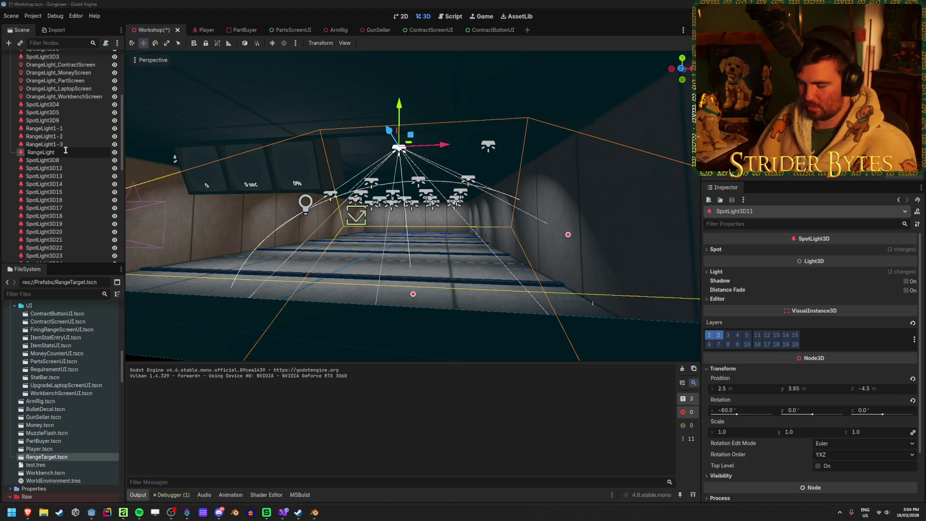
{"action": "type", "text": "1-4"}
{"action": "key", "text": "Return"}
{"action": "key", "text": "Down"}
{"action": "key", "text": "F2"}
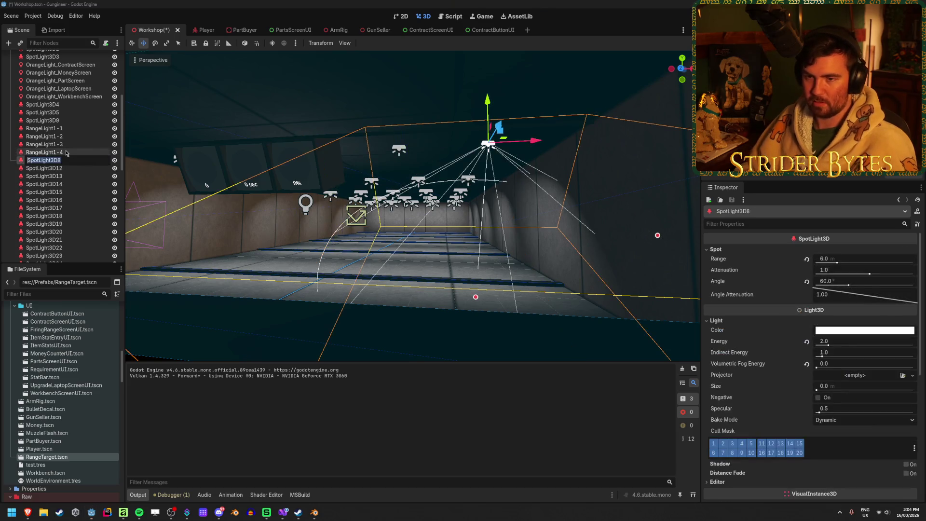
{"action": "type", "text": "RangeLight"}
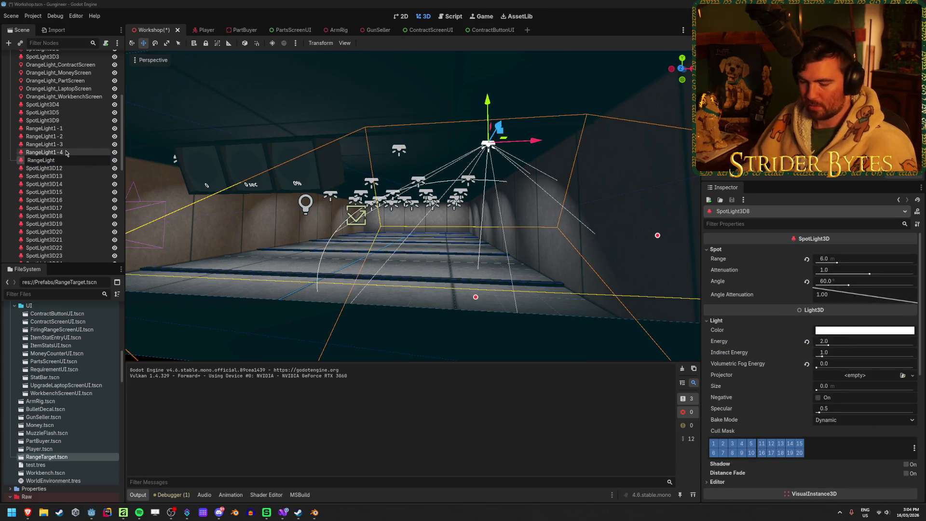
{"action": "type", "text": "1-5"}
{"action": "key", "text": "Return"}
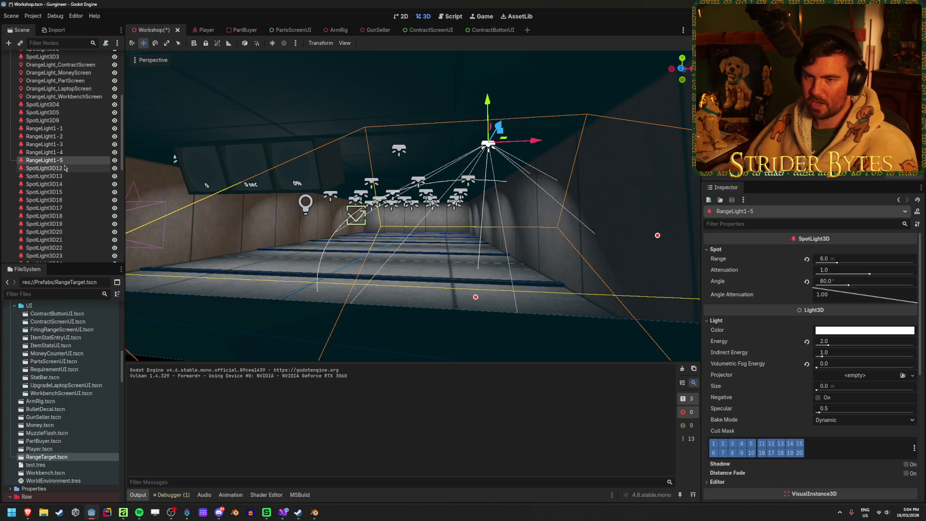
- Delete spotlights SpotLight3D12 through SpotLight3D31
{"action": "left_click", "coordinate": [65, 168]}
{"action": "key", "text": "f"}
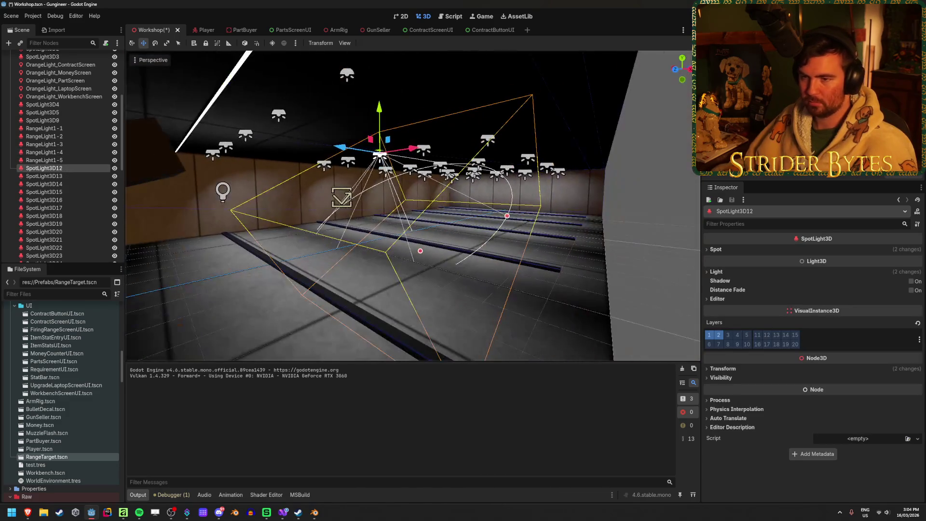
{"action": "scroll", "coordinate": [75, 180], "scroll_direction": "down", "scroll_amount": 5}
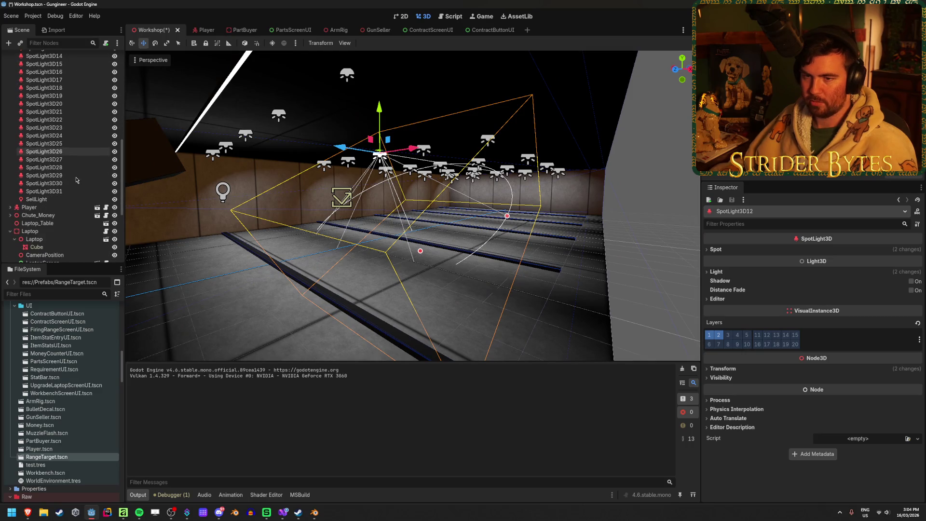
{"action": "left_click", "coordinate": [67, 191], "text": "shift"}
{"action": "key", "text": "Delete"}
{"action": "key", "text": "Return"}
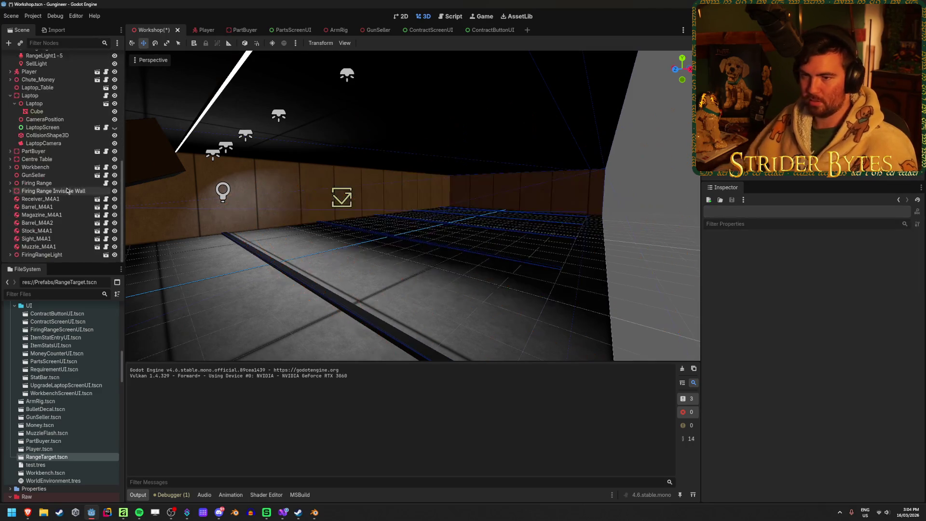
{"action": "scroll", "coordinate": [70, 164], "scroll_direction": "up", "scroll_amount": 4}
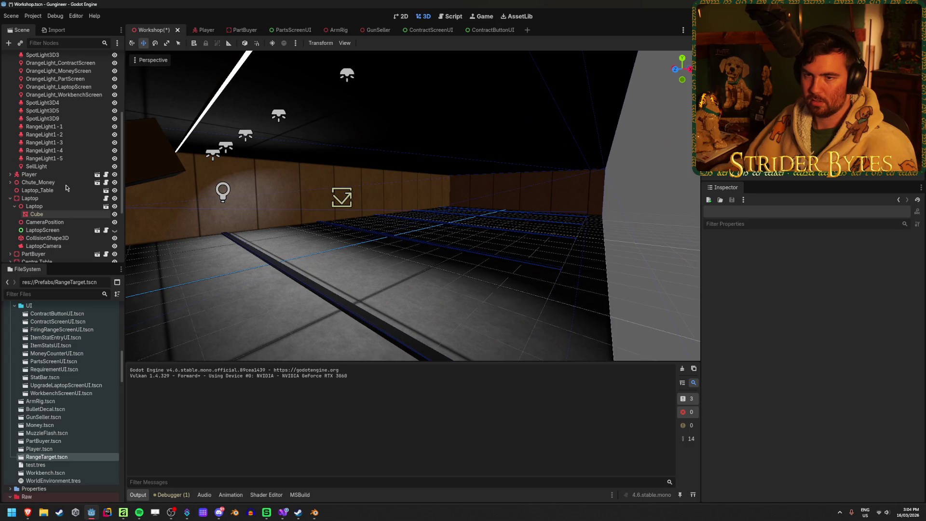
- Duplicate spotlights RangeLight1-1 to 1-5 twice, moving each copy 3.5 m further down the range
{"action": "left_click", "coordinate": [70, 127]}
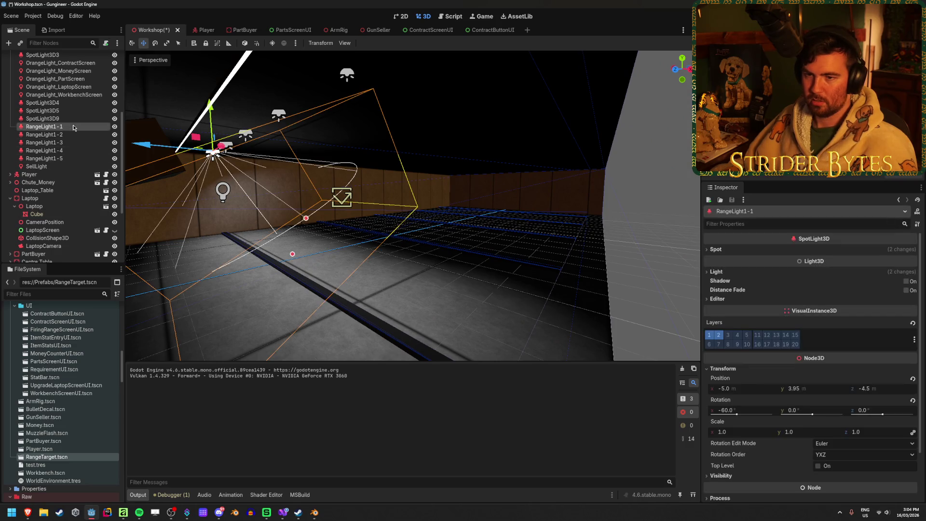
{"action": "left_click", "coordinate": [68, 159], "text": "shift"}
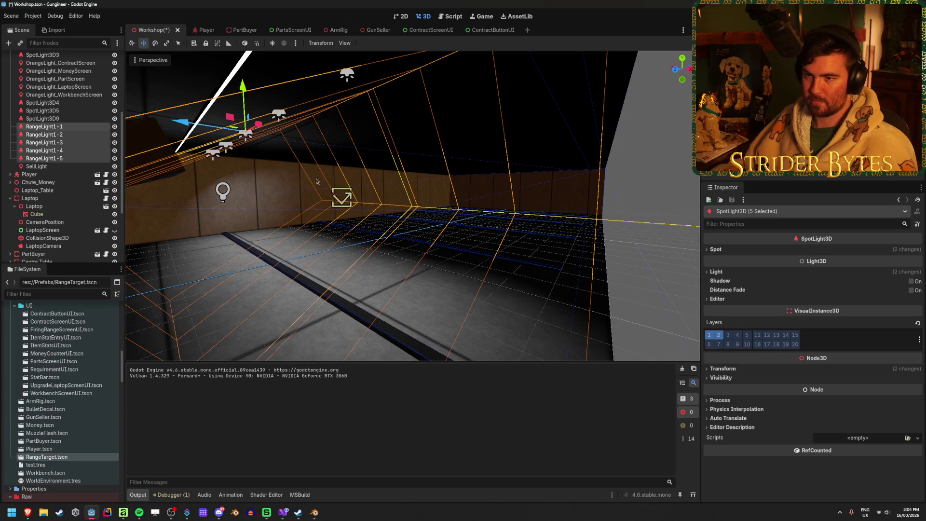
{"action": "key", "text": "ctrl+d"}
{"action": "left_click_drag", "start_coordinate": [184, 120], "coordinate": [353, 129]}
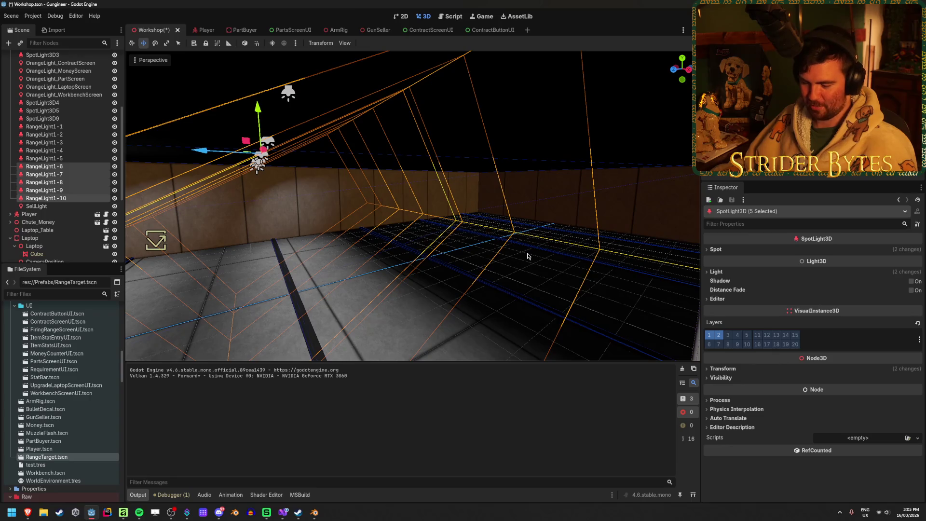
{"action": "key", "text": "ctrl+d"}
{"action": "left_click_drag", "start_coordinate": [232, 151], "coordinate": [357, 160]}
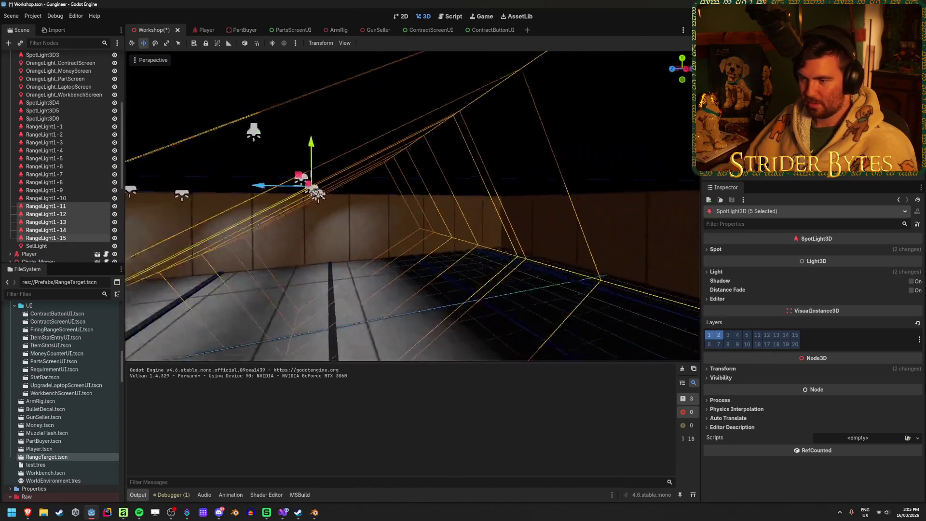
- Add two more duplicated rows of five lights, 4.5 m and further down the range
{"action": "key", "text": "ctrl+d"}
{"action": "left_click_drag", "start_coordinate": [243, 184], "coordinate": [431, 207]}
{"action": "key", "text": "ctrl+d"}
{"action": "left_click_drag", "start_coordinate": [259, 191], "coordinate": [440, 206]}
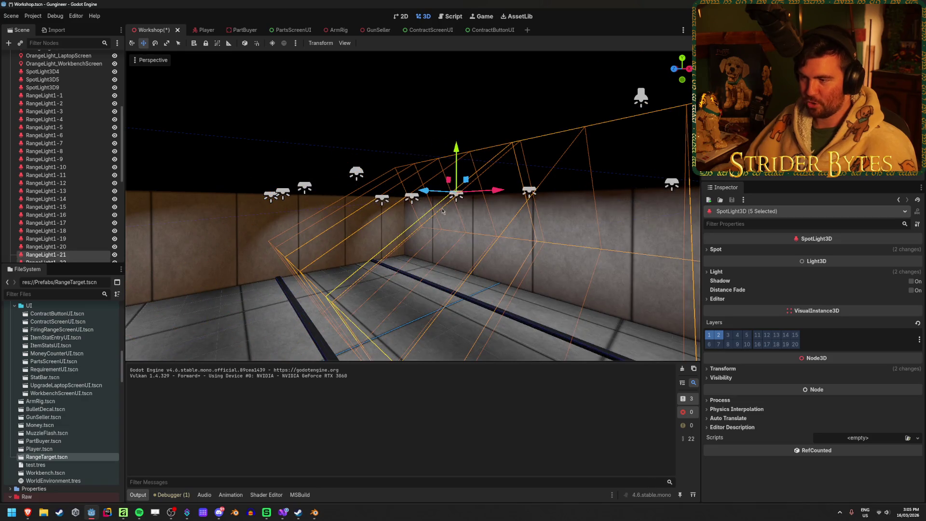
{"action": "left_click", "coordinate": [440, 207]}
{"action": "key", "text": "w"}
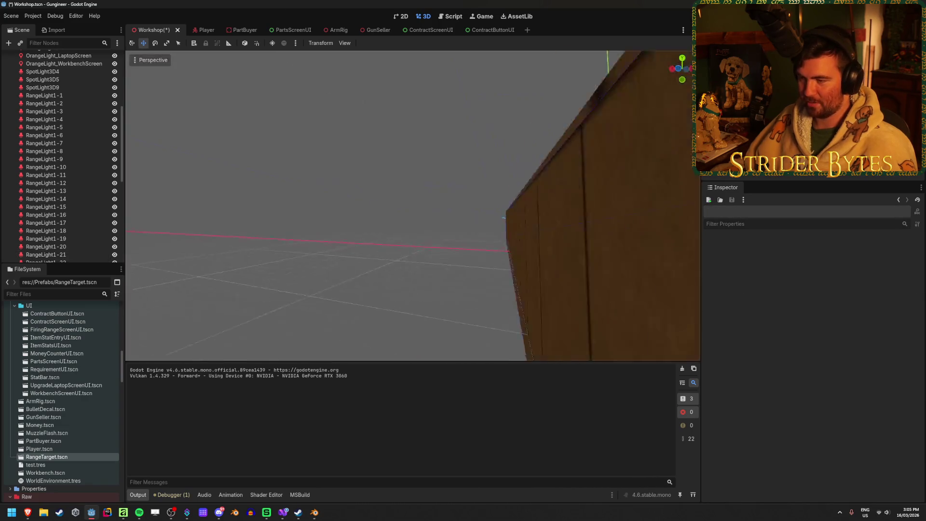
{"action": "key", "text": "s"}
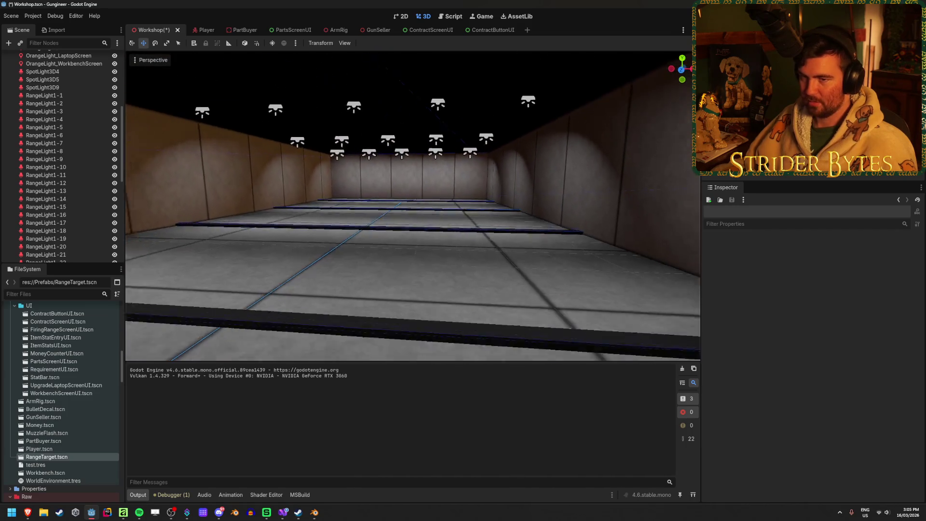
- Check the new lights RangeLight1-6 through RangeLight1-25 and save the Workshop scene
{"action": "left_click", "coordinate": [80, 135]}
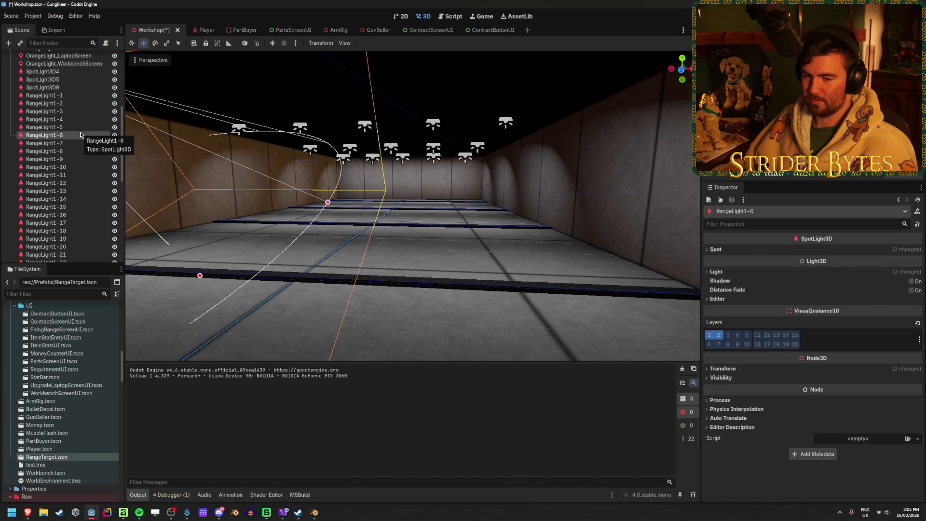
{"action": "scroll", "coordinate": [82, 188], "scroll_direction": "down", "scroll_amount": 3}
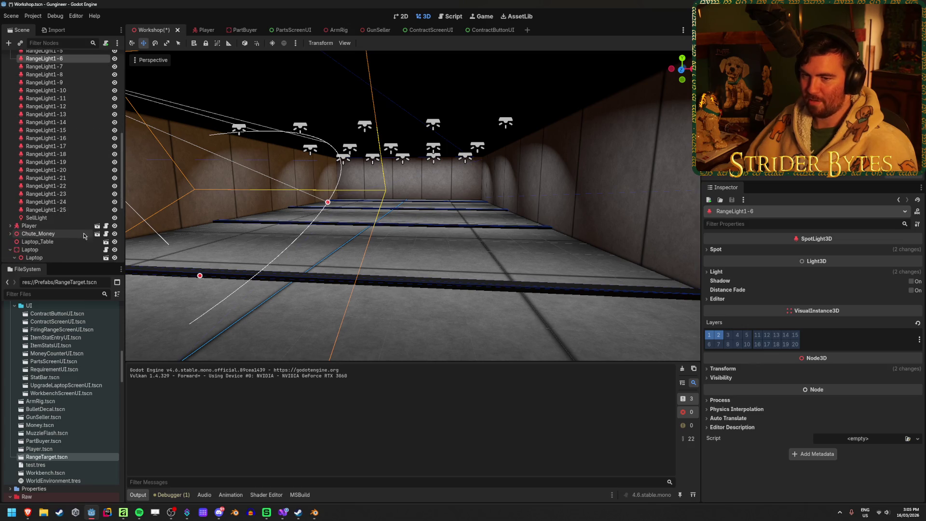
{"action": "left_click", "coordinate": [88, 211]}
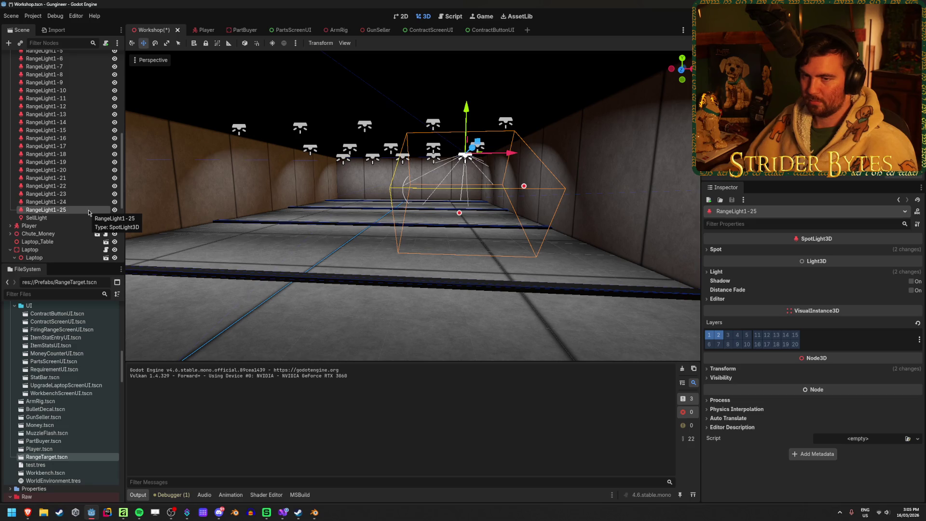
{"action": "scroll", "coordinate": [89, 212], "scroll_direction": "up", "scroll_amount": 3}
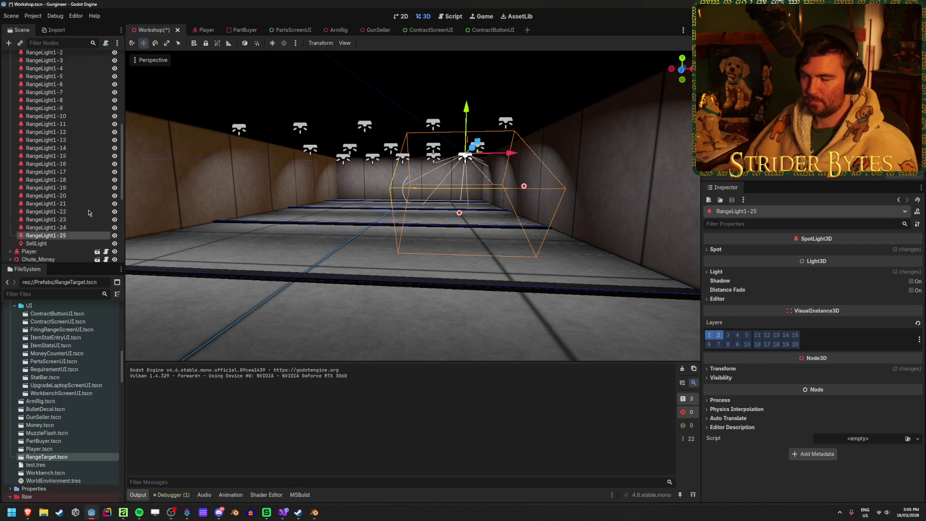
{"action": "key", "text": "ctrl+s"}
{"action": "key", "text": "s"}
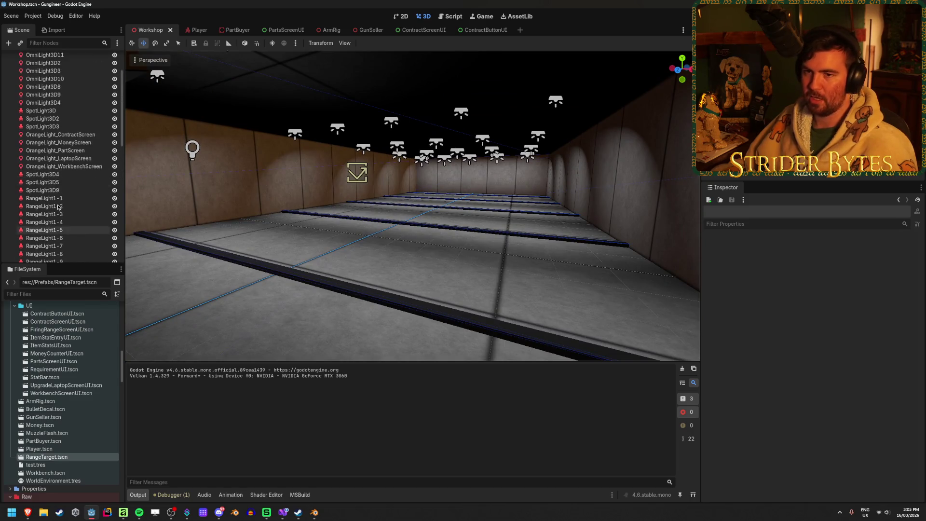
{"action": "scroll", "coordinate": [57, 207], "scroll_direction": "up", "scroll_amount": 5}
{"action": "key", "text": "alt+Tab"}
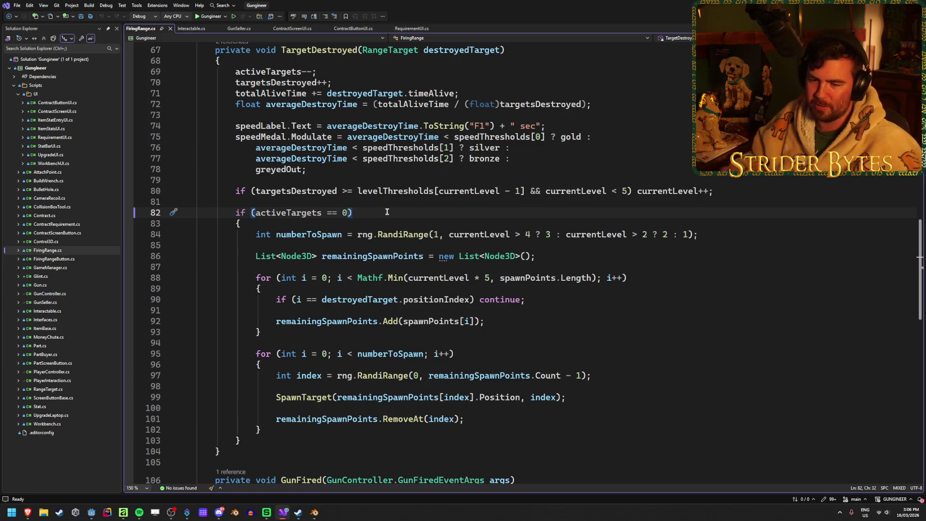
- Scroll FiringRange.cs to the TargetDestroyed method's level-up and target respawn code
{"action": "scroll", "coordinate": [387, 212], "scroll_direction": "down", "scroll_amount": 10}
{"action": "scroll", "coordinate": [535, 239], "scroll_direction": "up", "scroll_amount": 2}
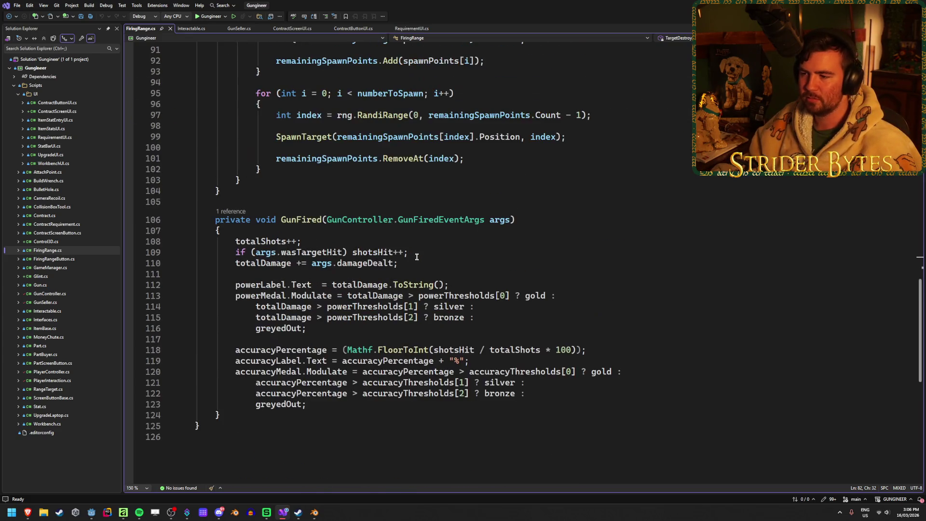
{"action": "scroll", "coordinate": [536, 239], "scroll_direction": "up", "scroll_amount": 6}
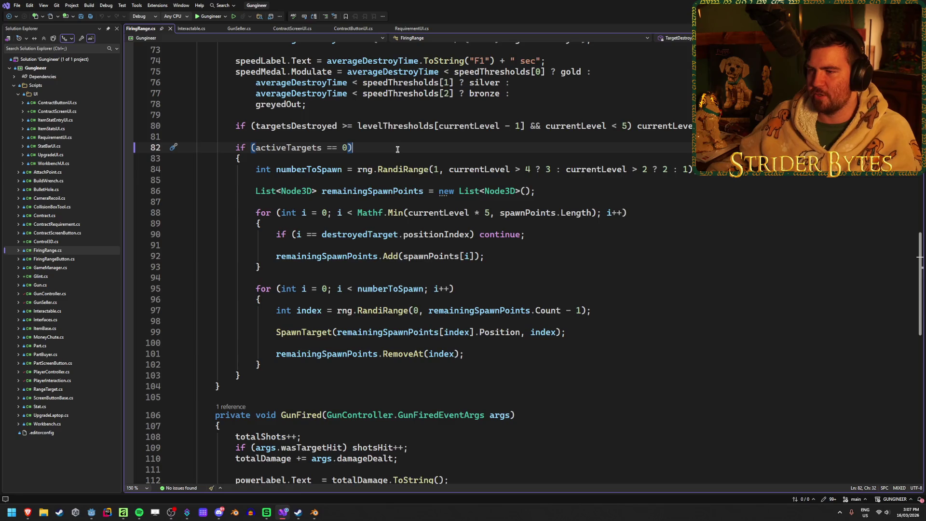
{"action": "scroll", "coordinate": [393, 245], "scroll_direction": "up", "scroll_amount": 3}
{"action": "scroll", "coordinate": [393, 245], "scroll_direction": "down", "scroll_amount": 1}
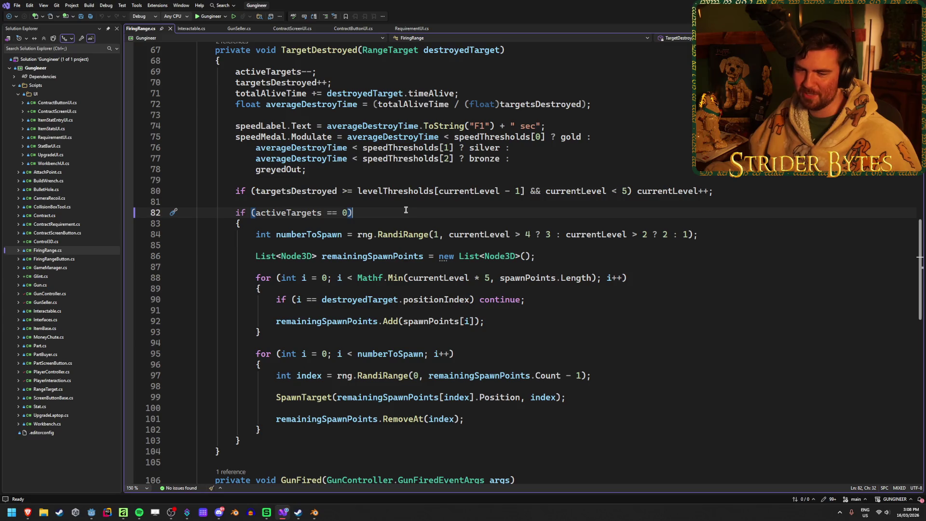
{"action": "left_click", "coordinate": [470, 354]}
{"action": "left_click", "coordinate": [496, 322]}
{"action": "left_click", "coordinate": [538, 299]}
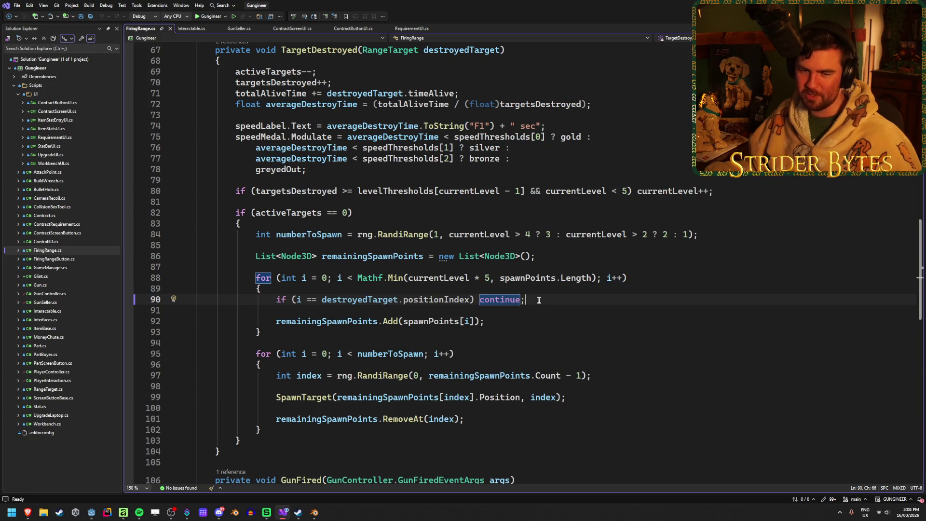
{"action": "left_click", "coordinate": [662, 273]}
{"action": "left_click", "coordinate": [659, 234]}
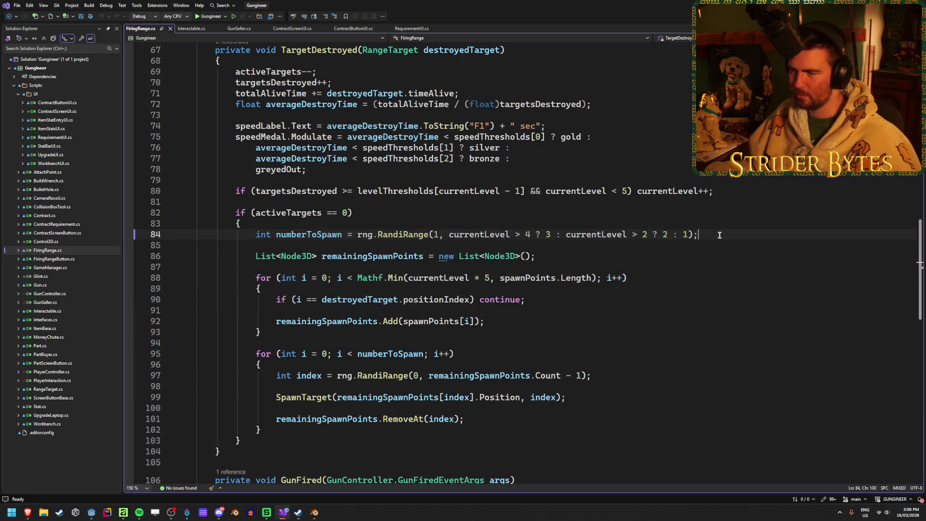
{"action": "left_click", "coordinate": [741, 191]}
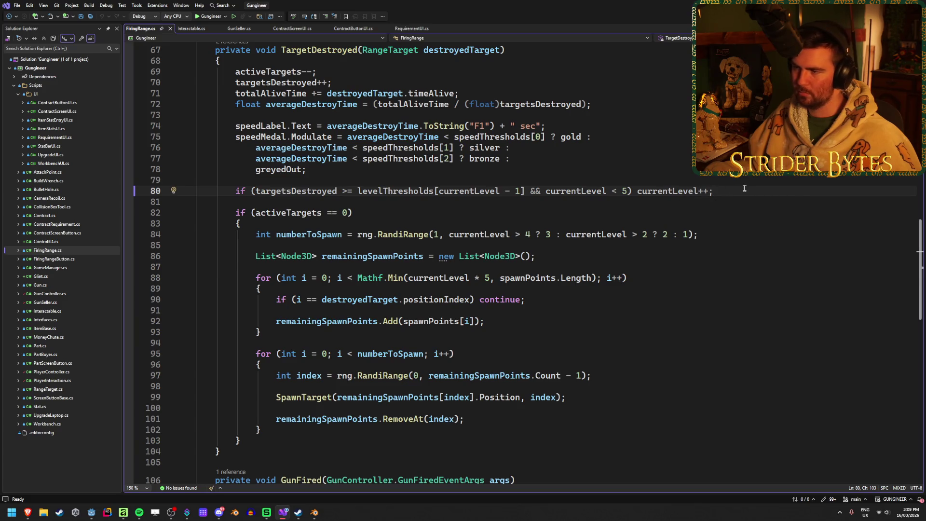
- Wrap currentLevel++ on line 80 in braces, save, and add an empty line inside the block
{"action": "left_click", "coordinate": [629, 191]}
{"action": "type", "text": "{"}
{"action": "key", "text": "Return"}
{"action": "left_click", "coordinate": [381, 206]}
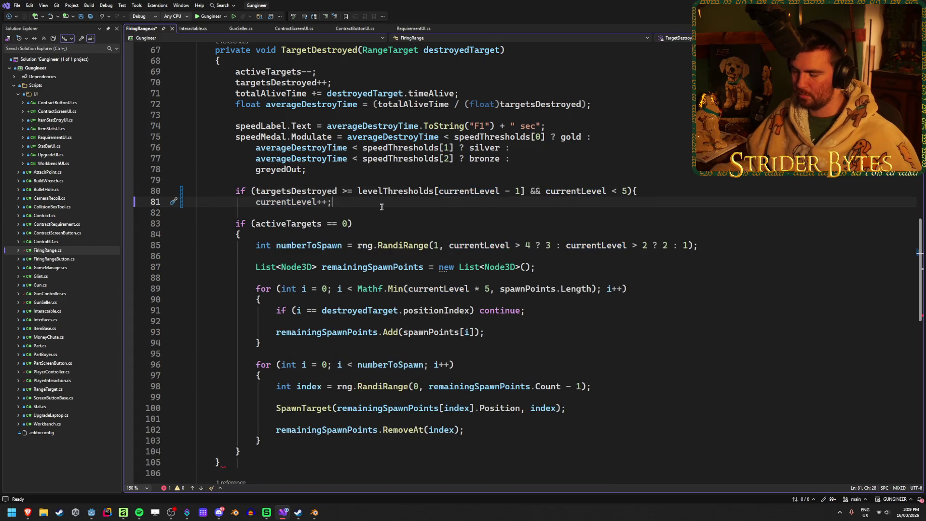
{"action": "key", "text": "Return"}
{"action": "type", "text": "}"}
{"action": "key", "text": "ctrl+s"}
{"action": "left_click", "coordinate": [372, 216]}
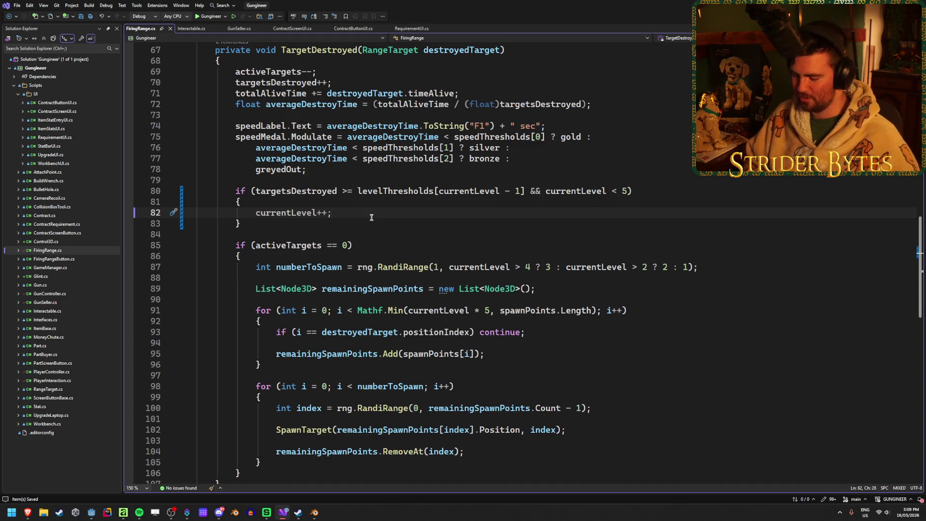
{"action": "key", "text": "Return"}
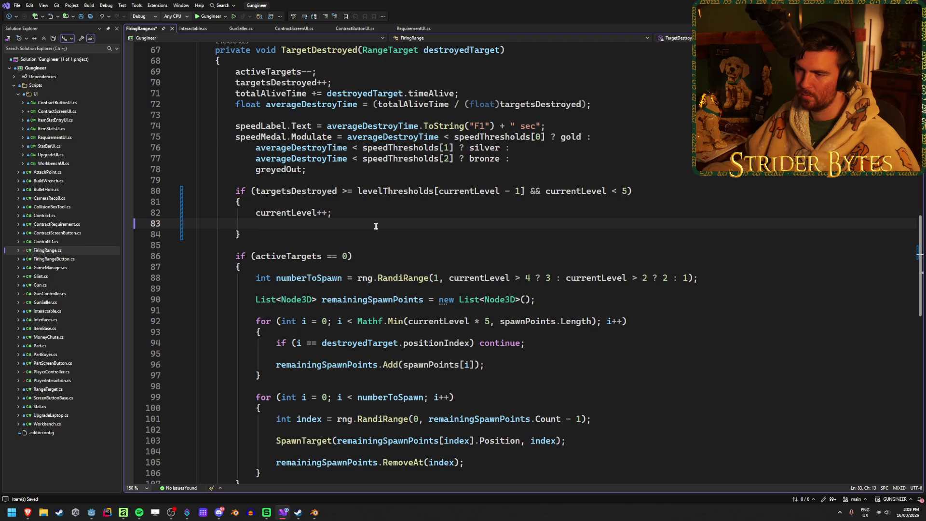
{"action": "scroll", "coordinate": [376, 227], "scroll_direction": "up", "scroll_amount": 20}
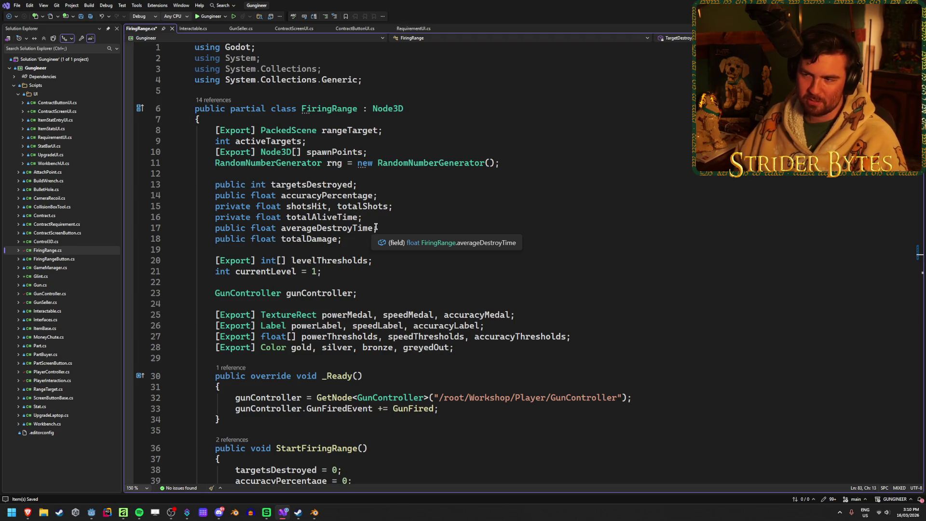
{"action": "left_click", "coordinate": [405, 207]}
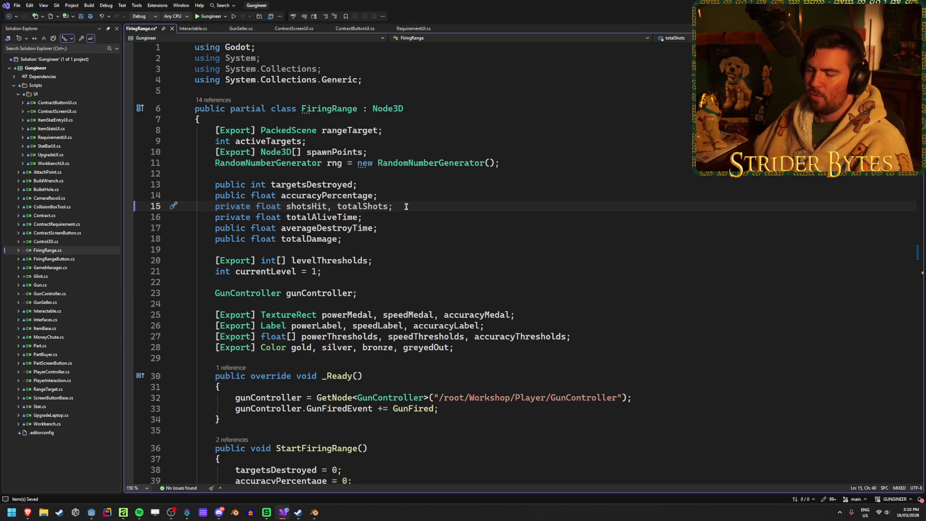
- Back in Godot, save the Workshop scene and fly the view down the shooting-range lanes
{"action": "key", "text": "alt+Tab"}
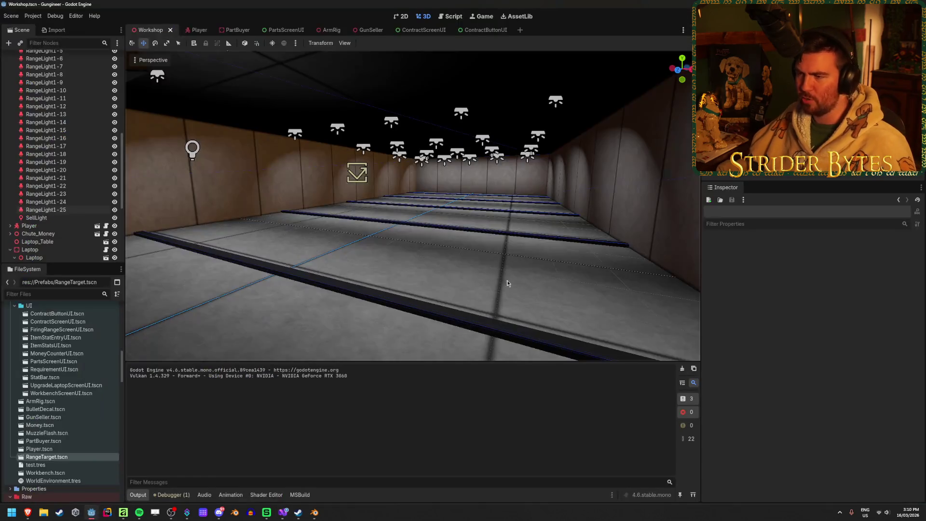
{"action": "mouse_move", "coordinate": [511, 274]}
{"action": "left_mouse_down"}
{"action": "mouse_move", "coordinate": [419, 319]}
{"action": "mouse_move", "coordinate": [502, 308]}
{"action": "mouse_move", "coordinate": [463, 299]}
{"action": "mouse_move", "coordinate": [502, 289]}
{"action": "mouse_move", "coordinate": [386, 323]}
{"action": "left_mouse_up"}
{"action": "key", "text": "ctrl+s"}
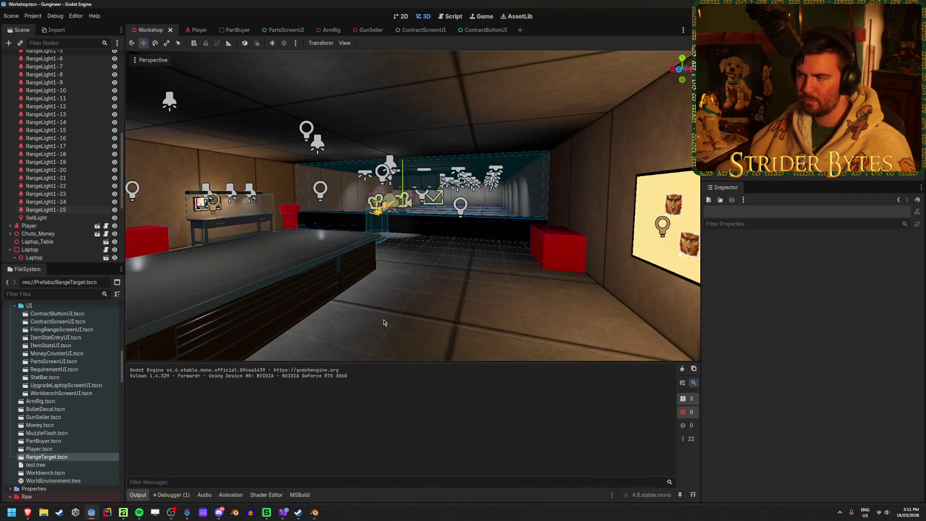
{"action": "mouse_move", "coordinate": [385, 322]}
{"action": "left_mouse_down"}
{"action": "mouse_move", "coordinate": [371, 313]}
{"action": "mouse_move", "coordinate": [490, 250]}
{"action": "left_mouse_up"}
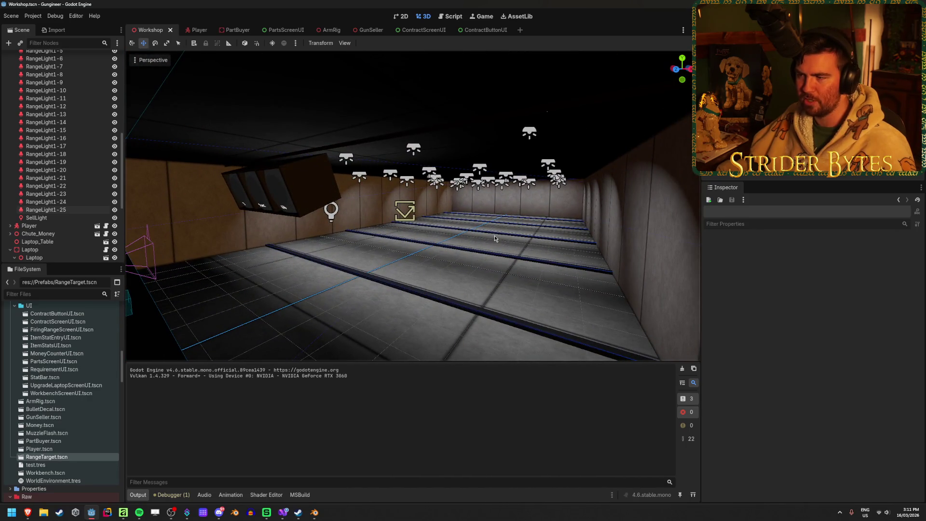
{"action": "left_click_drag", "start_coordinate": [453, 276], "coordinate": [448, 282]}
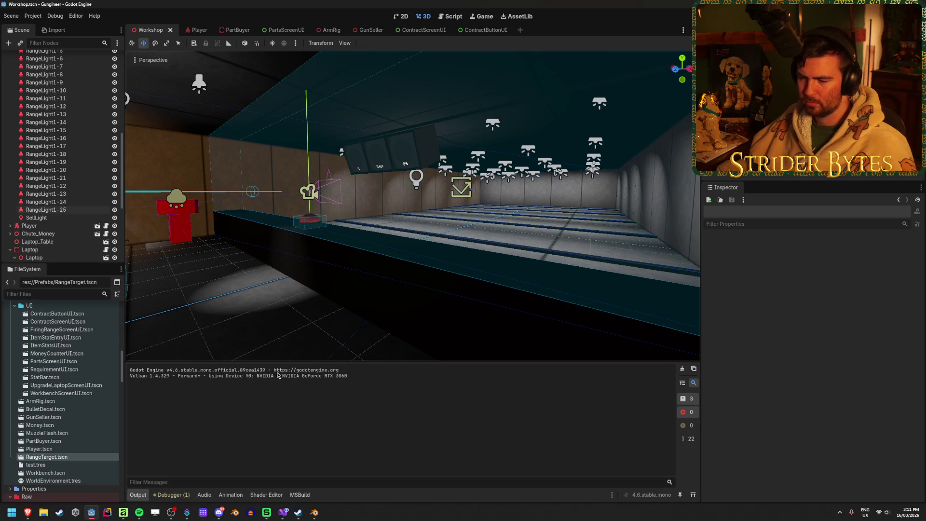
{"action": "mouse_move", "coordinate": [314, 518]}
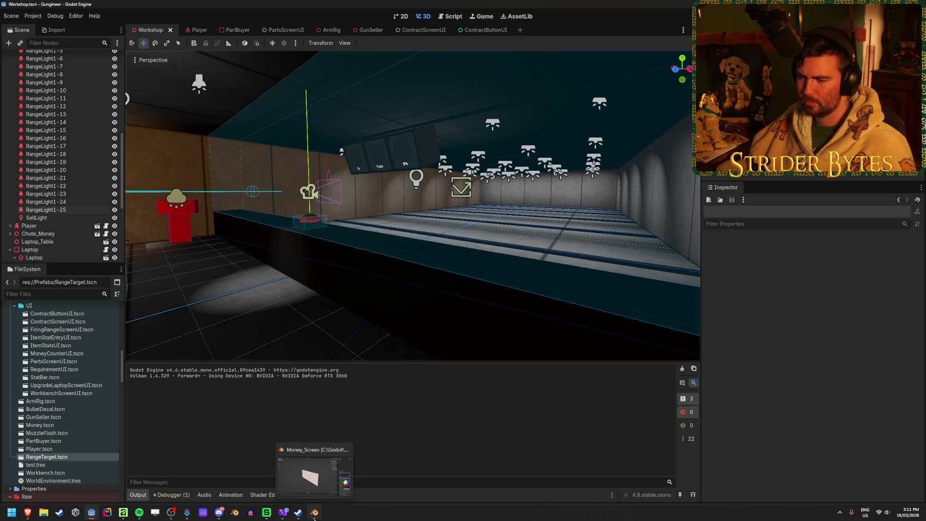
{"action": "left_click", "coordinate": [287, 516]}
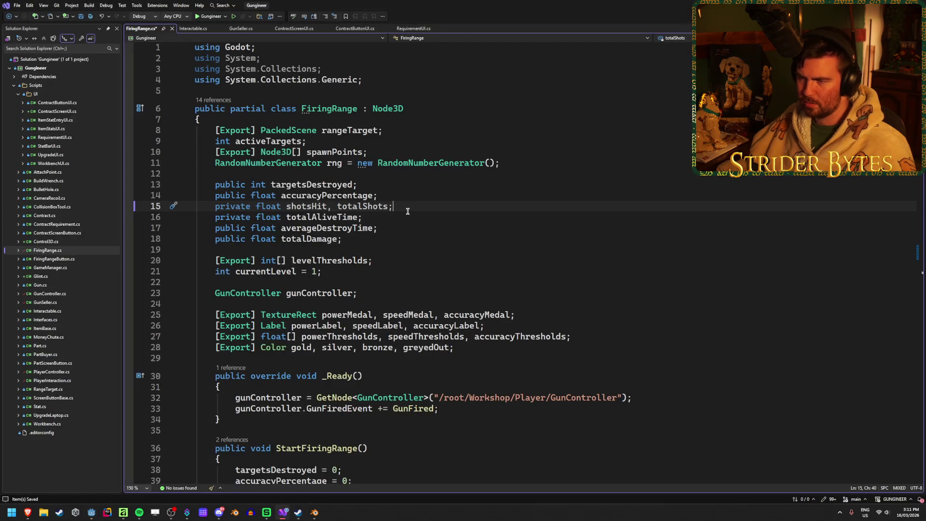
{"action": "left_click", "coordinate": [482, 348]}
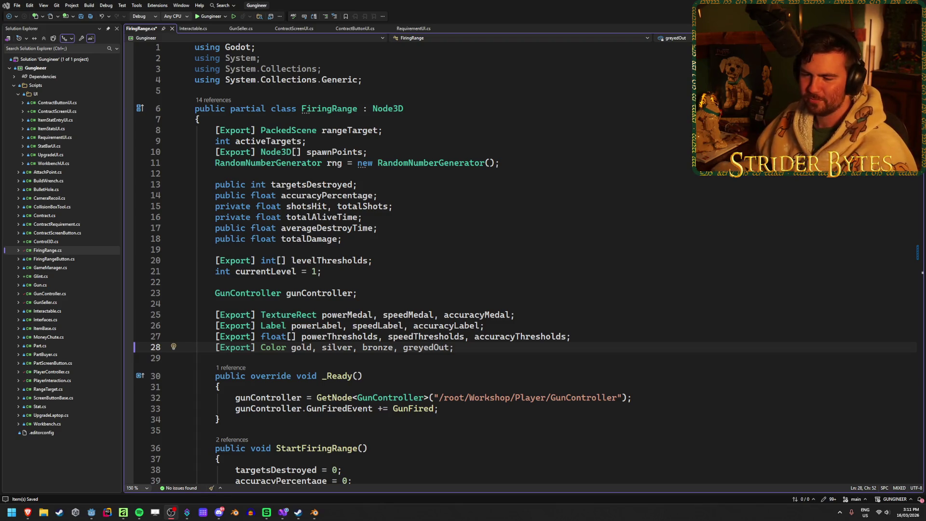
{"action": "key", "text": "alt+Tab"}
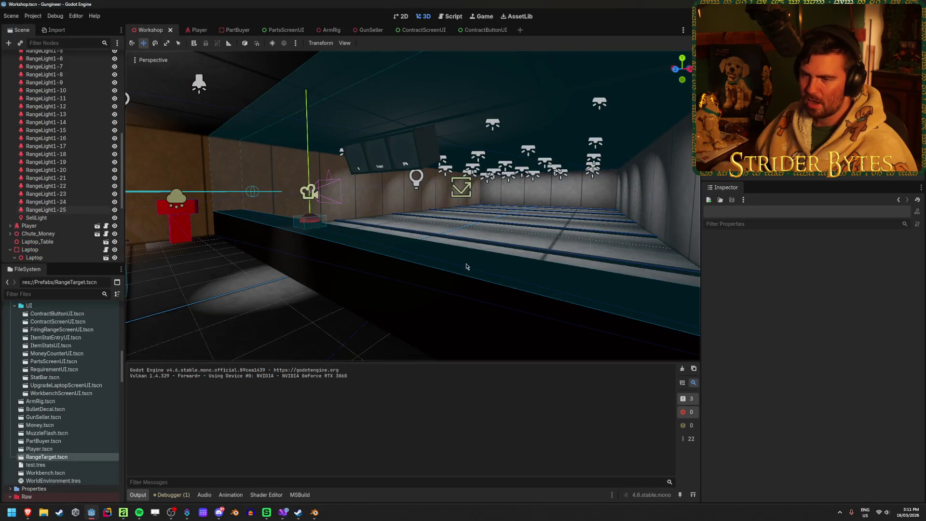
- Fly the camera into the workshop room and expand the Greyboxing node's children
{"action": "key", "text": "w"}
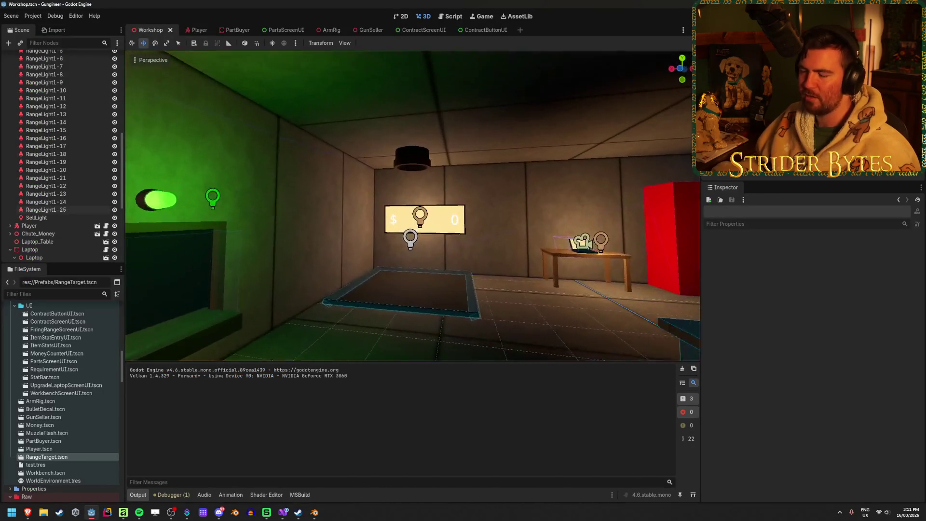
{"action": "key", "text": "s"}
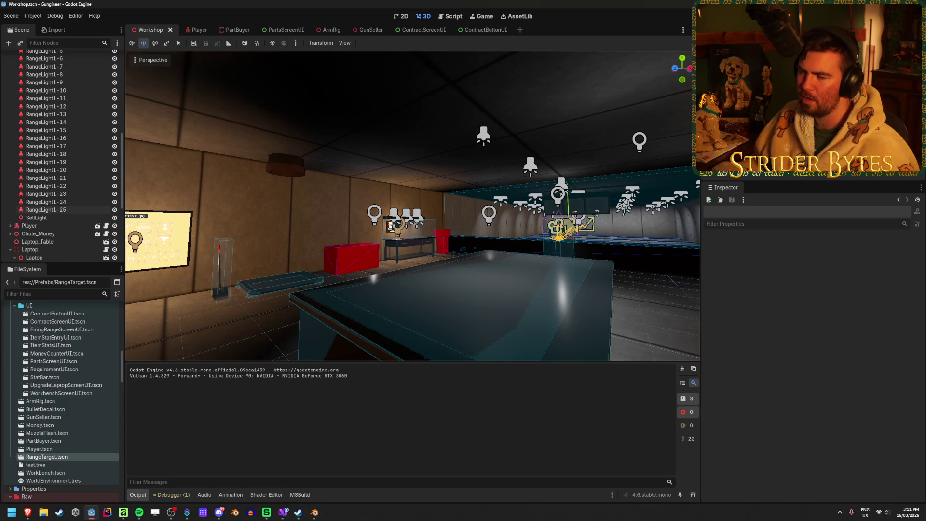
{"action": "scroll", "coordinate": [74, 226], "scroll_direction": "up", "scroll_amount": 10}
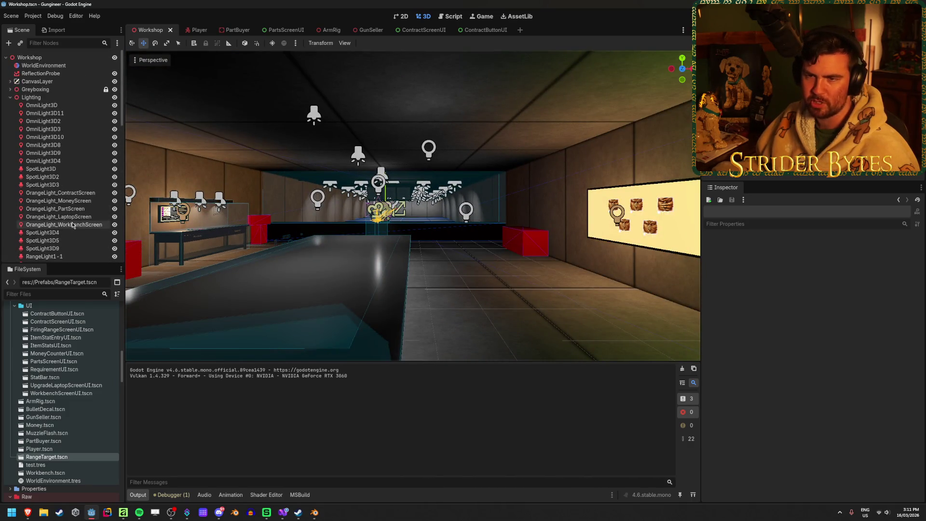
{"action": "left_click", "coordinate": [9, 90]}
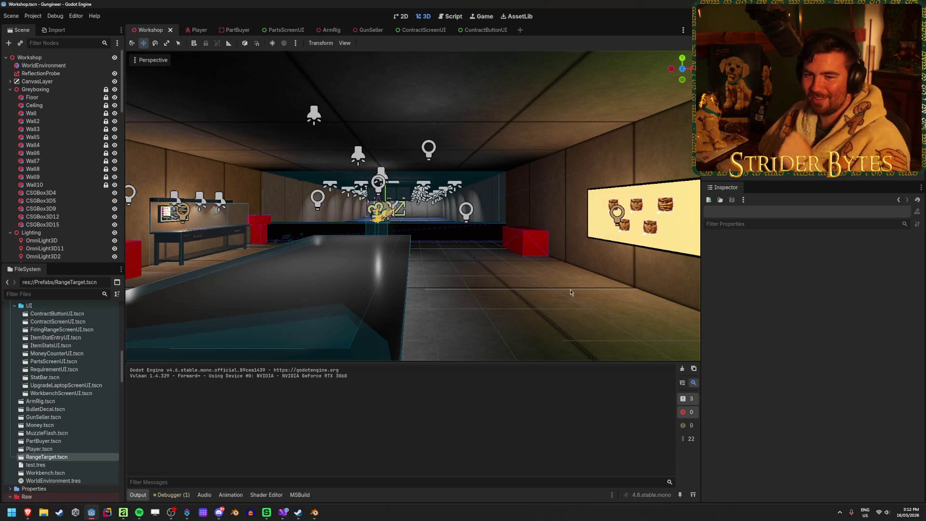
{"action": "scroll", "coordinate": [536, 246], "scroll_direction": "up", "scroll_amount": 5}
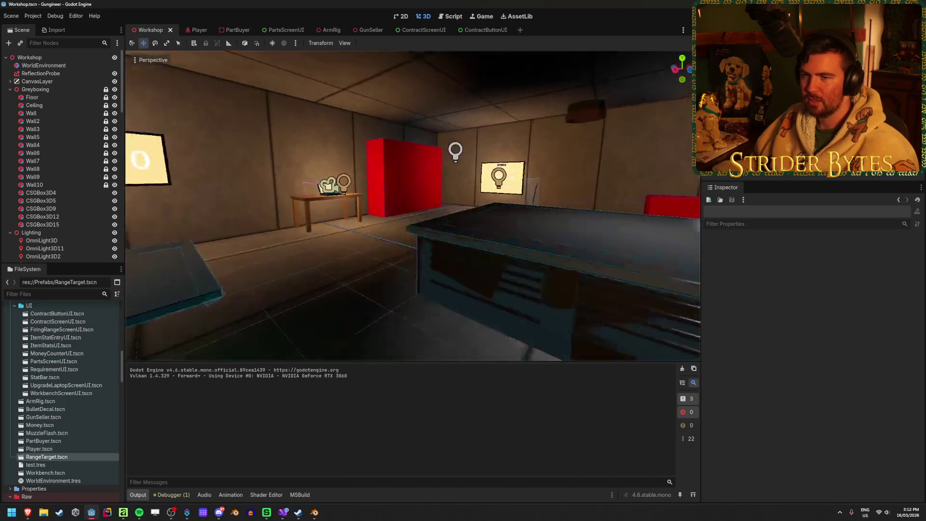
- Give Floor, Ceiling, Wall and Wall2 a new StandardMaterial3D as their Material Override
{"action": "left_click", "coordinate": [77, 102]}
{"action": "left_click", "coordinate": [61, 126], "text": "shift"}
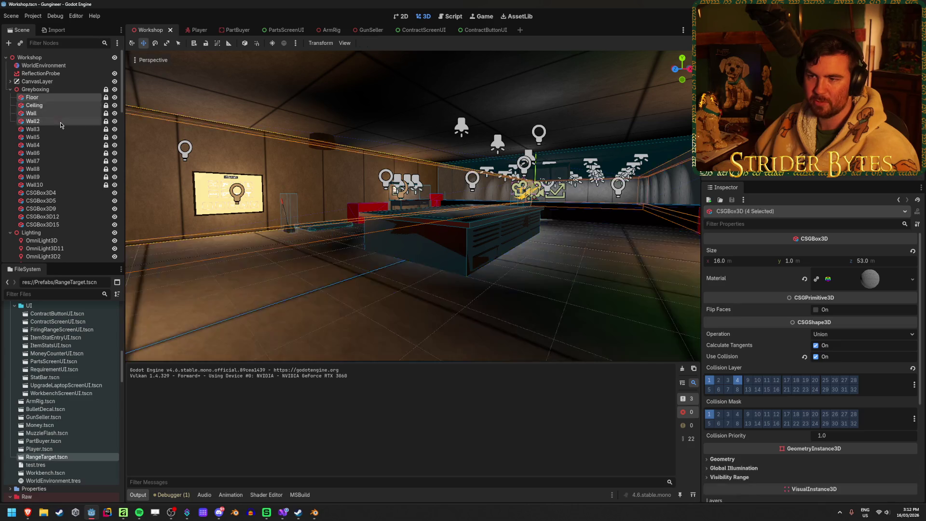
{"action": "scroll", "coordinate": [738, 361], "scroll_direction": "down", "scroll_amount": 3}
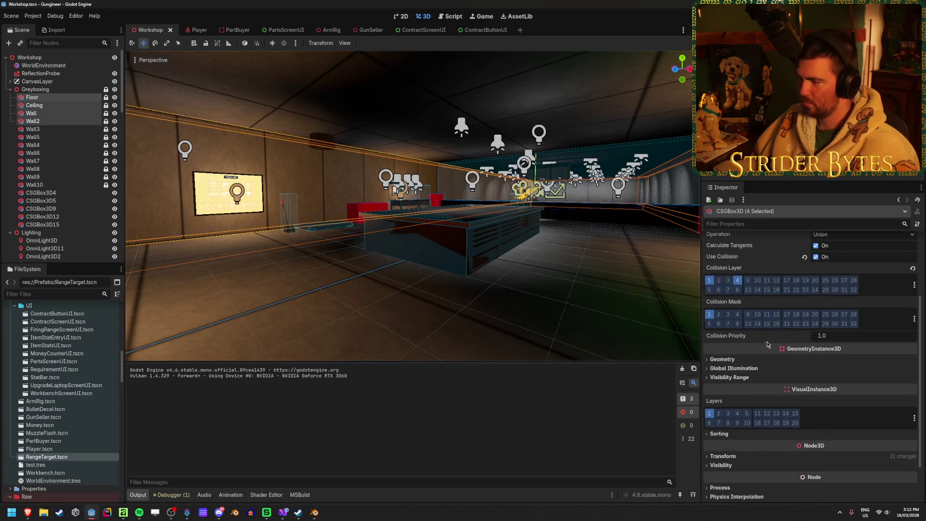
{"action": "left_click", "coordinate": [738, 359]}
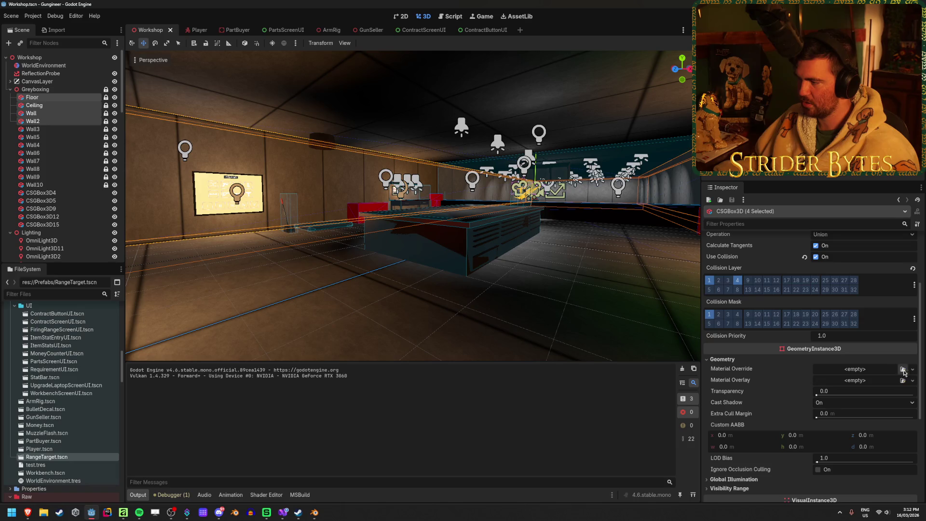
{"action": "left_click", "coordinate": [911, 370]}
{"action": "left_click", "coordinate": [903, 390]}
- Darken the material's Albedo Color to dark grey, save the scene, and deselect the boxes
{"action": "left_click", "coordinate": [872, 379]}
{"action": "scroll", "coordinate": [819, 376], "scroll_direction": "down", "scroll_amount": 3}
{"action": "left_click", "coordinate": [724, 341]}
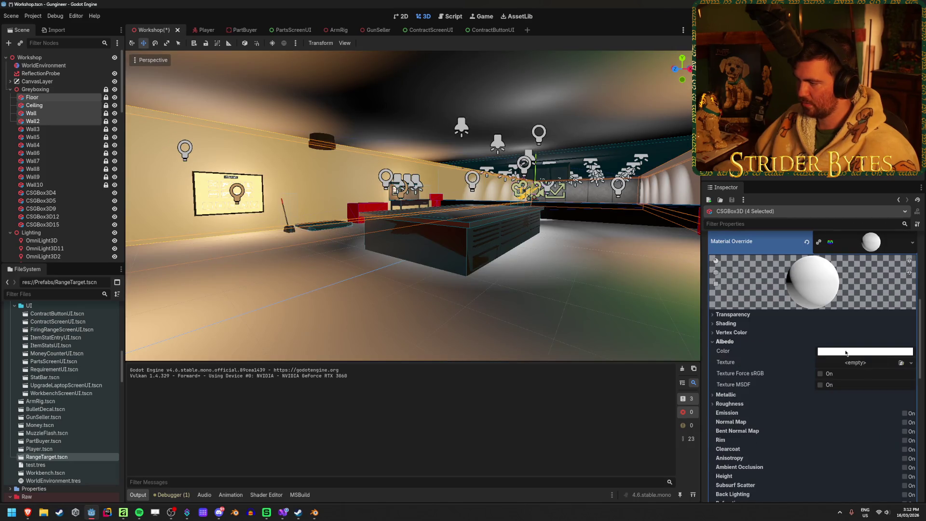
{"action": "left_click", "coordinate": [819, 351]}
{"action": "left_click_drag", "start_coordinate": [863, 273], "coordinate": [831, 273]}
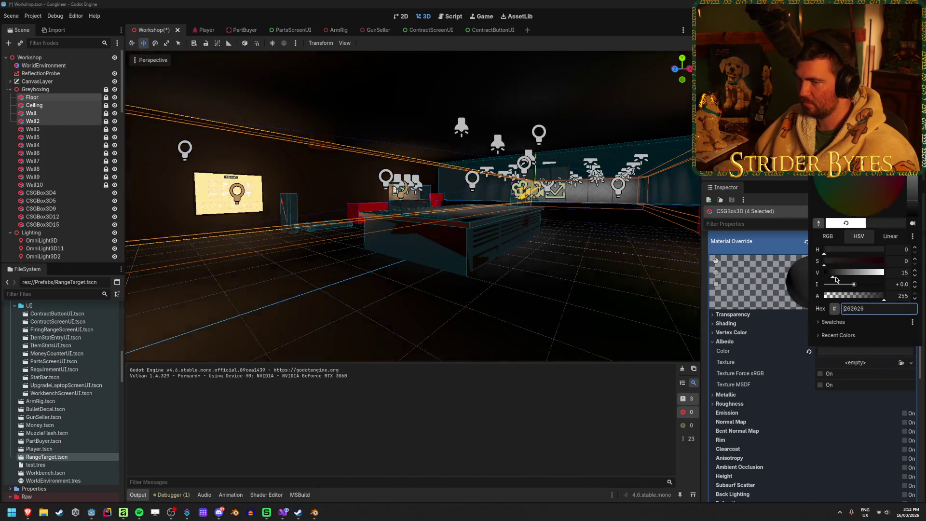
{"action": "left_click", "coordinate": [528, 296]}
{"action": "left_click_drag", "start_coordinate": [528, 296], "coordinate": [402, 282]}
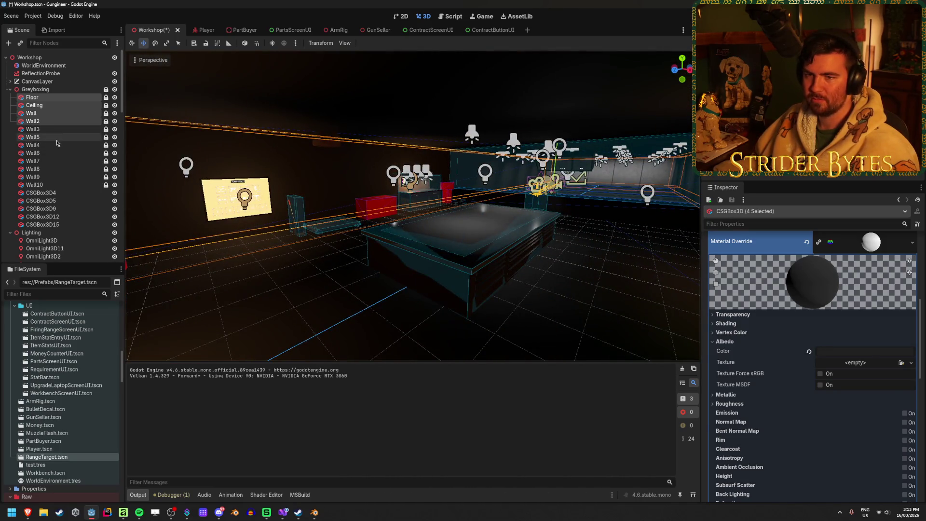
{"action": "key", "text": "ctrl+s"}
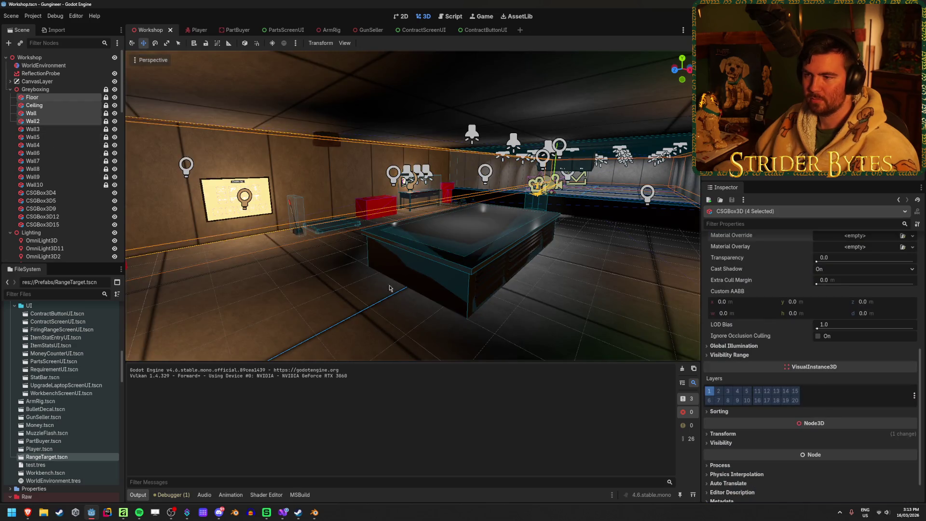
{"action": "left_click", "coordinate": [353, 280]}
{"action": "mouse_move", "coordinate": [354, 280]}
{"action": "left_mouse_down"}
{"action": "mouse_move", "coordinate": [330, 278]}
{"action": "mouse_move", "coordinate": [542, 256]}
{"action": "left_mouse_up"}
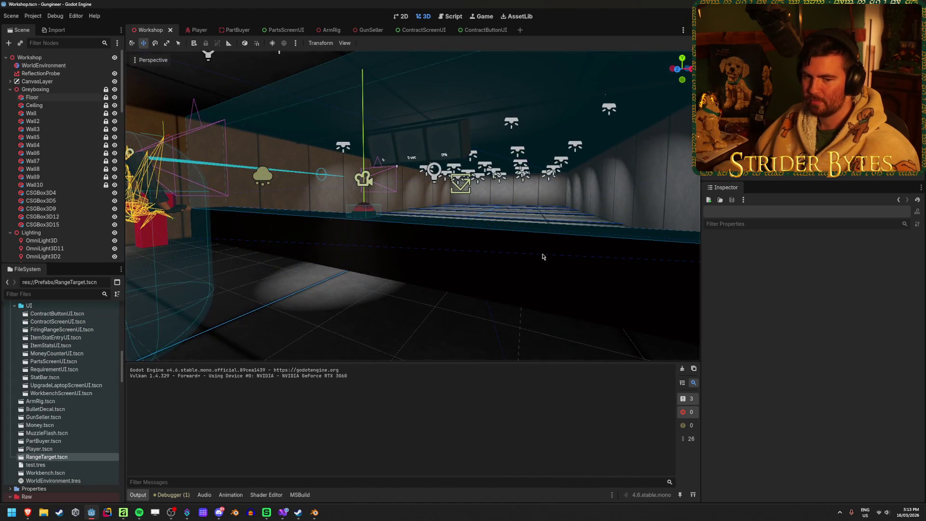
- Collapse Greyboxing and scroll the scene tree down to the RangeLight1 spotlights under Lighting
{"action": "left_click", "coordinate": [10, 89]}
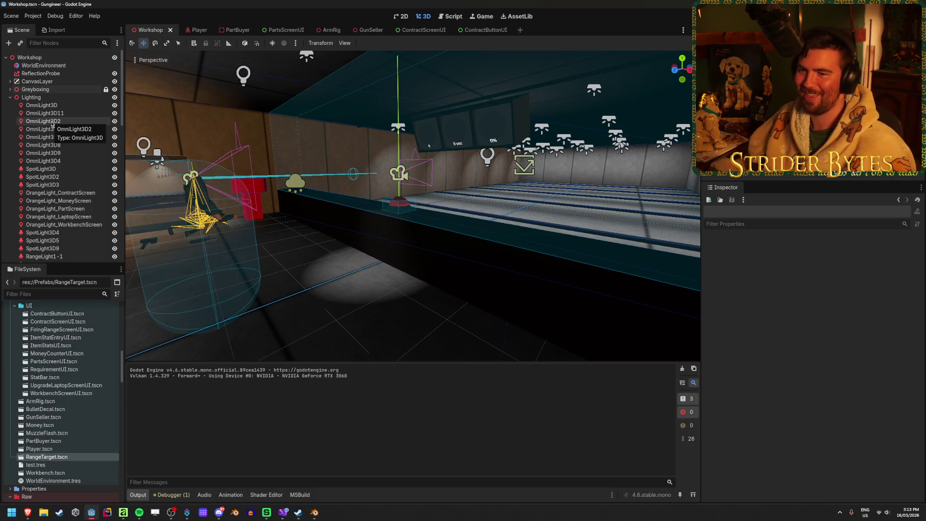
{"action": "scroll", "coordinate": [51, 128], "scroll_direction": "down", "scroll_amount": 5}
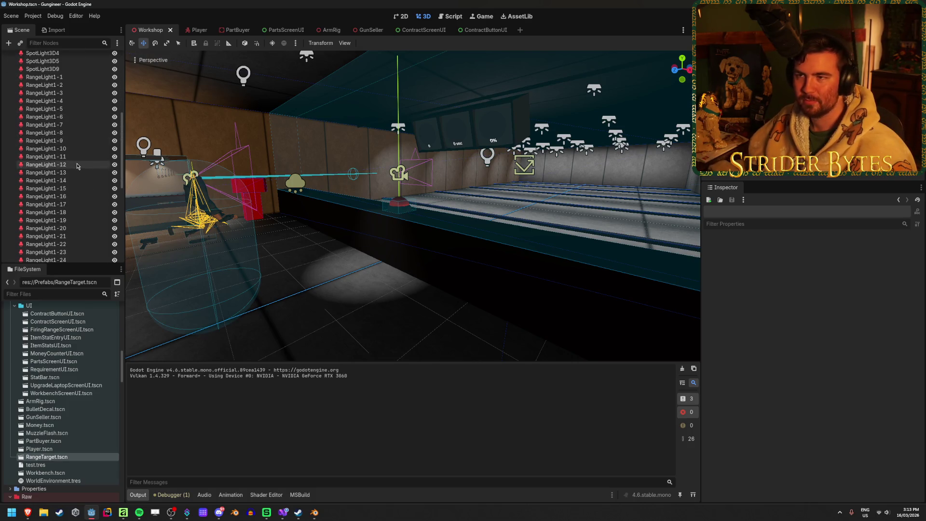
- Add '[Export] SpotLight3D[] rangeSpotlights;' on line 29 below the Color exports and save
{"action": "key", "text": "alt+Tab"}
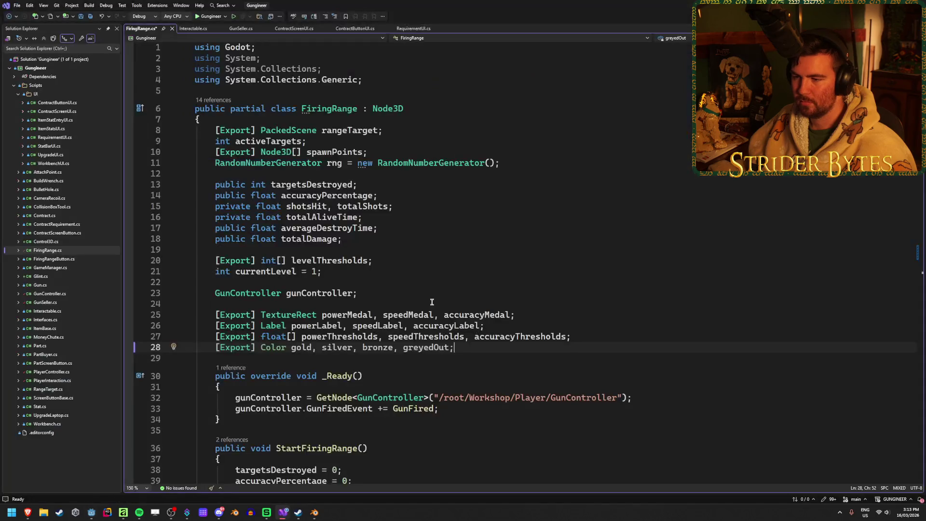
{"action": "key", "text": "Return"}
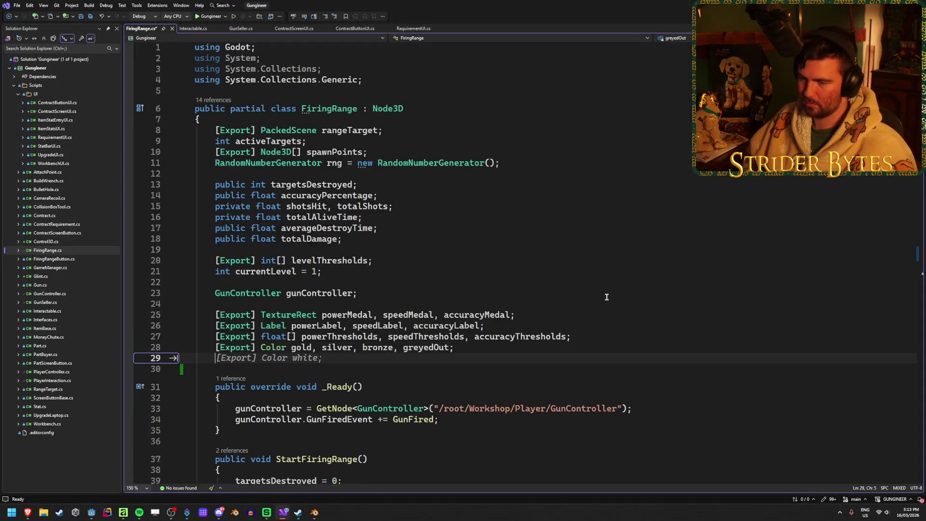
{"action": "type", "text": "[Exp"}
{"action": "key", "text": "Tab"}
{"action": "type", "text": "]"}
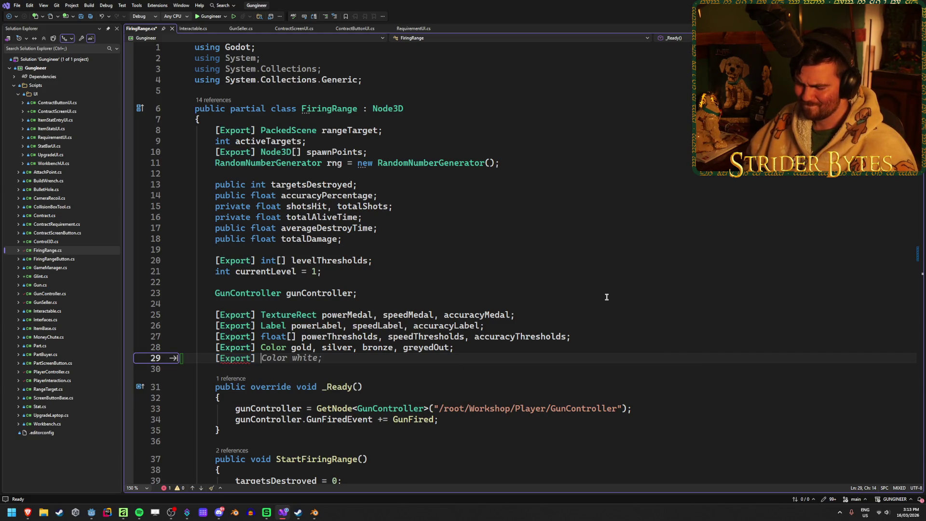
{"action": "type", "text": " SpotLight3D"}
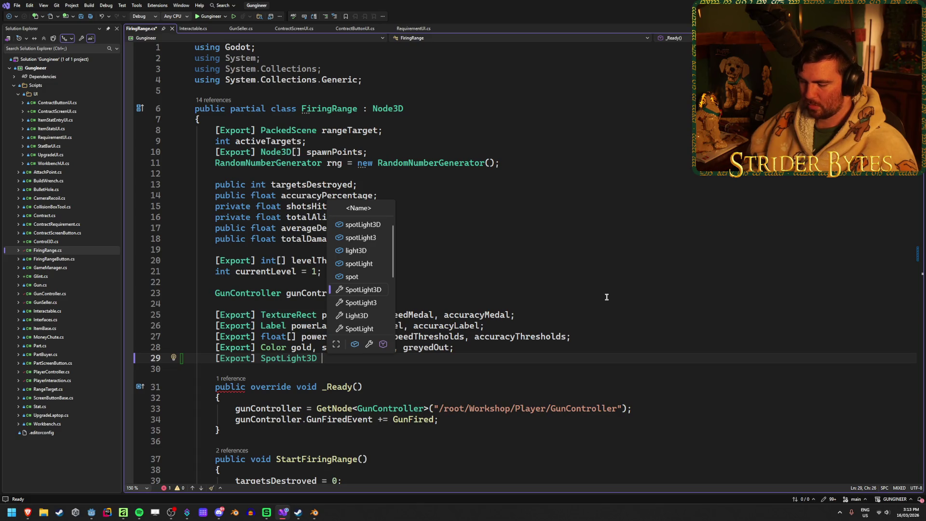
{"action": "type", "text": "ra"}
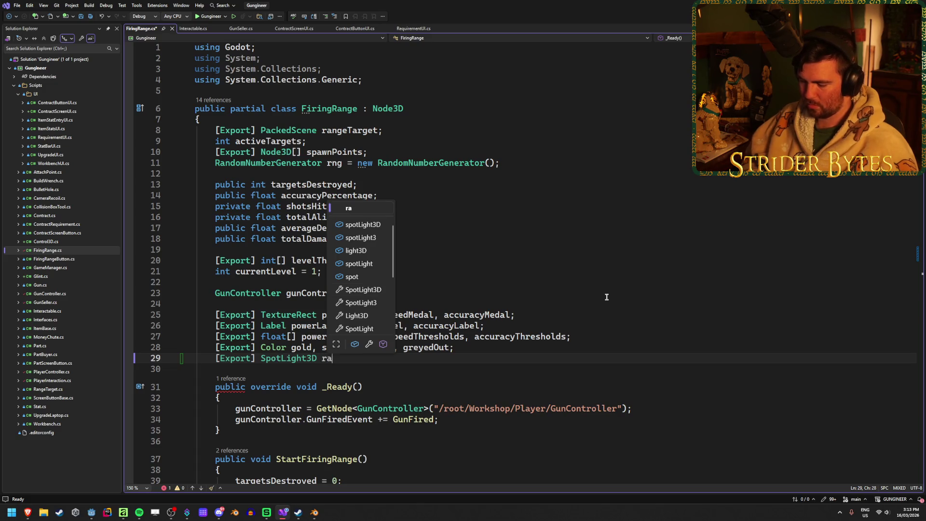
{"action": "type", "text": "ngeSpotlight"}
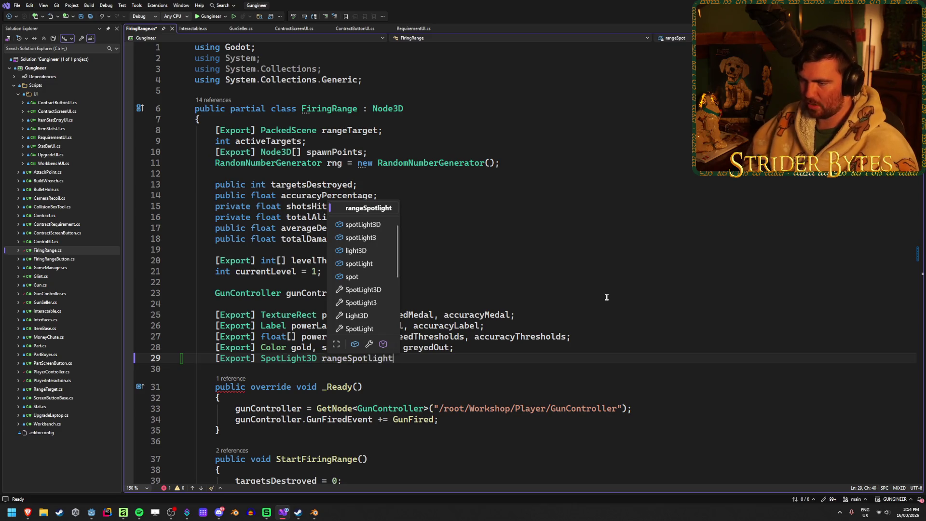
{"action": "type", "text": "s"}
{"action": "key", "text": "Left"}
{"action": "key", "text": "Left"}
{"action": "key", "text": "Left"}
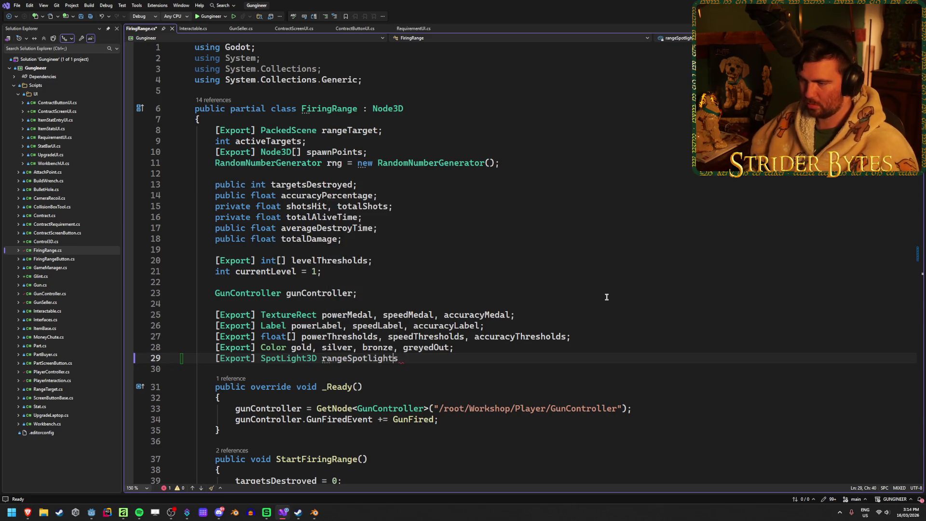
{"action": "key", "text": "Right"}
{"action": "type", "text": "[]"}
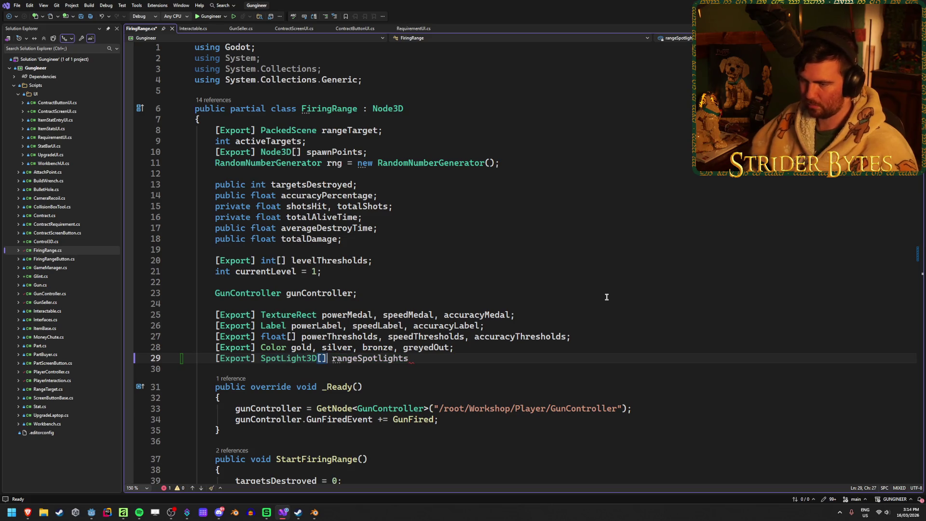
{"action": "key", "text": "End"}
{"action": "type", "text": ";"}
{"action": "key", "text": "ctrl+s"}
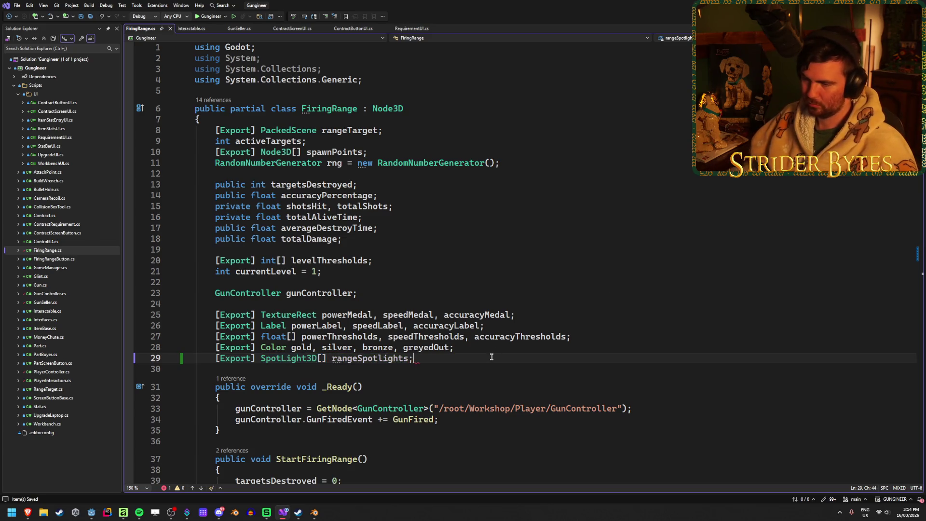
{"action": "scroll", "coordinate": [480, 342], "scroll_direction": "down", "scroll_amount": 2}
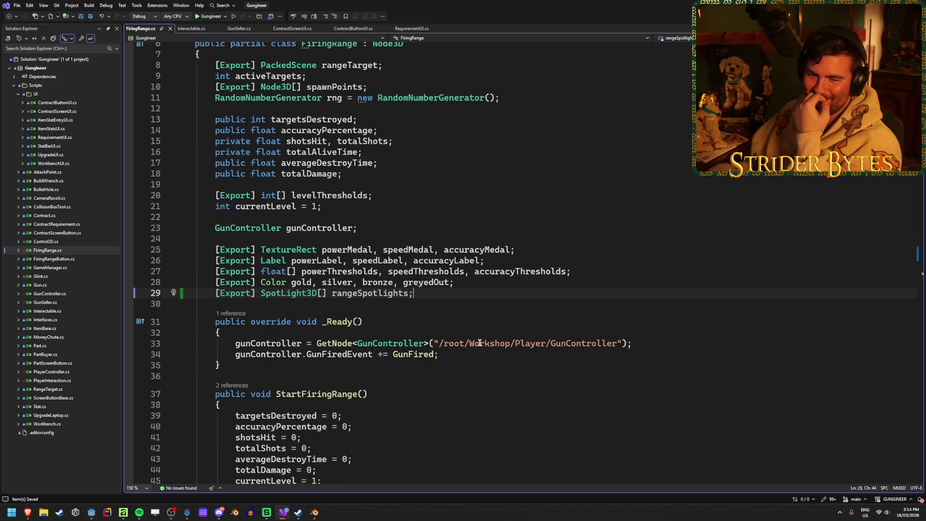
{"action": "scroll", "coordinate": [480, 342], "scroll_direction": "down", "scroll_amount": 5}
{"action": "scroll", "coordinate": [479, 342], "scroll_direction": "down", "scroll_amount": 14}
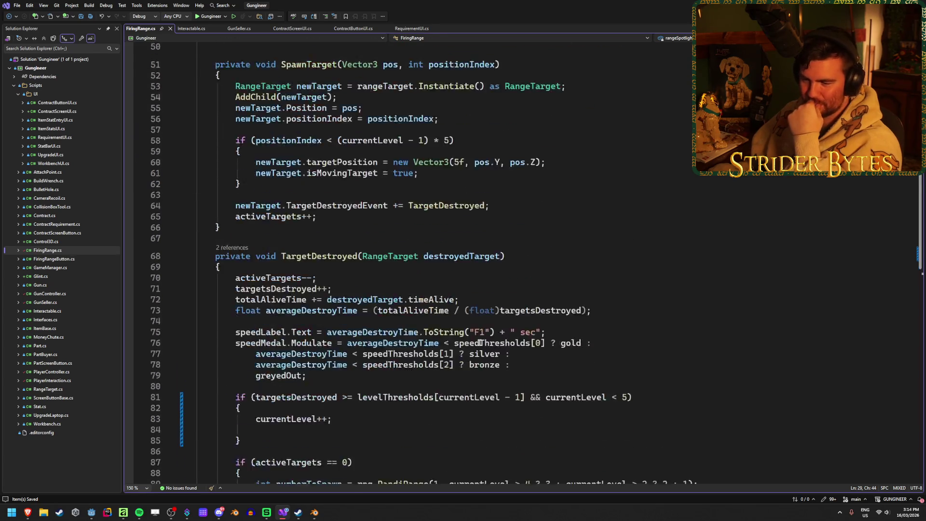
- Start 'for (int i = 0; i <' after currentLevel++, then delete the starting value 0
{"action": "left_click", "coordinate": [364, 259]}
{"action": "key", "text": "Return"}
{"action": "key", "text": "Return"}
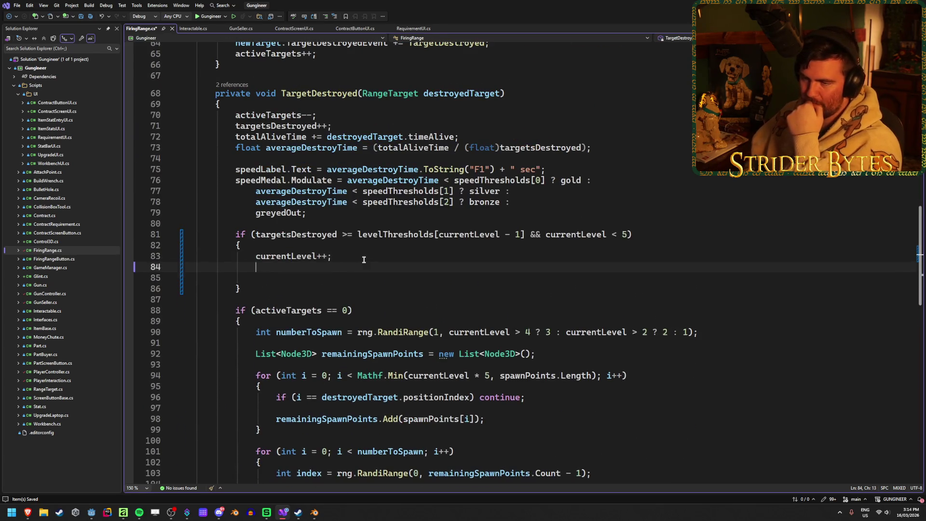
{"action": "key", "text": "Delete"}
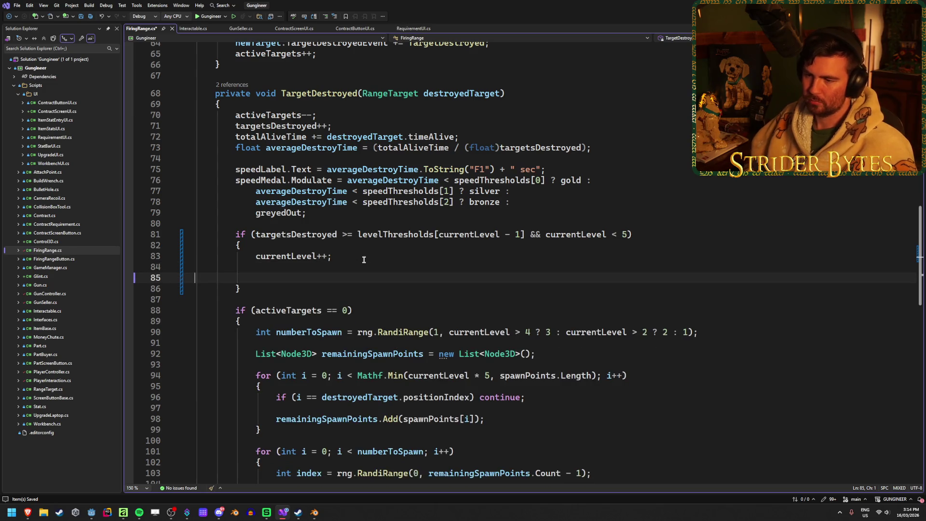
{"action": "type", "text": "for"}
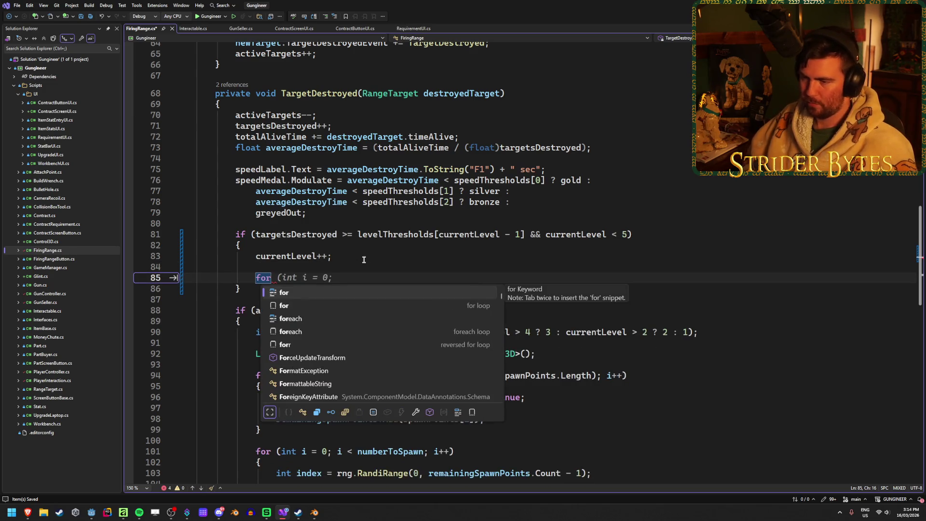
{"action": "key", "text": "Tab"}
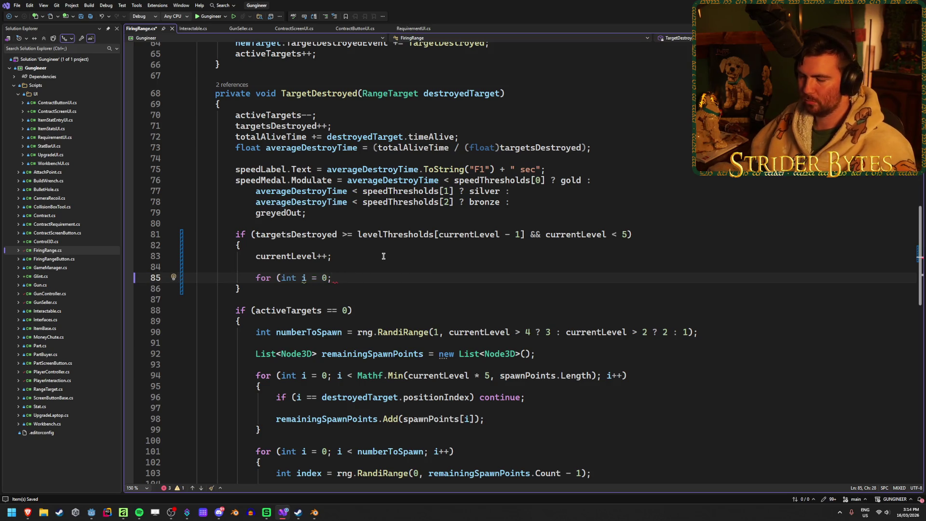
{"action": "type", "text": "i "}
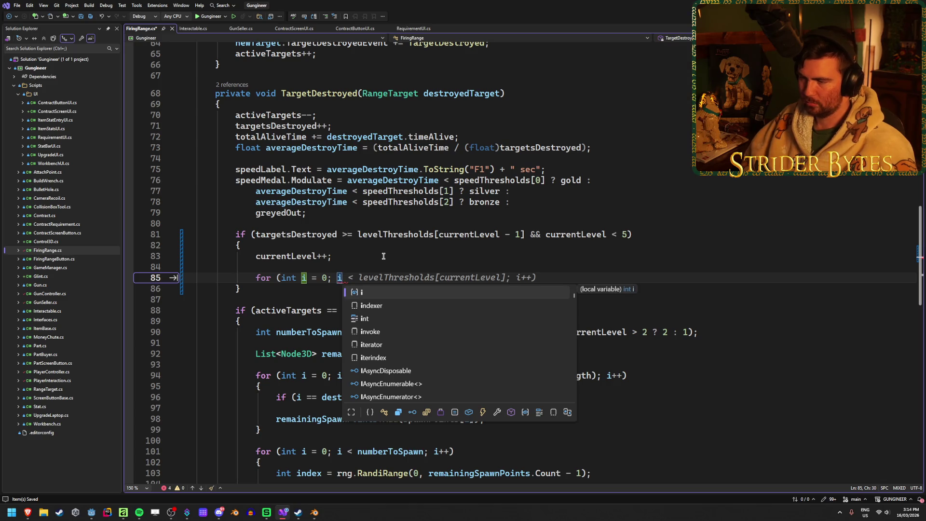
{"action": "type", "text": "<"}
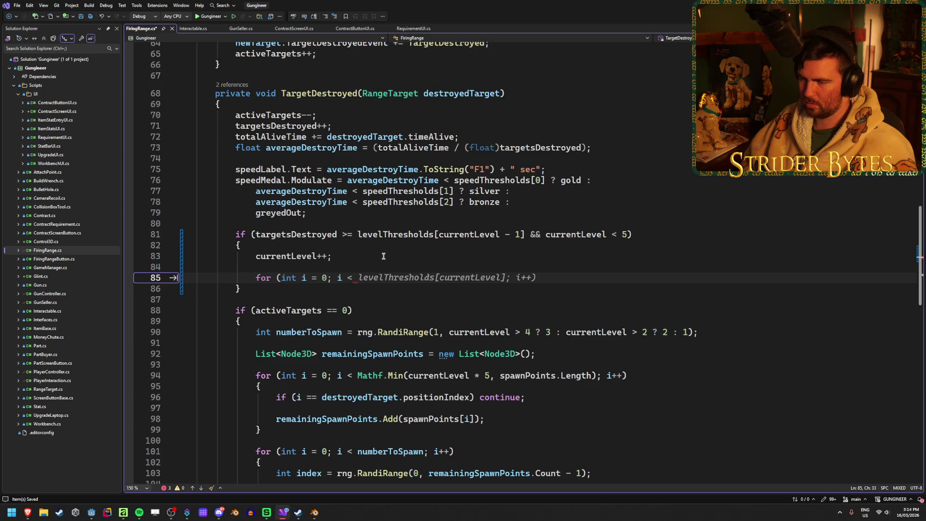
{"action": "key", "text": "Escape"}
{"action": "left_click", "coordinate": [330, 275]}
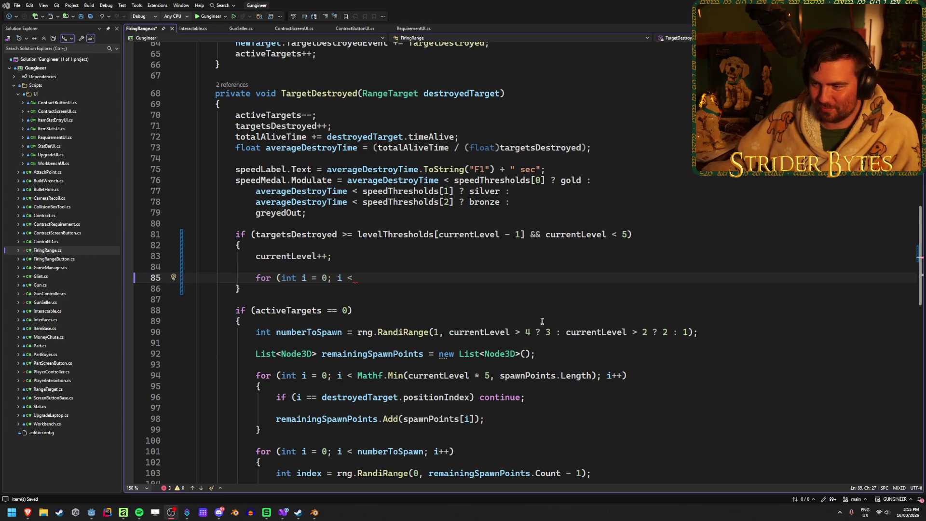
{"action": "left_click", "coordinate": [416, 278]}
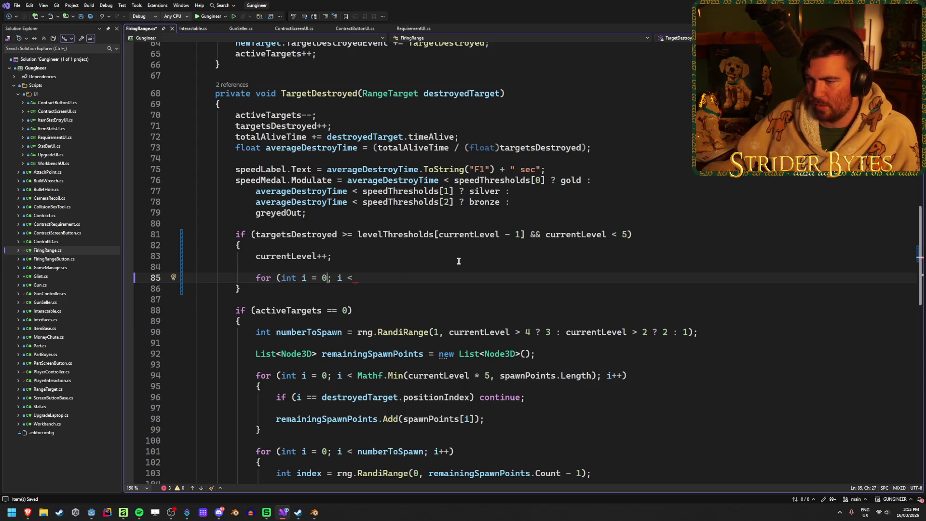
{"action": "key", "text": "BackSpace"}
- Make the loop start at (currentLevel - 1) * 5
{"action": "type", "text": "curren"}
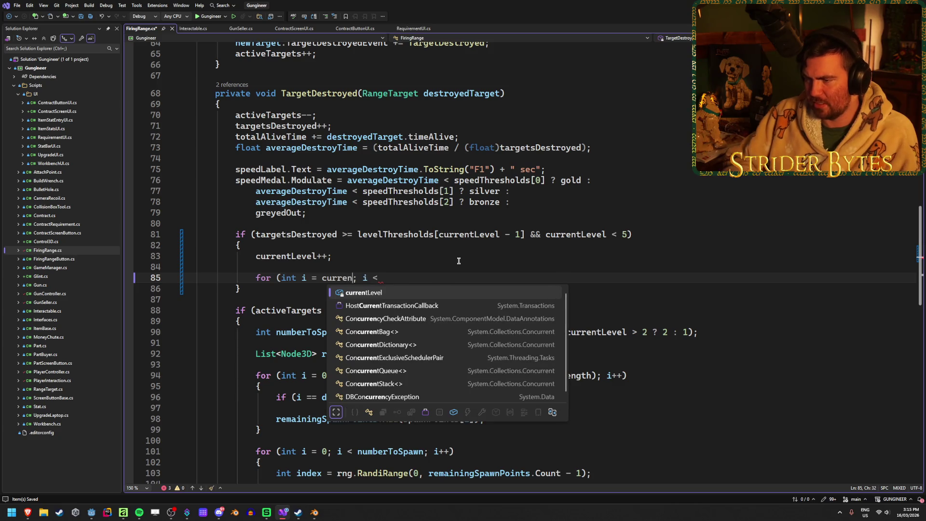
{"action": "key", "text": "Tab"}
{"action": "type", "text": "* 5;"}
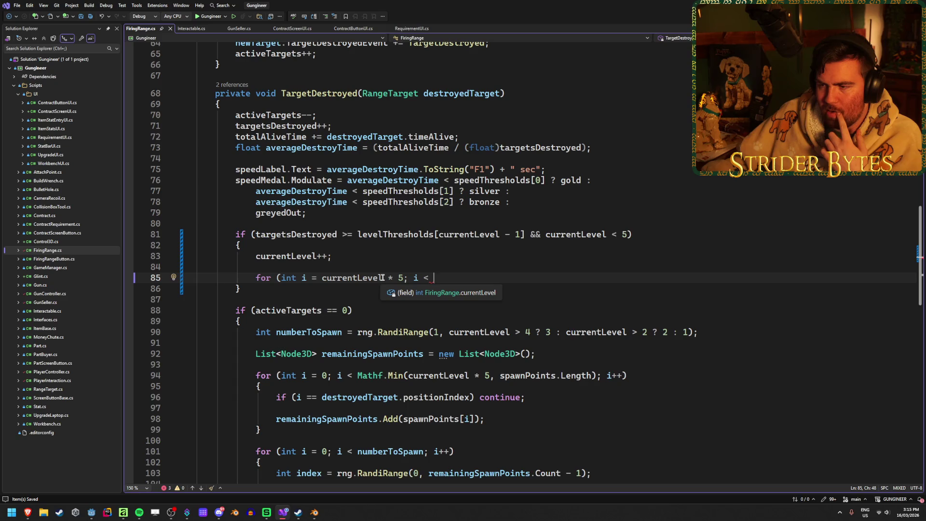
{"action": "left_click", "coordinate": [322, 279]}
{"action": "type", "text": "("}
{"action": "left_click", "coordinate": [386, 278]}
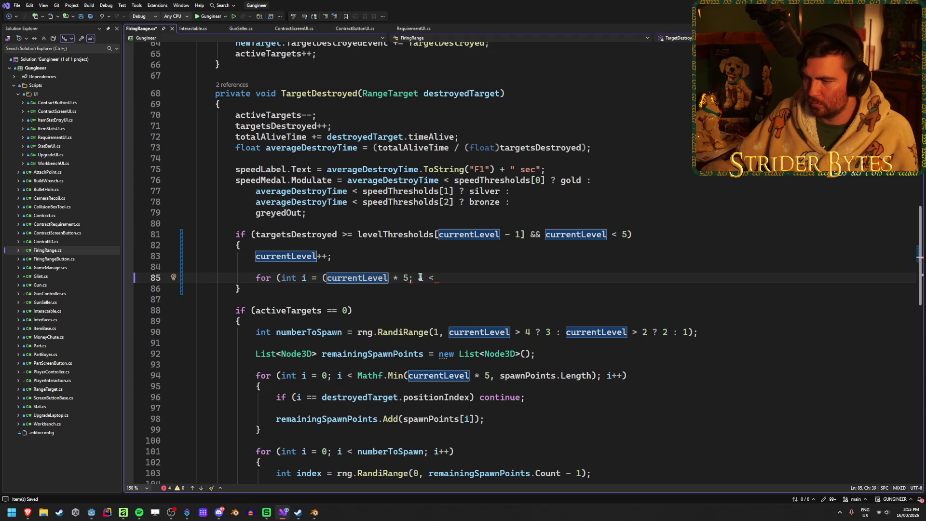
{"action": "type", "text": "- 1)"}
{"action": "left_click", "coordinate": [513, 272]}
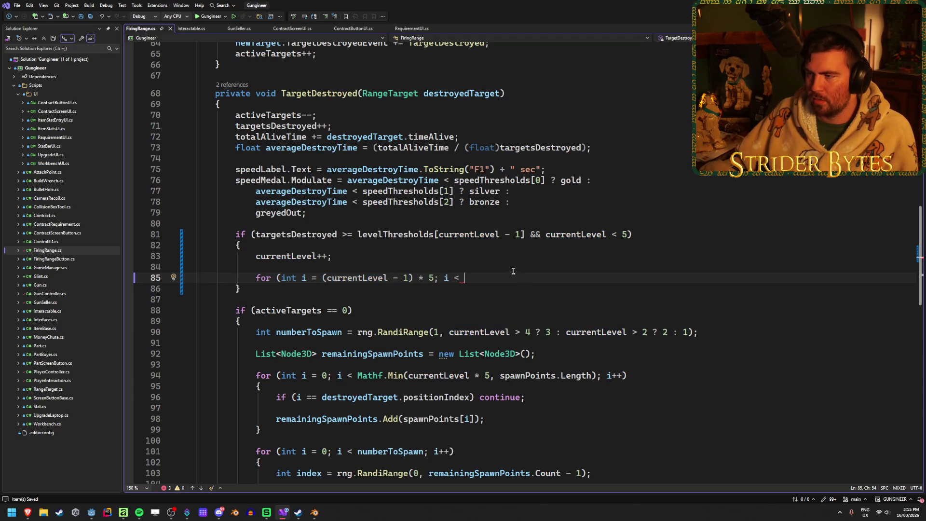
- Complete the loop condition as 'i < currentLevel * 5; i++' with braces
{"action": "scroll", "coordinate": [511, 268], "scroll_direction": "up", "scroll_amount": 20}
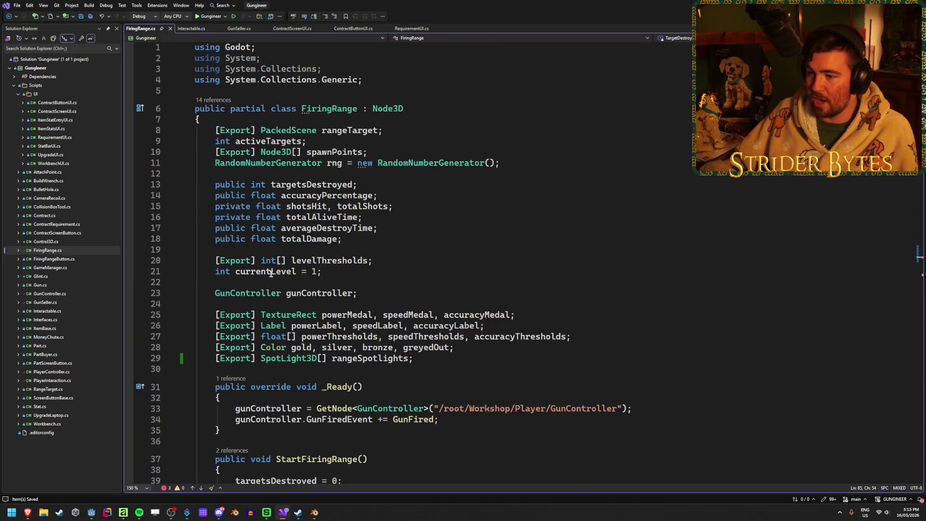
{"action": "scroll", "coordinate": [331, 271], "scroll_direction": "down", "scroll_amount": 20}
{"action": "scroll", "coordinate": [332, 271], "scroll_direction": "up", "scroll_amount": 13}
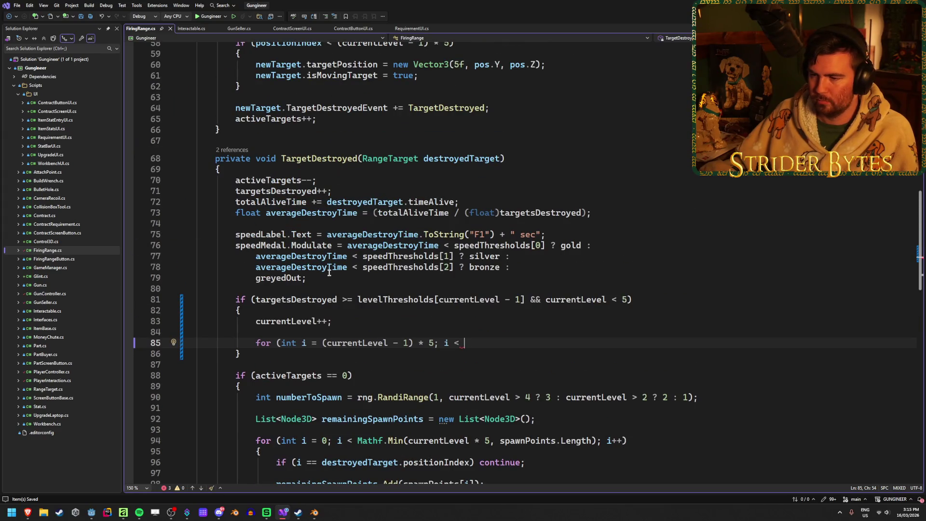
{"action": "scroll", "coordinate": [332, 271], "scroll_direction": "down", "scroll_amount": 3}
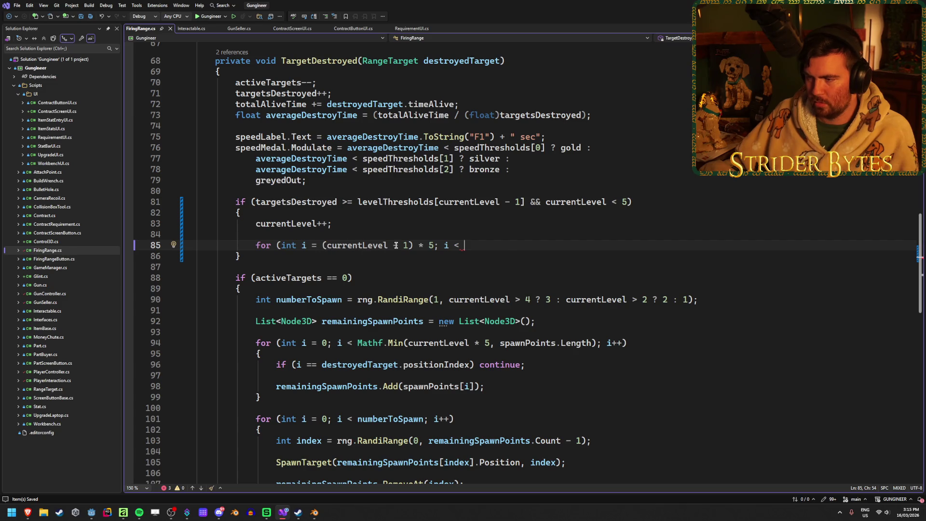
{"action": "left_click", "coordinate": [368, 223]}
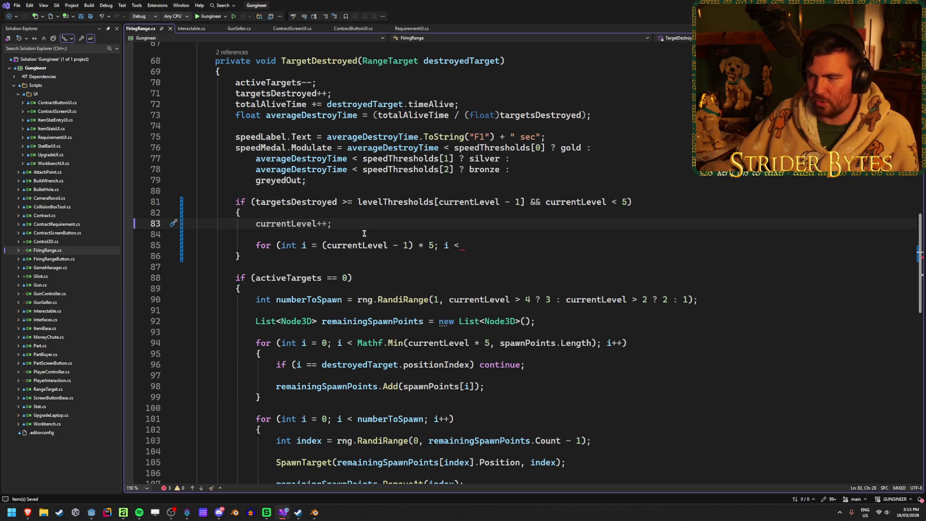
{"action": "left_click", "coordinate": [486, 245]}
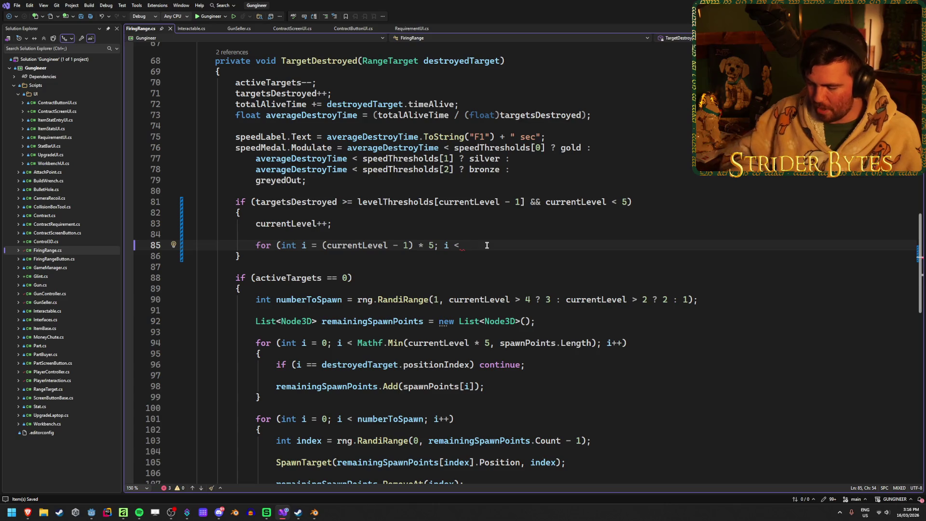
{"action": "type", "text": "curr"}
{"action": "key", "text": "Tab"}
{"action": "type", "text": "* 5"}
{"action": "key", "text": "Tab"}
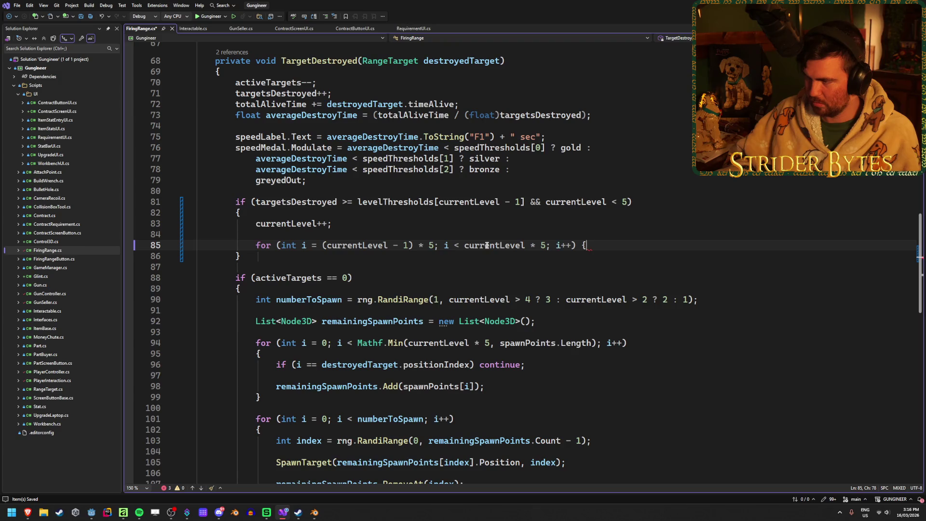
- Write 'rangeSpotlights[i].Visible = true;' as the loop body, with the opening brace on its own line
{"action": "key", "text": "Left"}
{"action": "key", "text": "Return"}
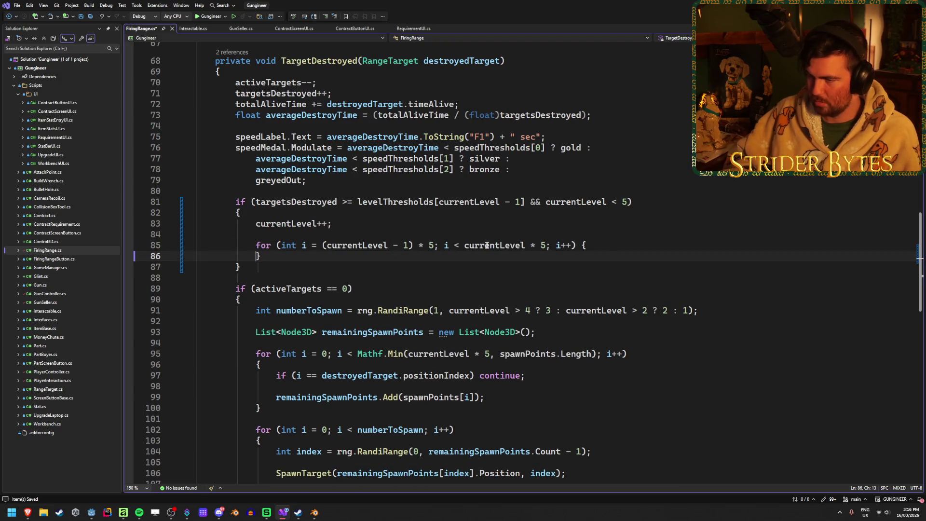
{"action": "left_click", "coordinate": [609, 241]}
{"action": "key", "text": "Left"}
{"action": "key", "text": "Return"}
{"action": "key", "text": "Return"}
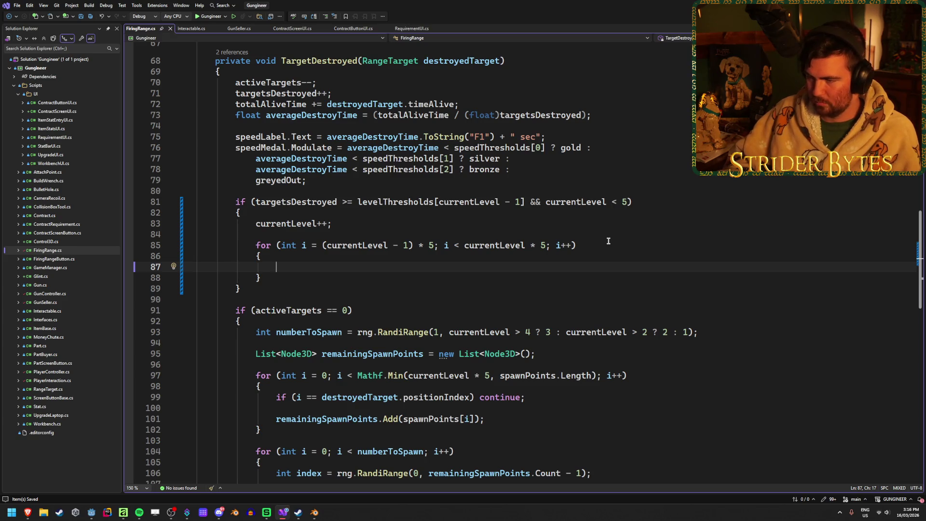
{"action": "type", "text": "range"}
{"action": "key", "text": "Down"}
{"action": "key", "text": "Tab"}
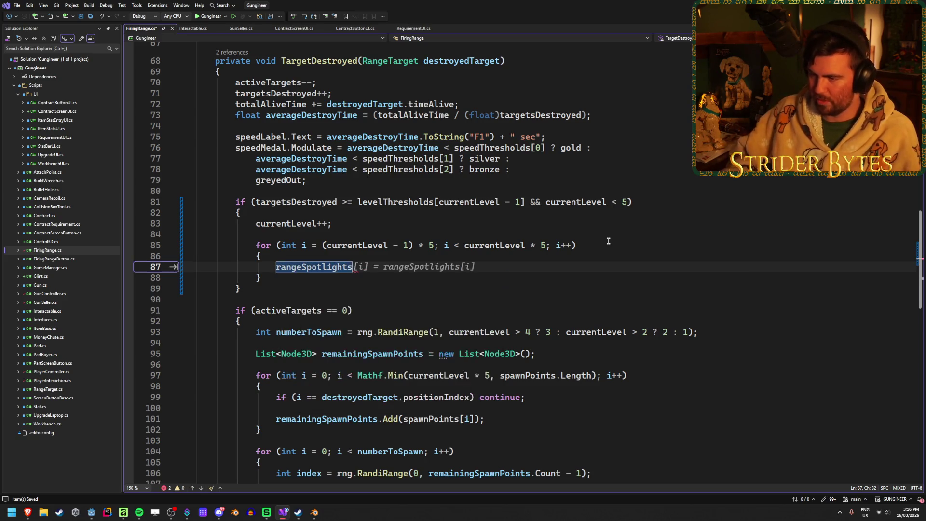
{"action": "type", "text": "["}
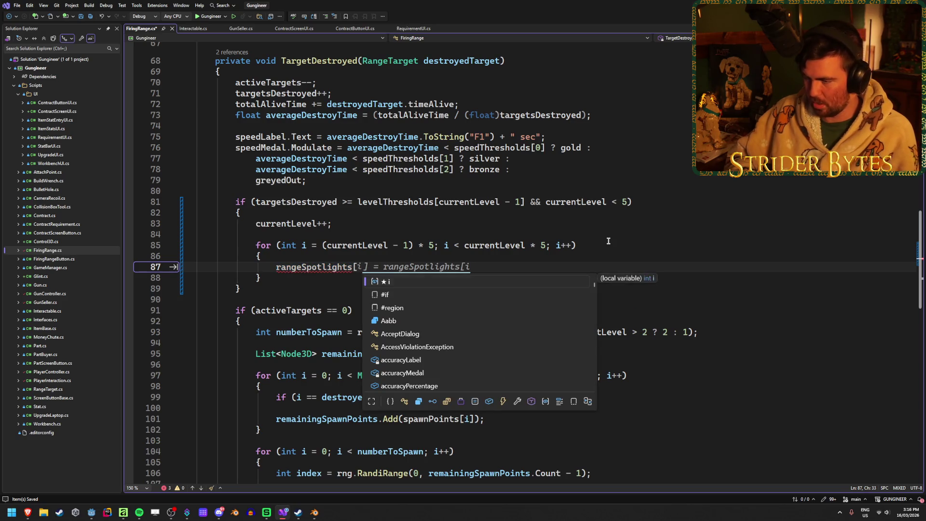
{"action": "type", "text": "i]."}
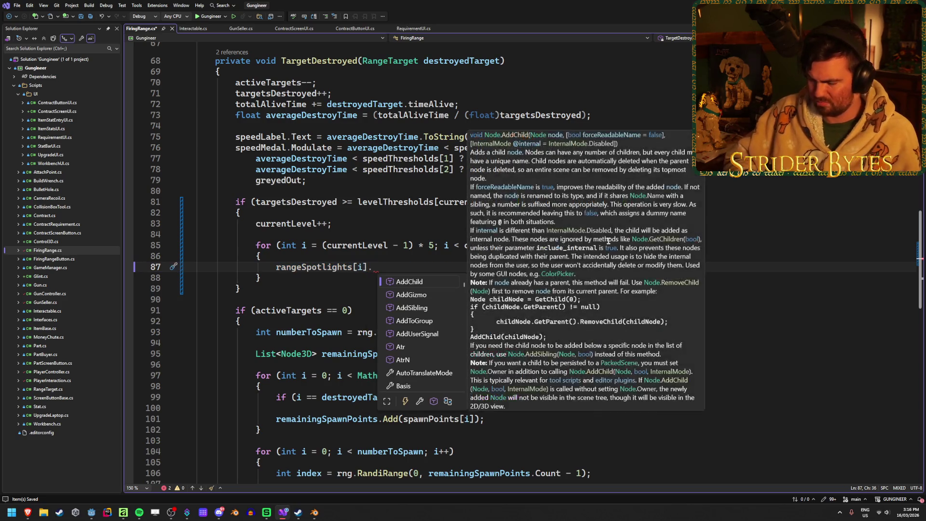
{"action": "type", "text": "Visi"}
{"action": "key", "text": "Tab"}
{"action": "type", "text": "= true;"}
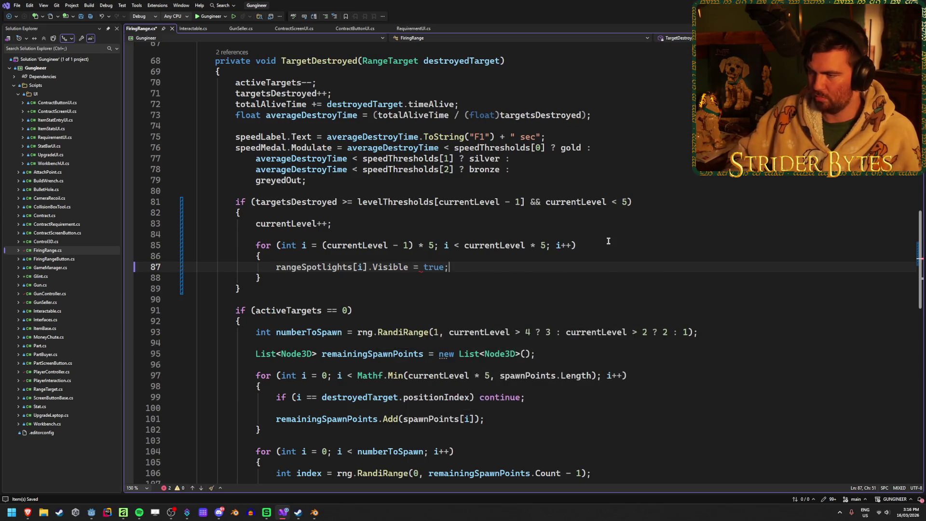
{"action": "left_click", "coordinate": [441, 275]}
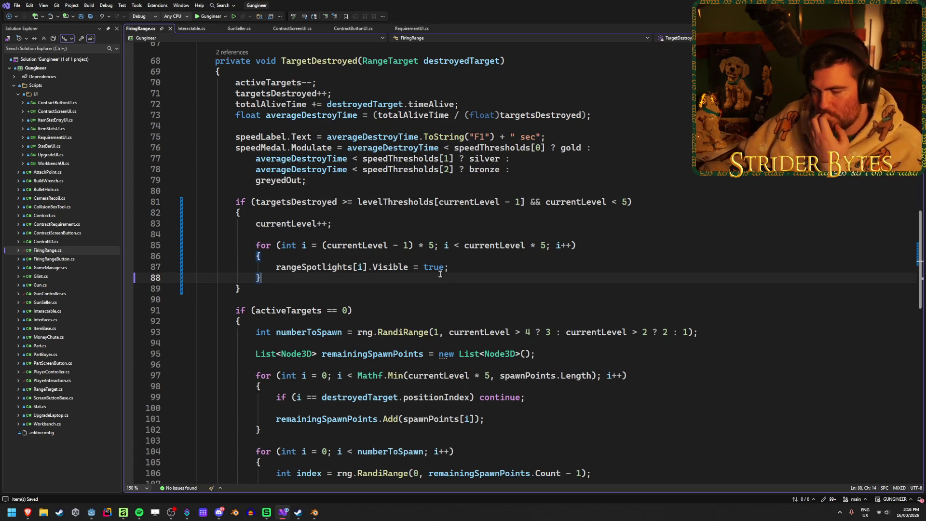
{"action": "left_click", "coordinate": [462, 266]}
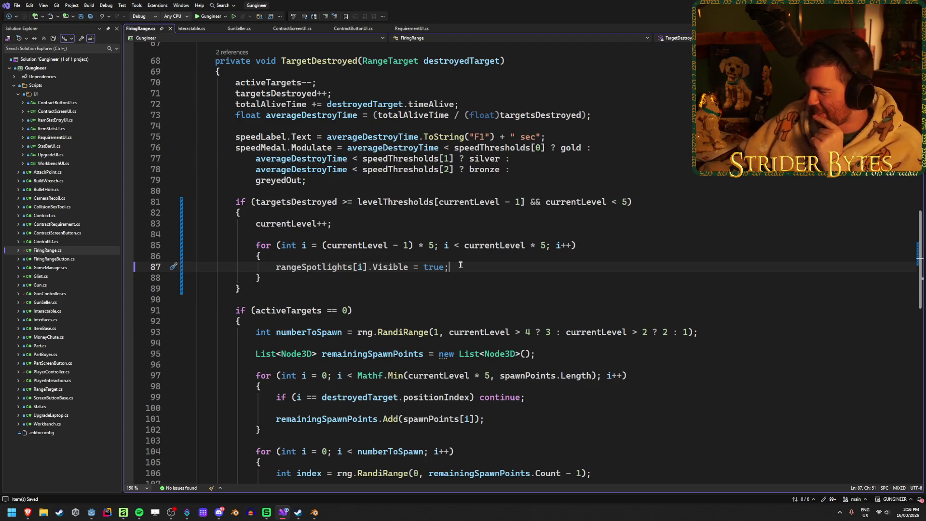
- At the end of _Ready, add a foreach loop over rangeSpotlights with a SpotLight3D variable named light
{"action": "scroll", "coordinate": [483, 263], "scroll_direction": "up", "scroll_amount": 5}
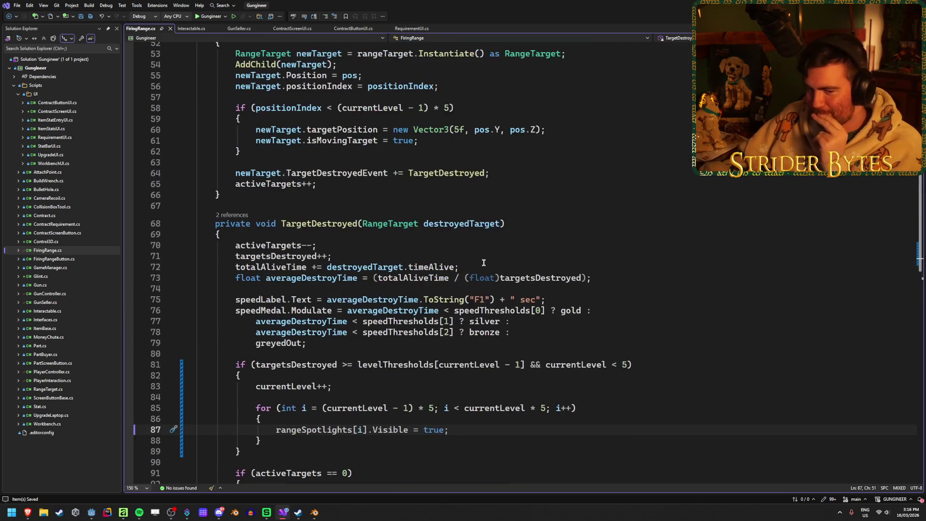
{"action": "scroll", "coordinate": [482, 259], "scroll_direction": "up", "scroll_amount": 17}
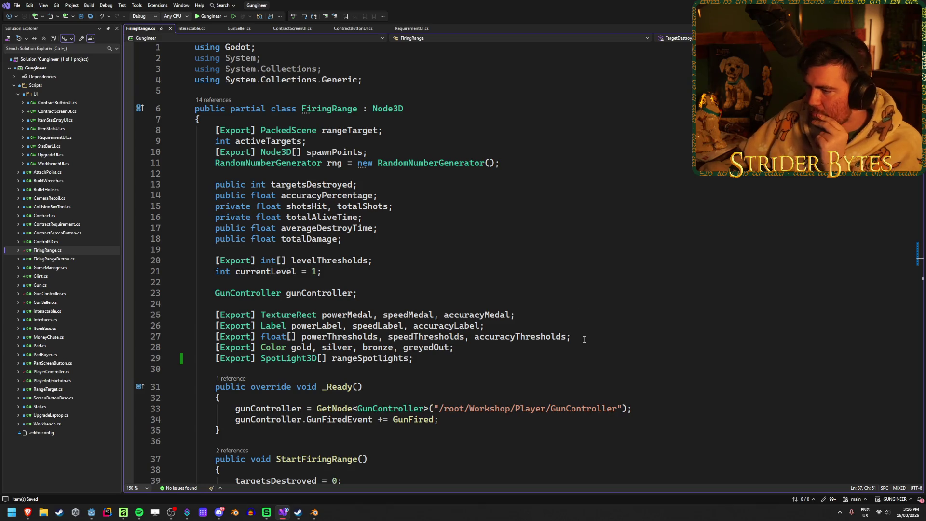
{"action": "left_click", "coordinate": [589, 336]}
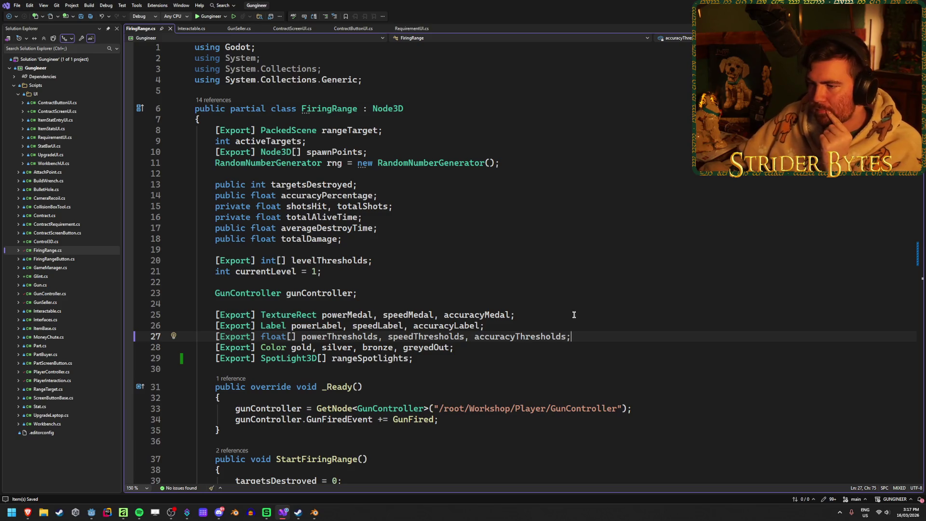
{"action": "scroll", "coordinate": [574, 314], "scroll_direction": "down", "scroll_amount": 5}
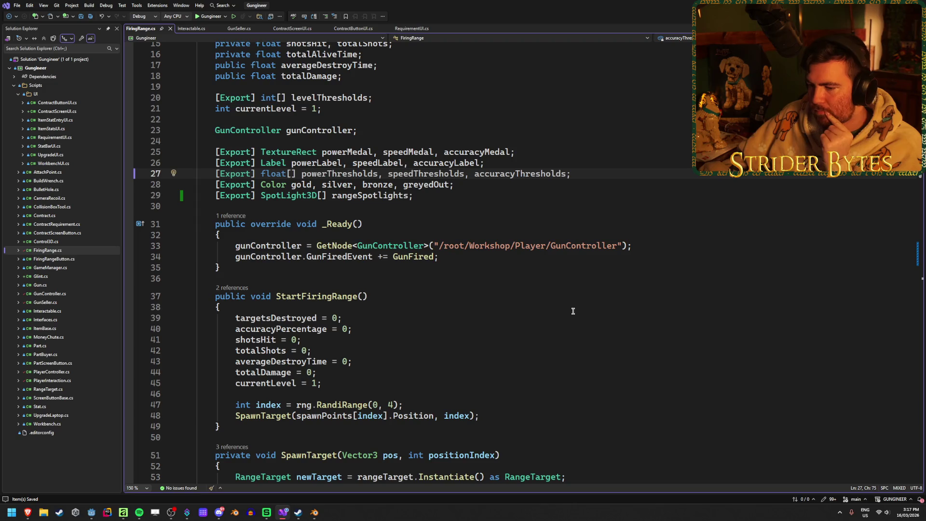
{"action": "left_click", "coordinate": [458, 258]}
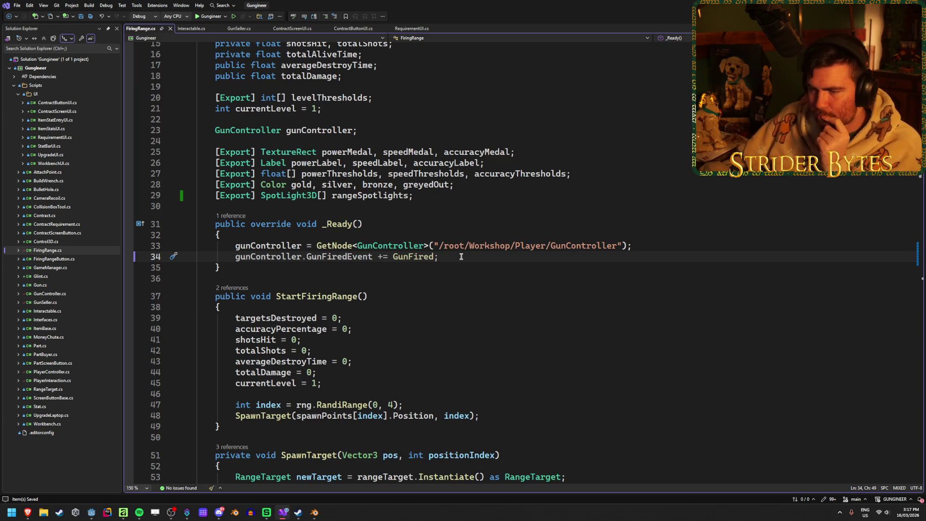
{"action": "key", "text": "Return"}
{"action": "key", "text": "Return"}
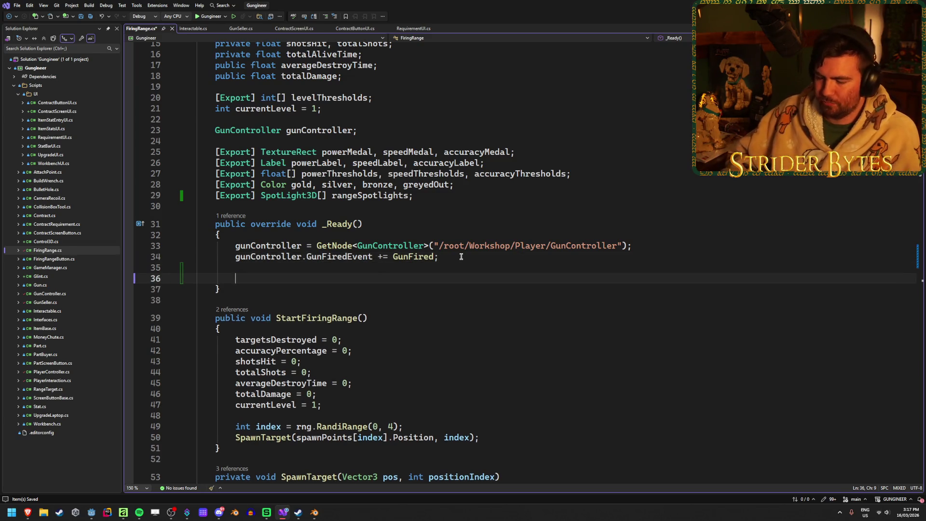
{"action": "type", "text": "foreach"}
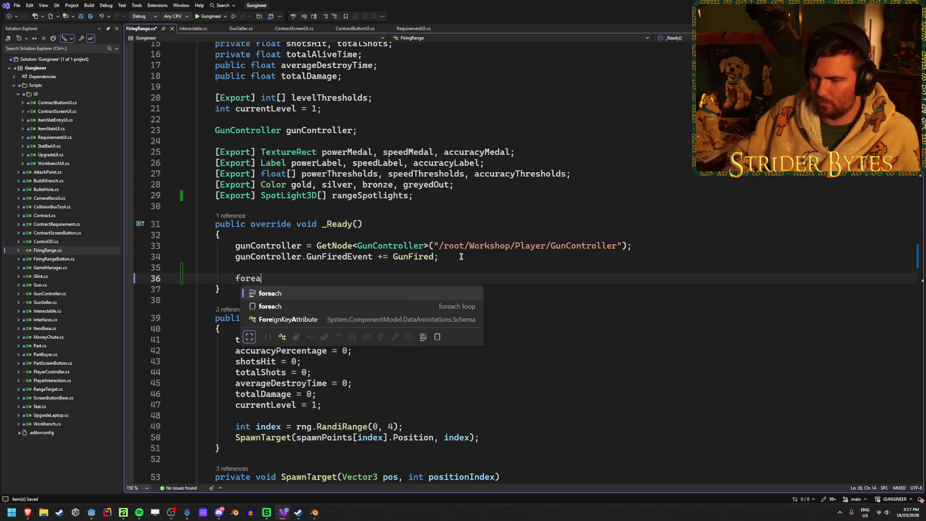
{"action": "key", "text": "Tab"}
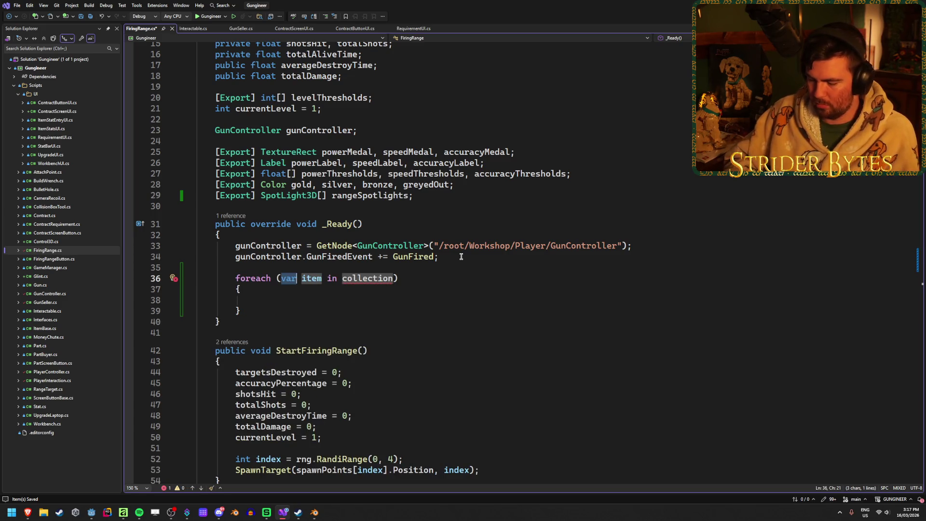
{"action": "type", "text": "Spot"}
{"action": "key", "text": "Tab"}
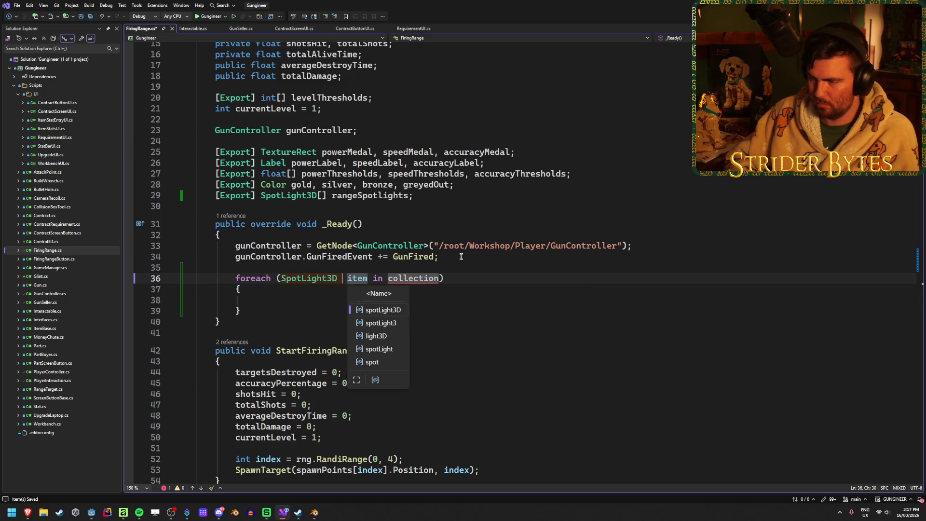
{"action": "type", "text": "light"}
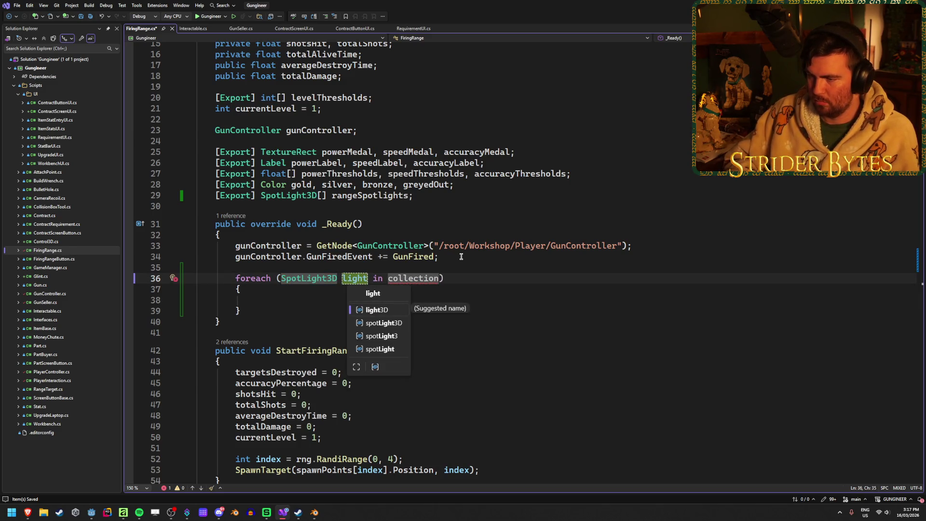
{"action": "key", "text": "Tab"}
{"action": "key", "text": "BackSpace"}
{"action": "key", "text": "BackSpace"}
{"action": "key", "text": "Tab"}
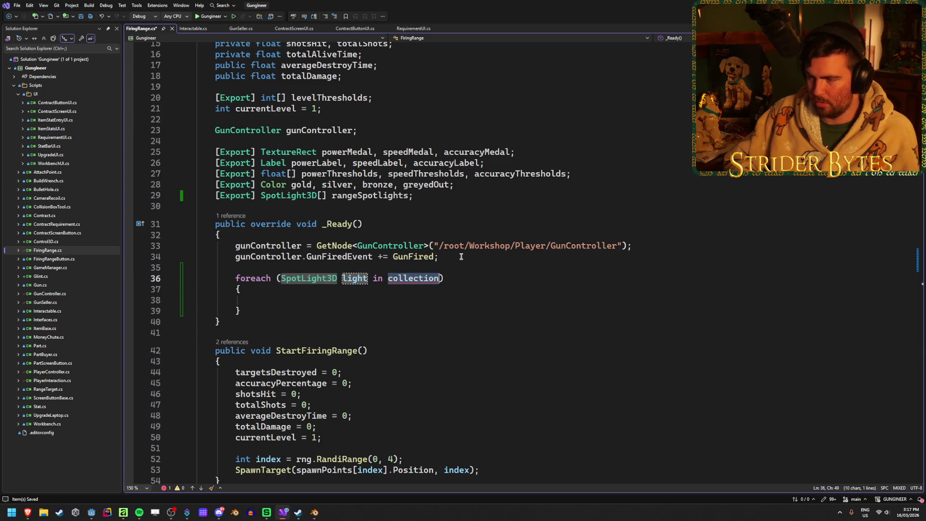
{"action": "type", "text": "range"}
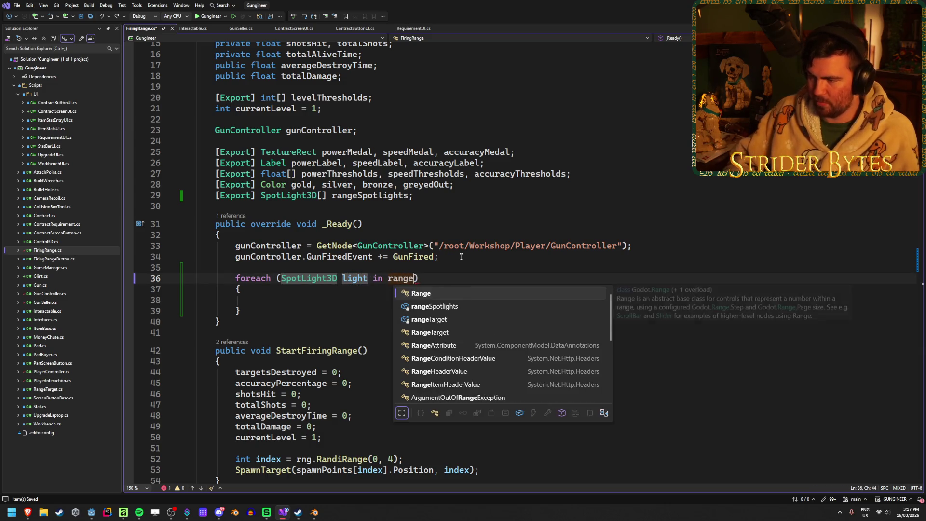
{"action": "key", "text": "Tab"}
- Fill the loop body with light.Visible = false;
{"action": "key", "text": "Return"}
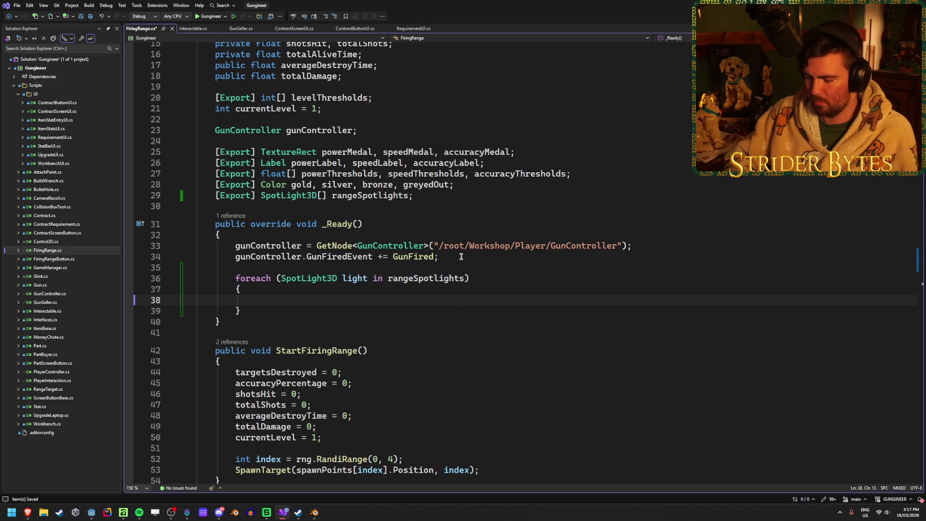
{"action": "type", "text": "light.Vu"}
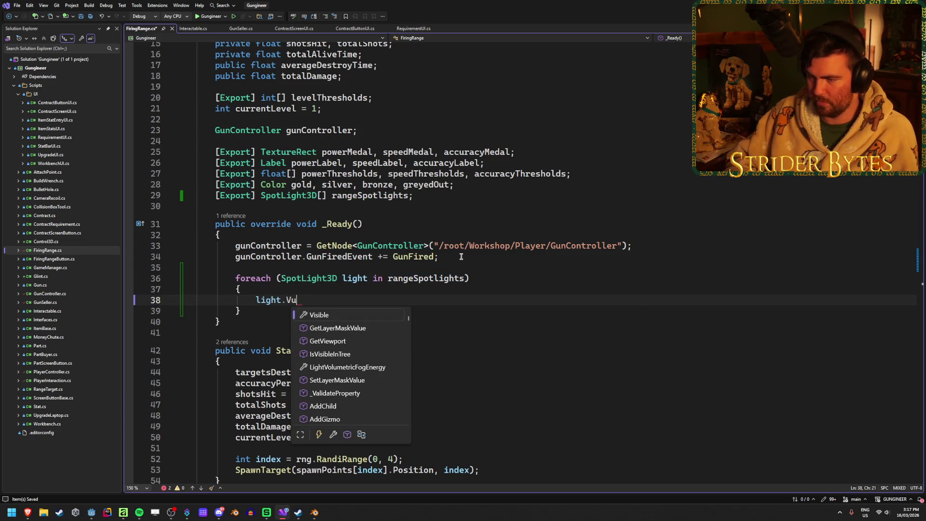
{"action": "key", "text": "Return"}
{"action": "key", "text": "BackSpace"}
{"action": "key", "text": "BackSpace"}
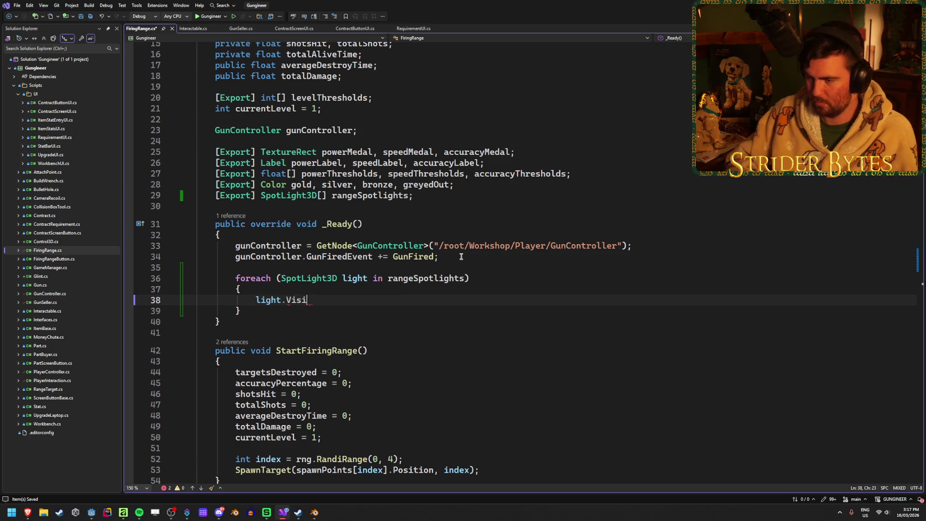
{"action": "type", "text": "ble = false;"}
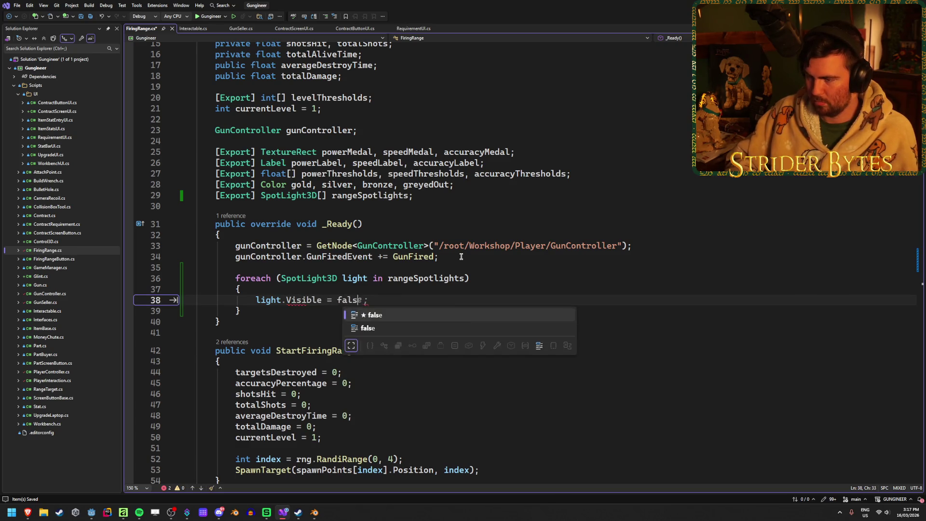
- Start a new line after the SpawnTarget call in StartFiringRange
{"action": "scroll", "coordinate": [407, 291], "scroll_direction": "down", "scroll_amount": 5}
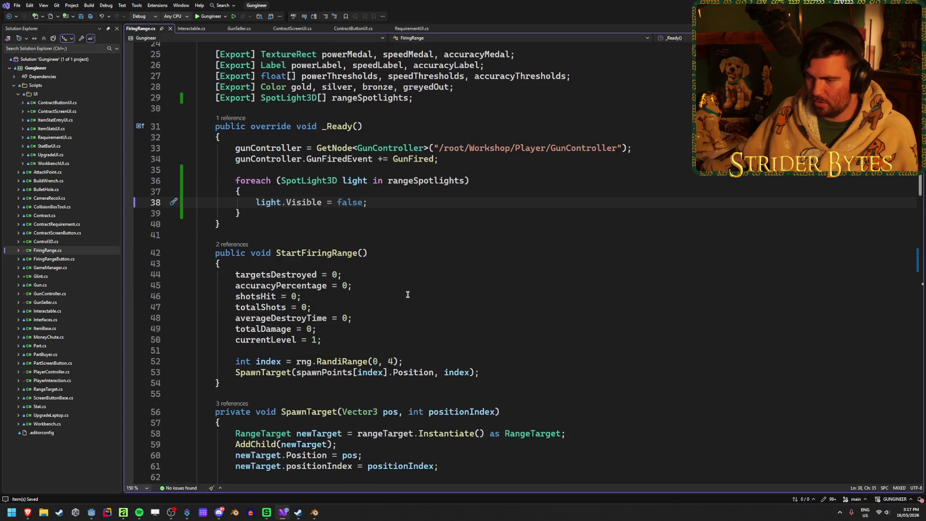
{"action": "scroll", "coordinate": [407, 291], "scroll_direction": "down", "scroll_amount": 5}
{"action": "scroll", "coordinate": [508, 277], "scroll_direction": "up", "scroll_amount": 7}
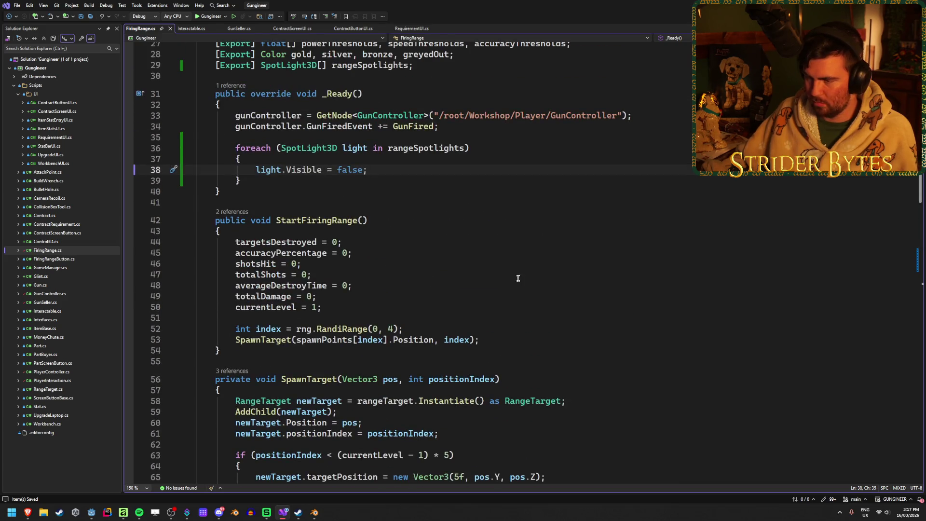
{"action": "left_click", "coordinate": [511, 337]}
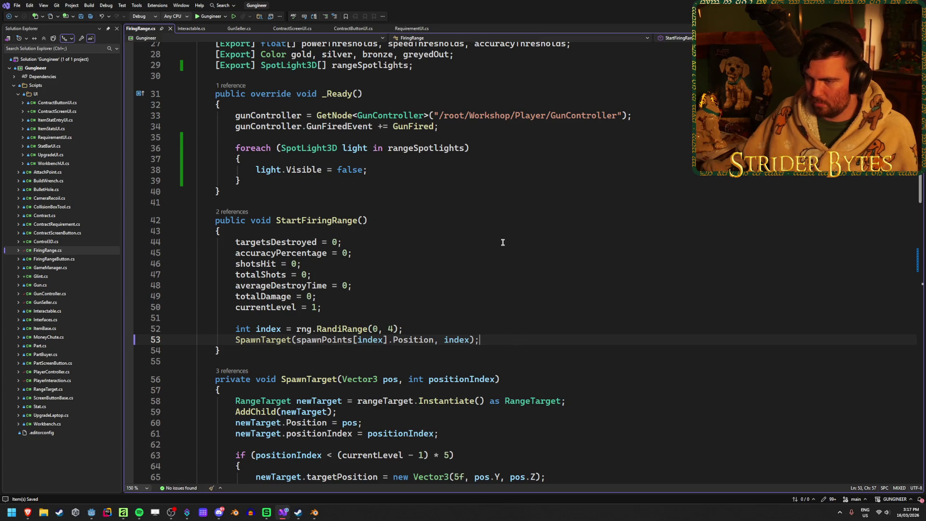
{"action": "scroll", "coordinate": [504, 242], "scroll_direction": "down", "scroll_amount": 2}
{"action": "key", "text": "Return"}
{"action": "key", "text": "Return"}
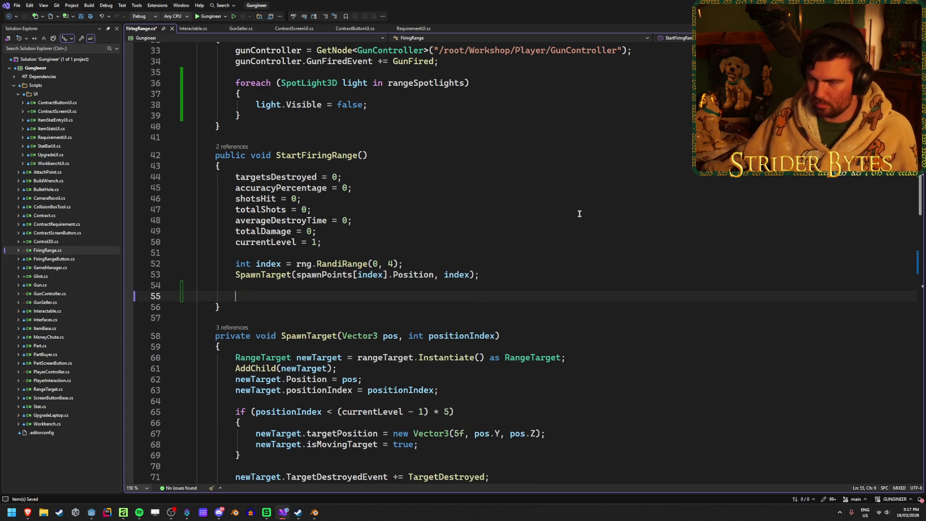
- Add a for loop with i < 5 and i++ and save the file
{"action": "scroll", "coordinate": [574, 207], "scroll_direction": "down", "scroll_amount": 20}
{"action": "scroll", "coordinate": [567, 195], "scroll_direction": "up", "scroll_amount": 20}
{"action": "scroll", "coordinate": [564, 192], "scroll_direction": "down", "scroll_amount": 14}
{"action": "scroll", "coordinate": [564, 186], "scroll_direction": "up", "scroll_amount": 5}
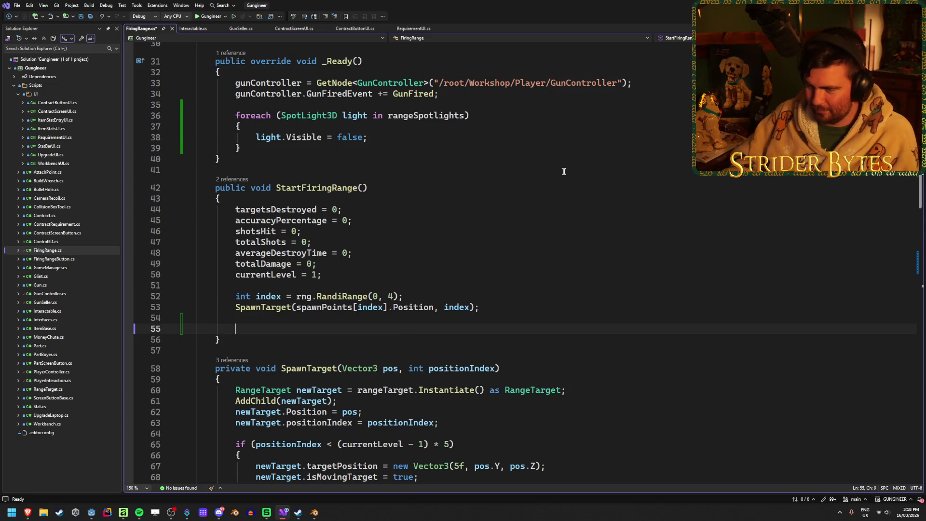
{"action": "type", "text": "for"}
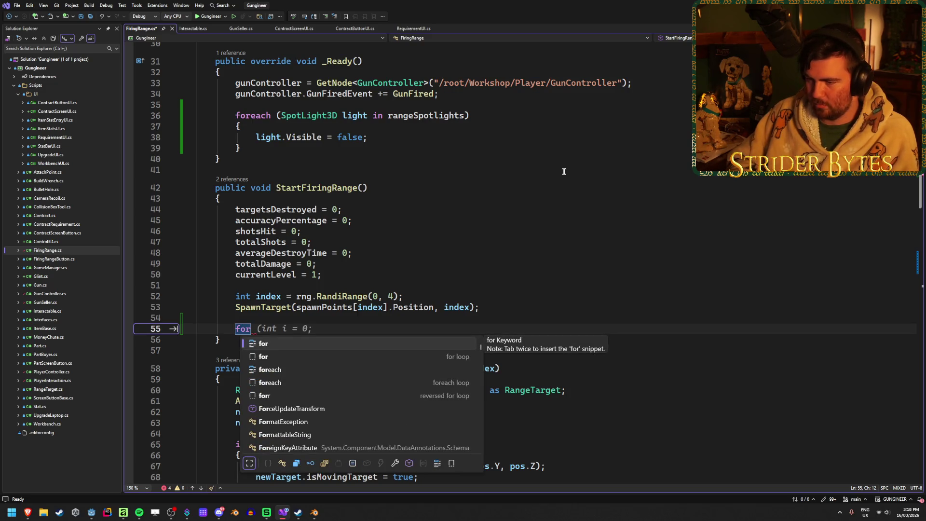
{"action": "key", "text": "Tab"}
{"action": "type", "text": "i < 4; i++) {"}
{"action": "key", "text": "BackSpace"}
{"action": "key", "text": "BackSpace"}
{"action": "key", "text": "BackSpace"}
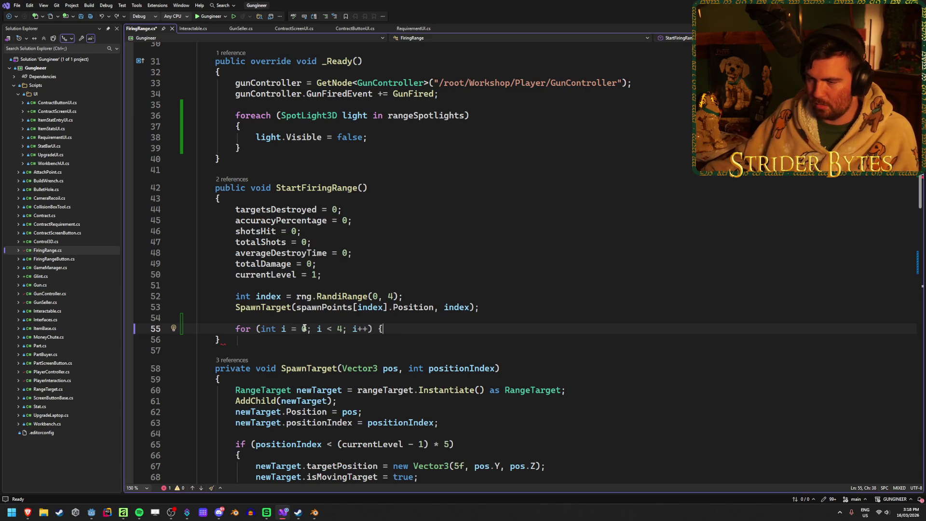
{"action": "key", "text": "BackSpace"}
{"action": "type", "text": "5"}
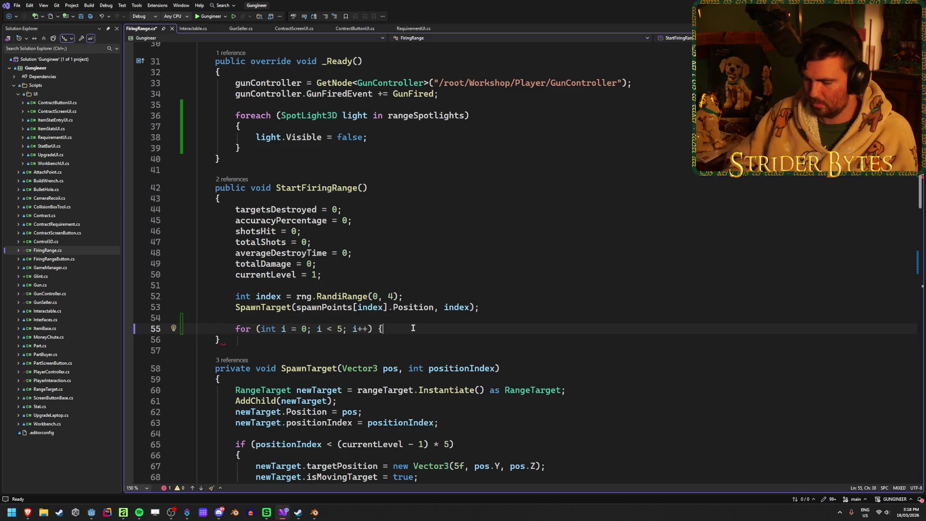
{"action": "type", "text": "}"}
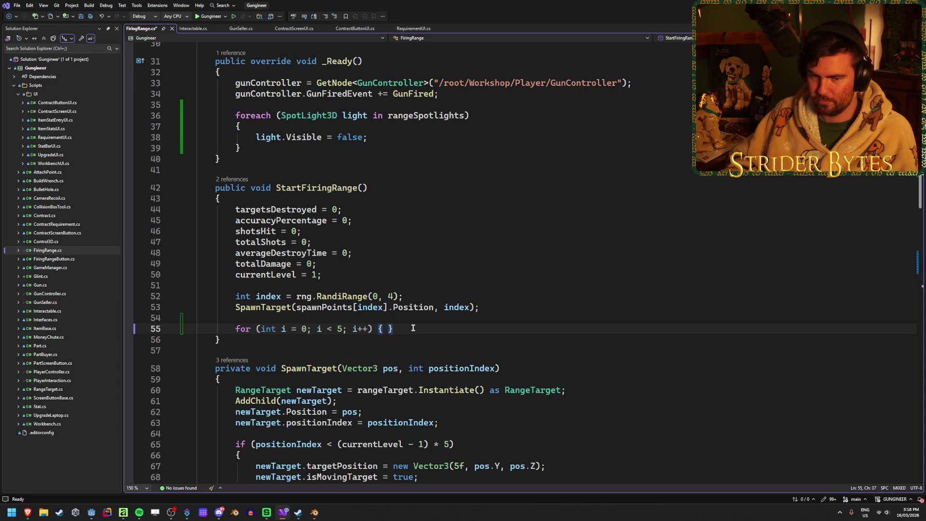
{"action": "key", "text": "Return"}
{"action": "key", "text": "Return"}
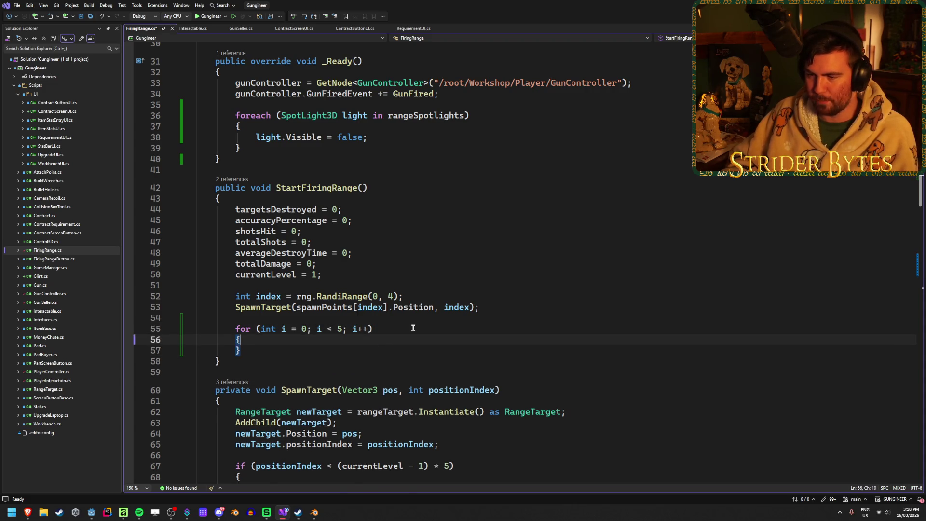
{"action": "key", "text": "Return"}
{"action": "key", "text": "ctrl+s"}
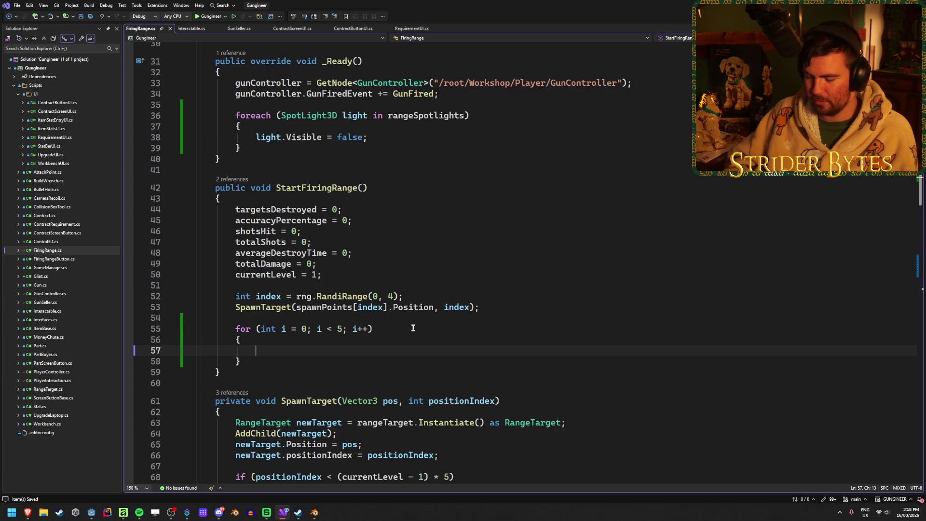
- Inside the loop, set rangeSpotlights[i].Visible = true;
{"action": "type", "text": "range"}
{"action": "key", "text": "Down"}
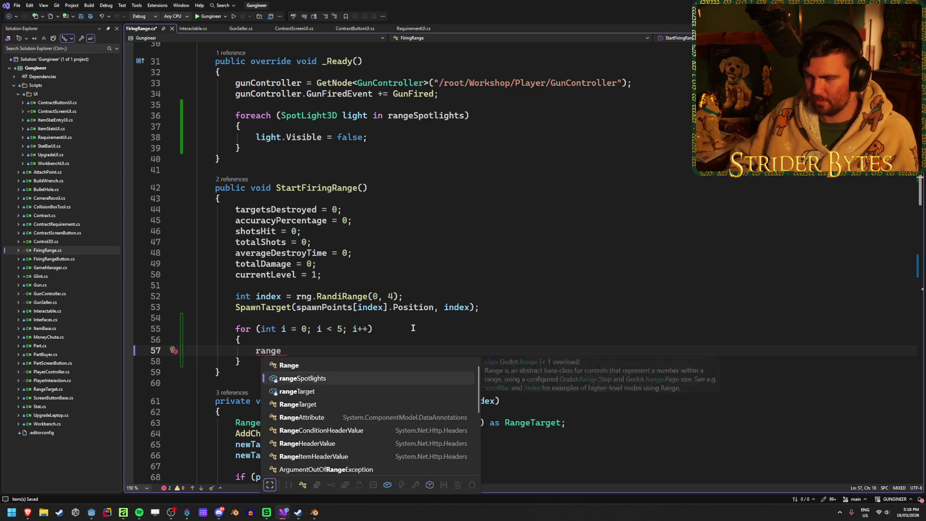
{"action": "key", "text": "Tab"}
{"action": "key", "text": "Tab"}
{"action": "type", "text": ".Vis"}
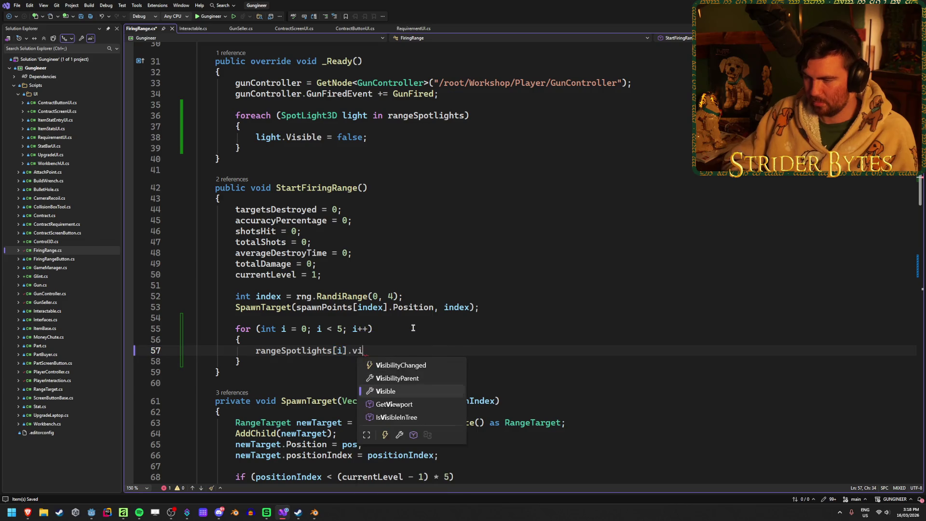
{"action": "key", "text": "Tab"}
{"action": "type", "text": "= true;"}
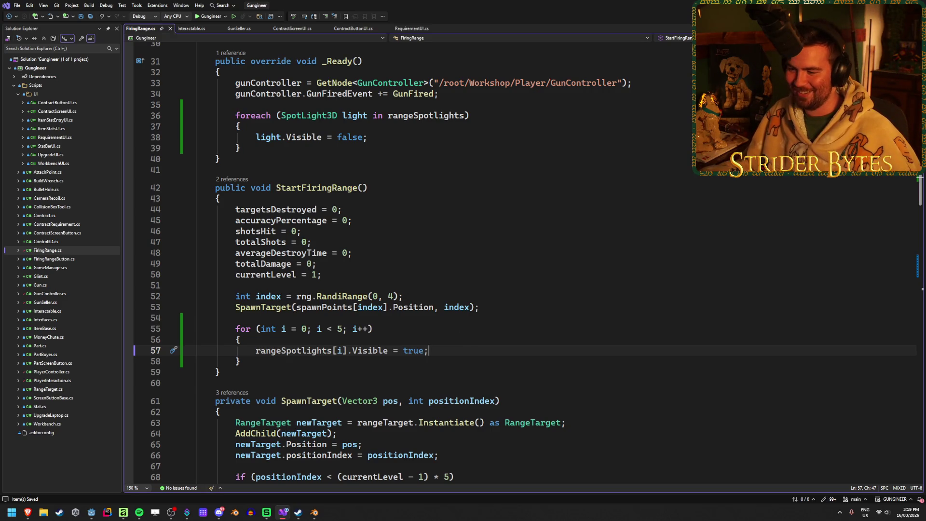
{"action": "key", "text": "alt+Tab"}
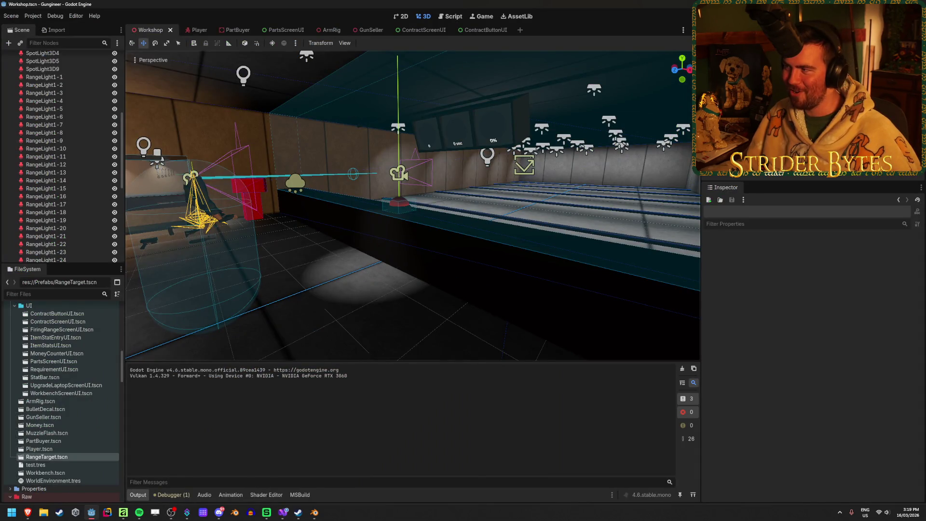
- Run and stop the game, then select Firing Range to reveal its empty Range Spotlights array
{"action": "key", "text": "F5"}
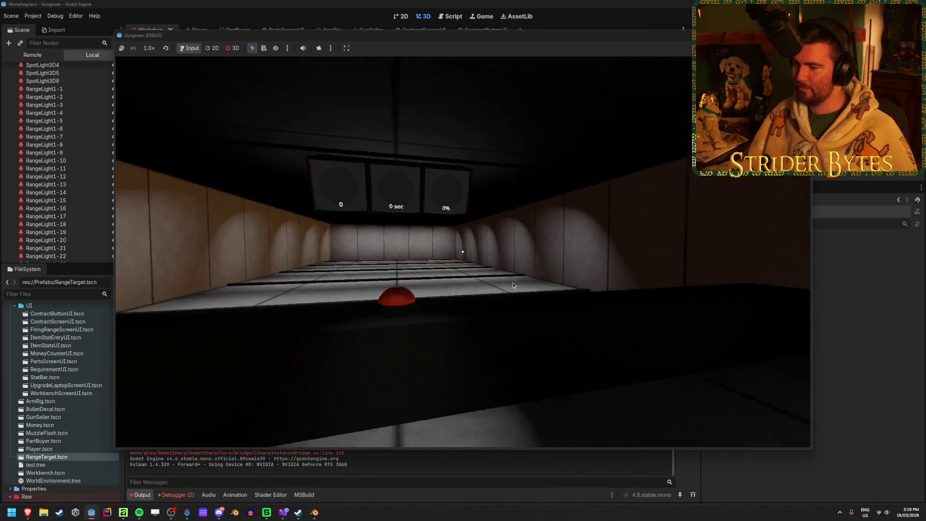
{"action": "key", "text": "F8"}
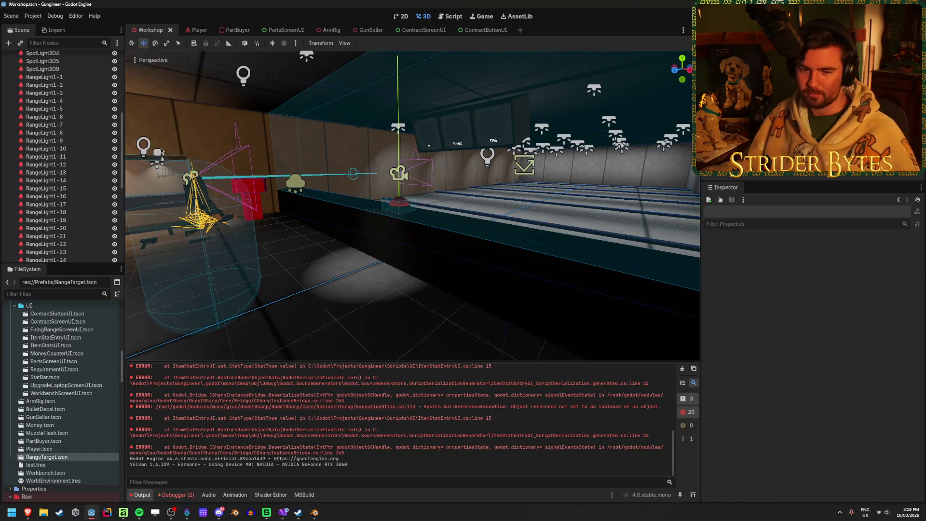
{"action": "scroll", "coordinate": [114, 144], "scroll_direction": "up", "scroll_amount": 10}
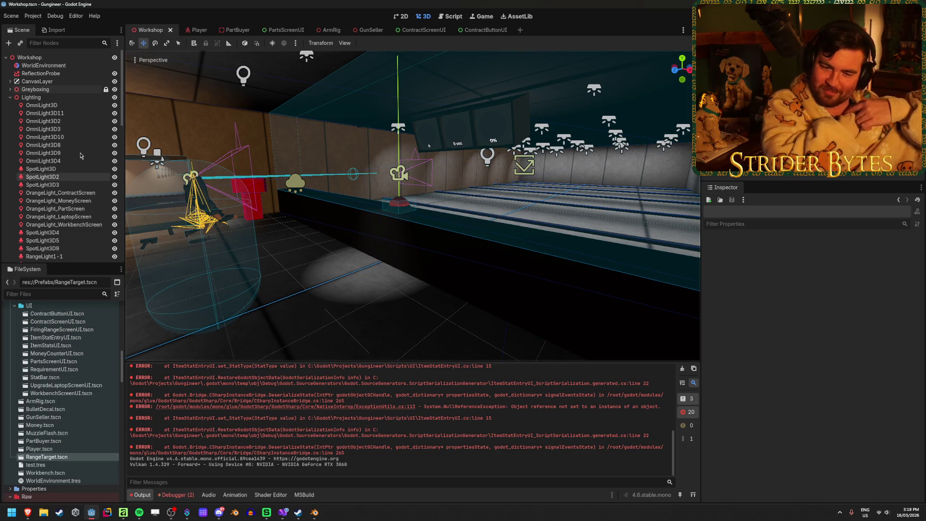
{"action": "scroll", "coordinate": [77, 157], "scroll_direction": "down", "scroll_amount": 10}
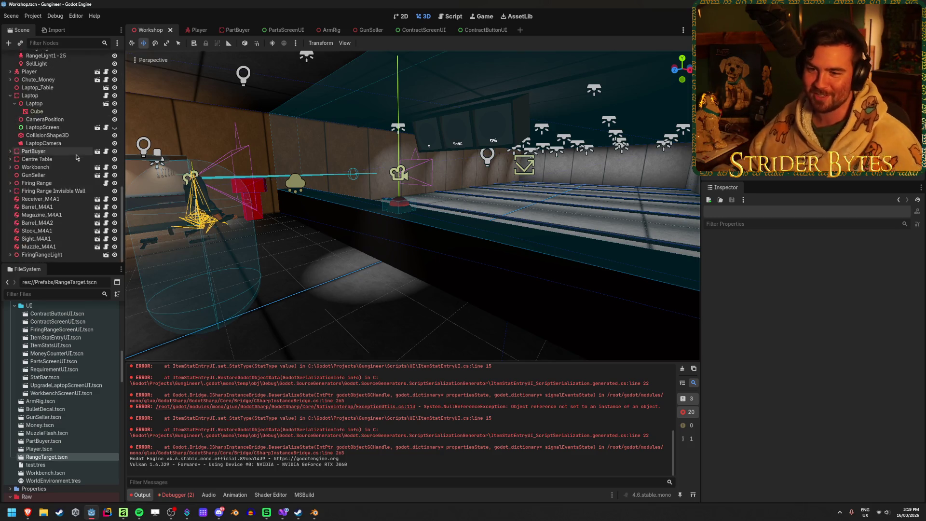
{"action": "scroll", "coordinate": [76, 158], "scroll_direction": "up", "scroll_amount": 2}
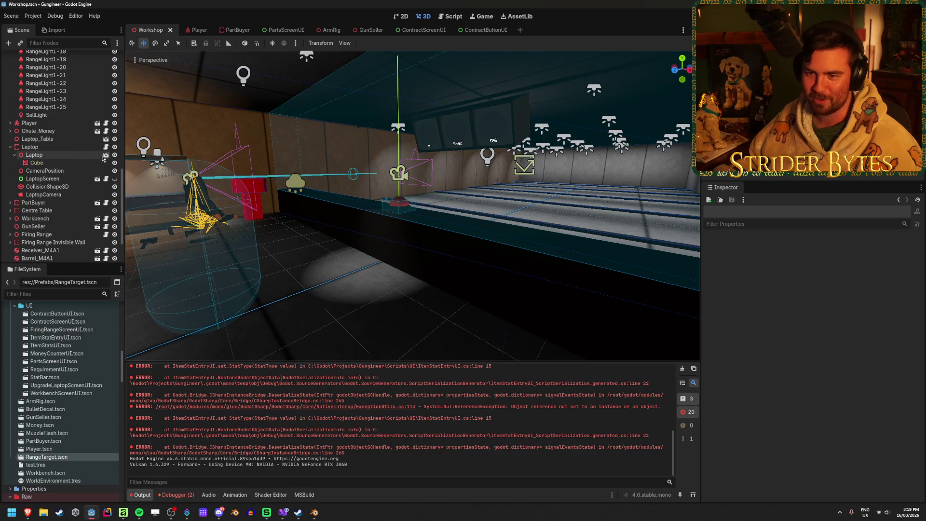
{"action": "left_click", "coordinate": [15, 155]}
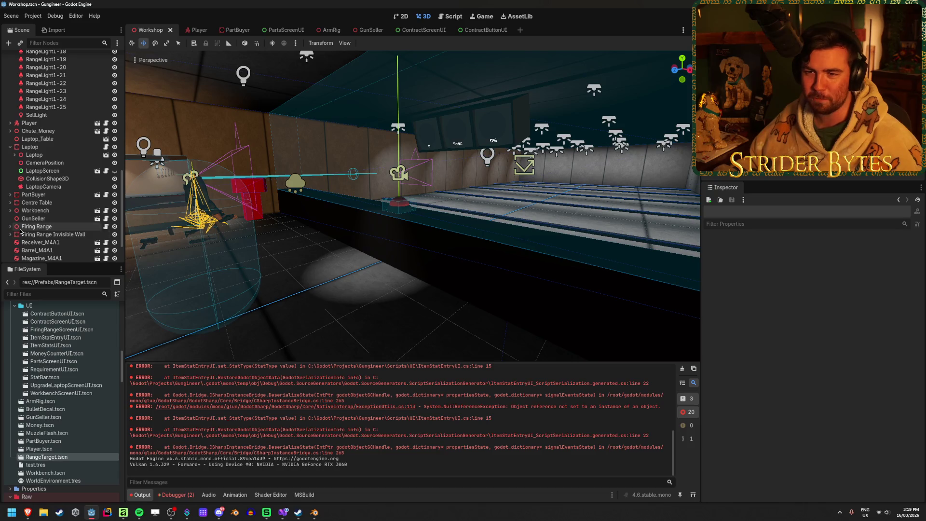
{"action": "scroll", "coordinate": [43, 165], "scroll_direction": "up", "scroll_amount": 5}
{"action": "scroll", "coordinate": [44, 166], "scroll_direction": "down", "scroll_amount": 6}
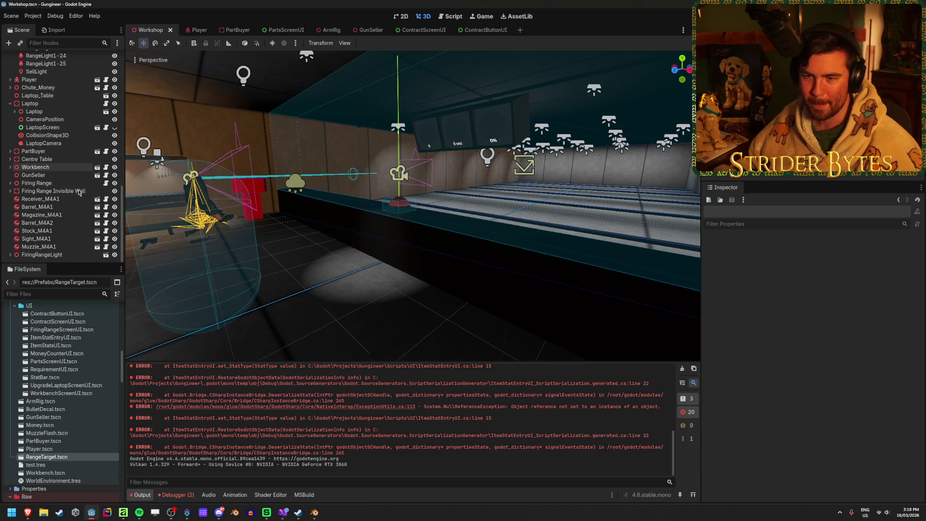
{"action": "left_click", "coordinate": [51, 184]}
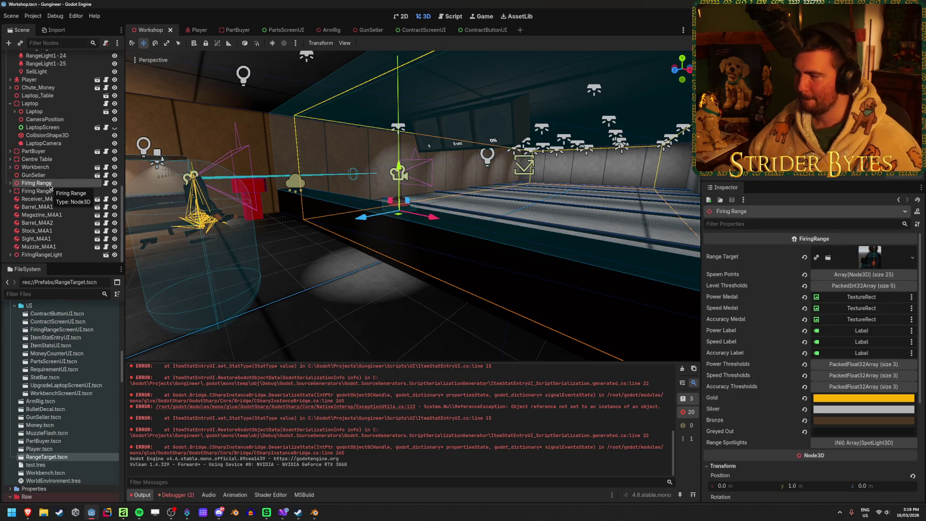